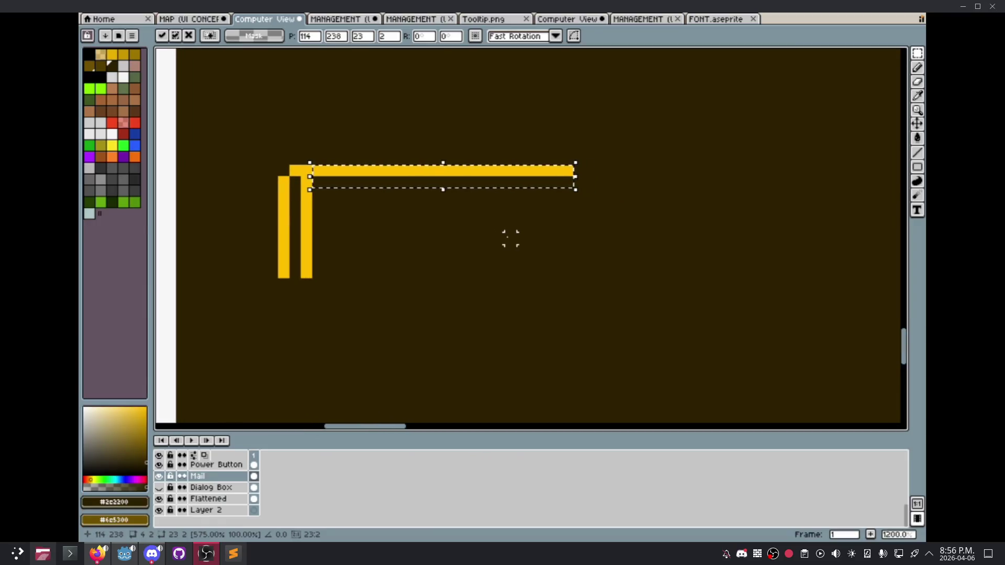
Step: Delete the extra right-hand yellow bar on the Mail layer
scroll(498, 234, down, 4)
scroll(492, 261, up, 2)
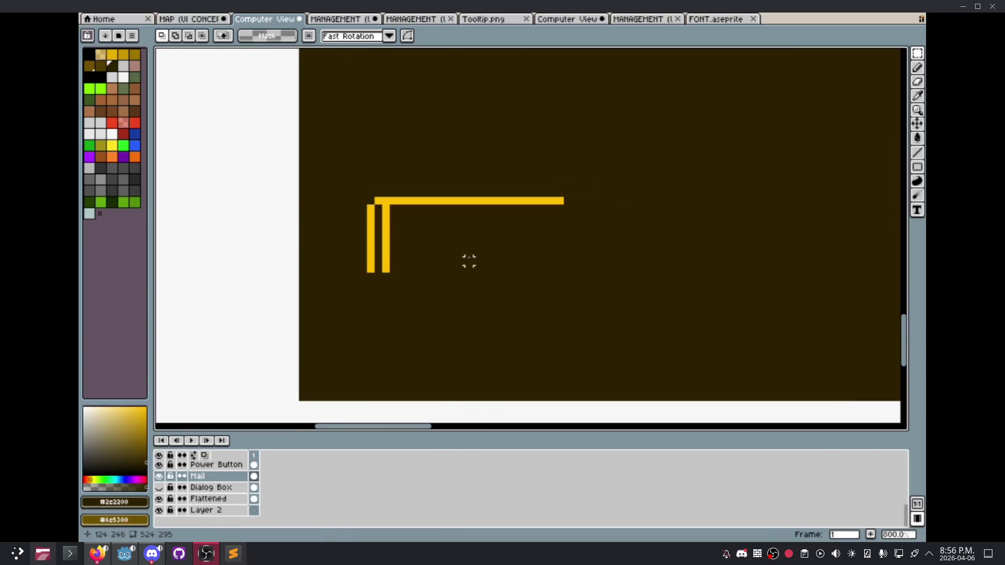
scroll(469, 261, up, 2)
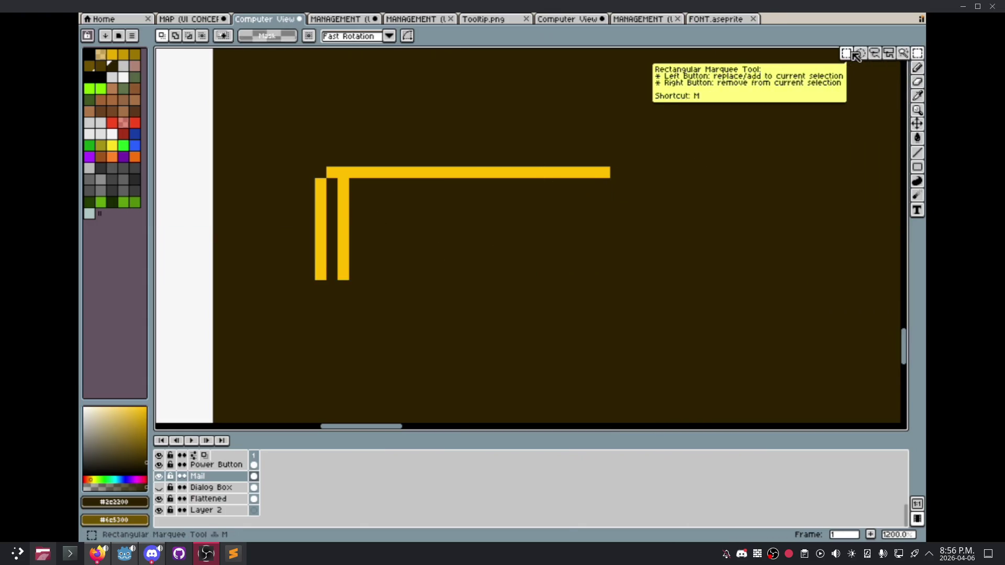
click(917, 53)
mouse_move(385, 177)
mouse_down()
mouse_move(337, 235)
mouse_move(335, 283)
mouse_up()
key(Delete)
Step: Mirror the top-left corner piece horizontally and move it to the top bar's right end
drag(313, 166, 431, 283)
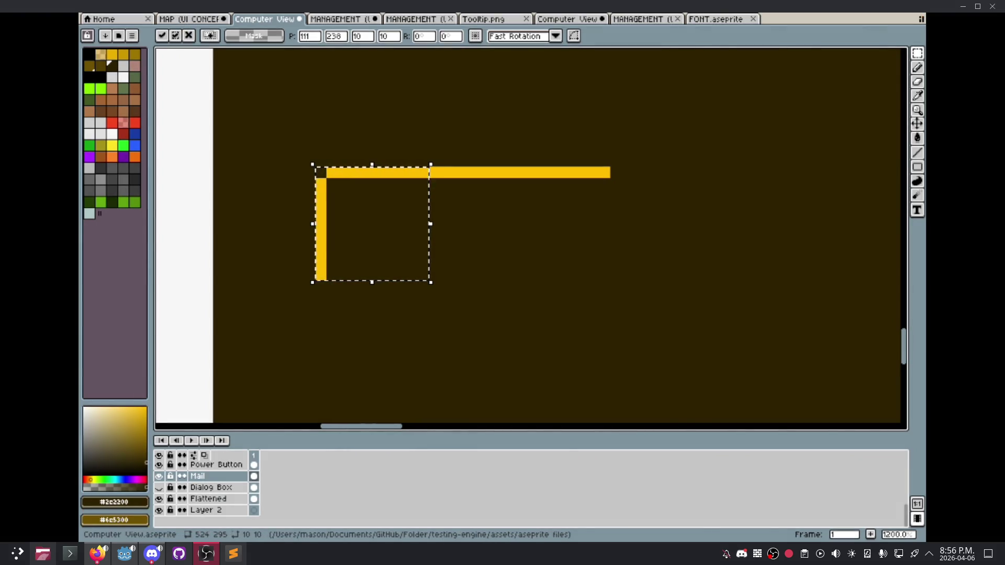
key(shift+h)
drag(382, 218, 629, 226)
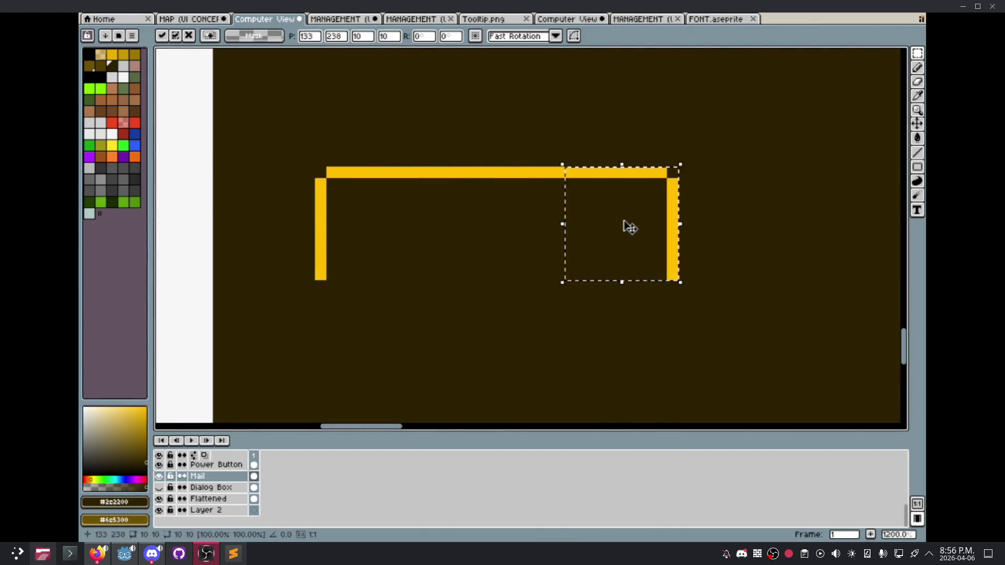
scroll(630, 226, down, 2)
scroll(597, 225, up, 1)
click(594, 225)
Step: Flip the yellow frame vertically and place it below to close the rectangle
drag(428, 186, 675, 260)
click(636, 251)
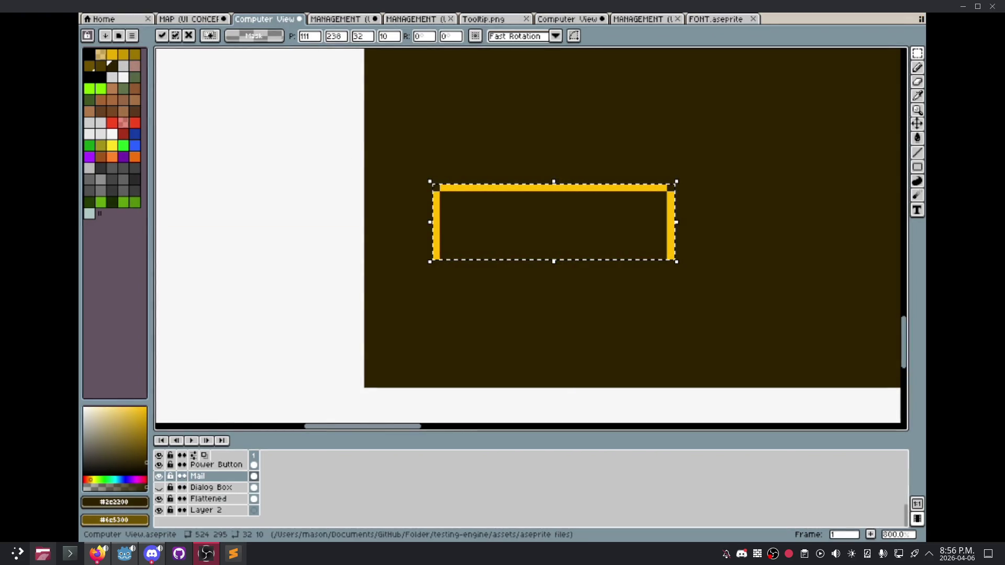
key(shift+v)
mouse_move(518, 236)
mouse_down()
mouse_move(520, 314)
mouse_move(515, 294)
mouse_up()
key(ctrl+d)
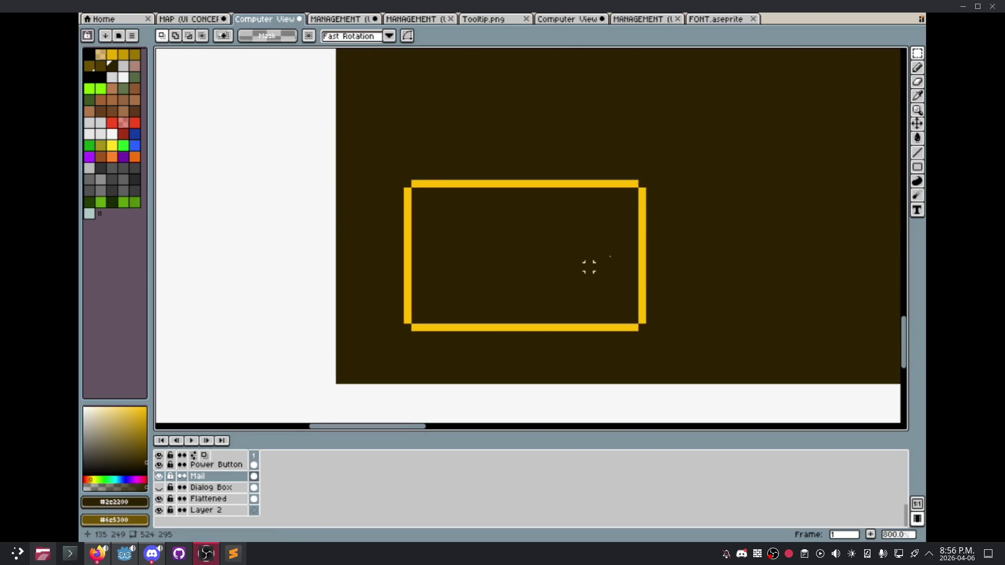
click(917, 152)
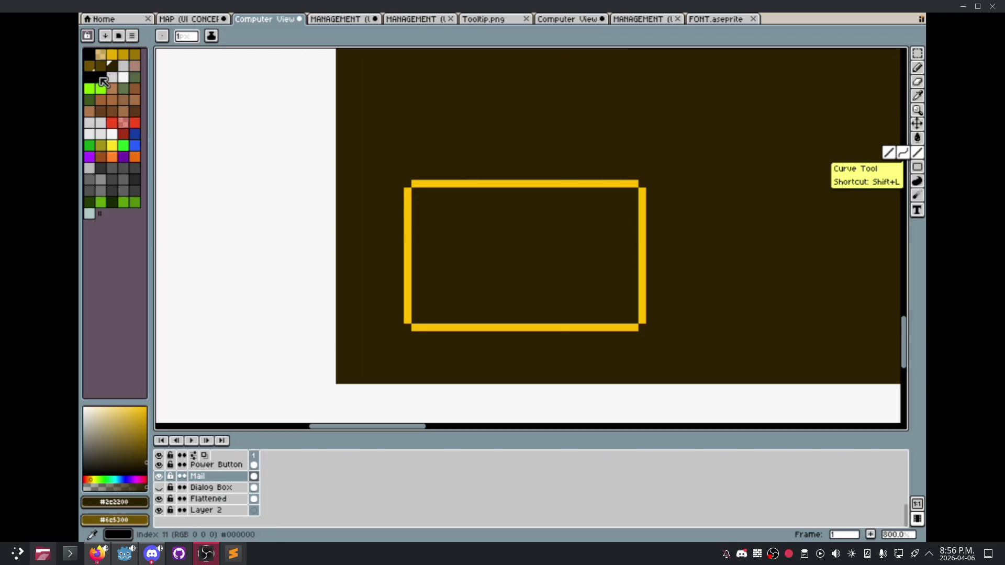
Step: Sample the frame's exact yellow and draw the flap's left diagonal
click(111, 54)
key(ctrl+z)
click(725, 130)
key(i)
click(611, 182)
key(l)
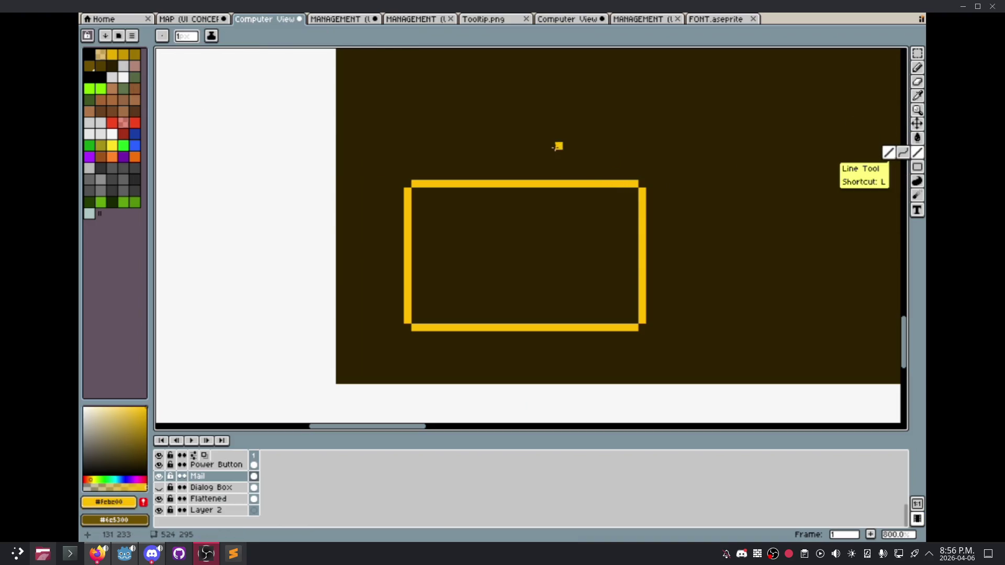
mouse_move(414, 198)
mouse_down()
mouse_move(522, 251)
mouse_move(635, 195)
mouse_up()
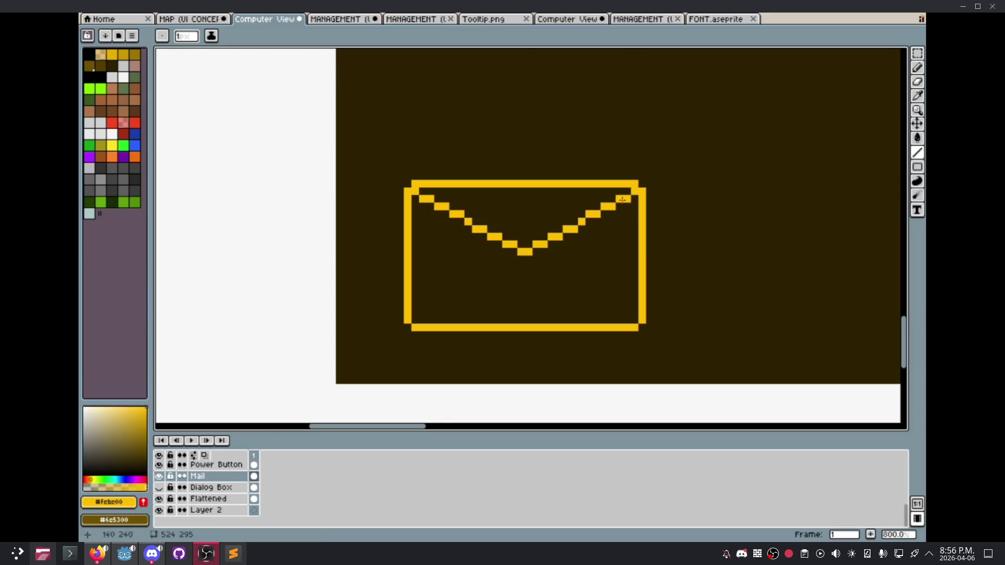
Step: Fill in the envelope's inner bottom-right corner pixels
scroll(610, 212, down, 4)
scroll(610, 212, down, 2)
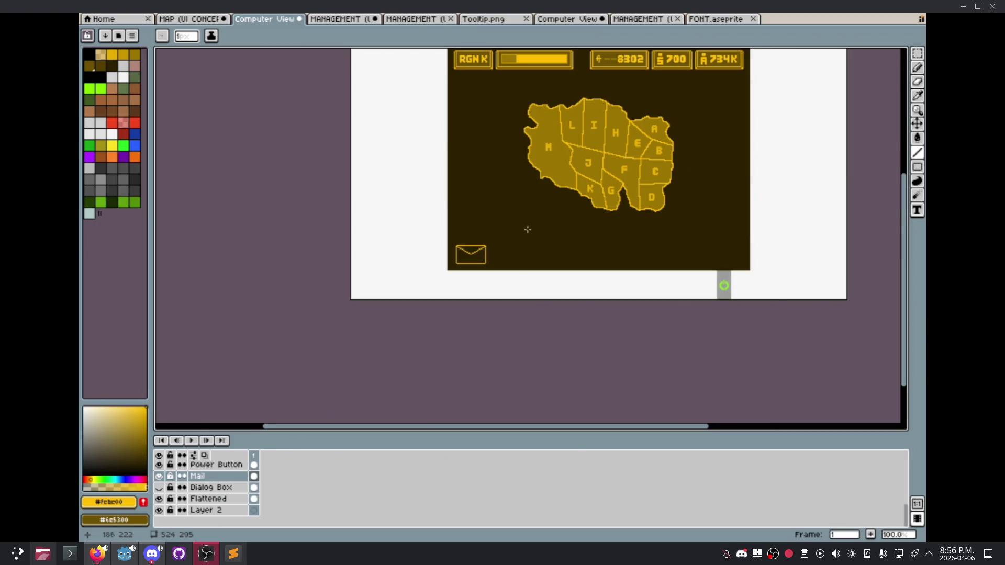
scroll(483, 261, up, 8)
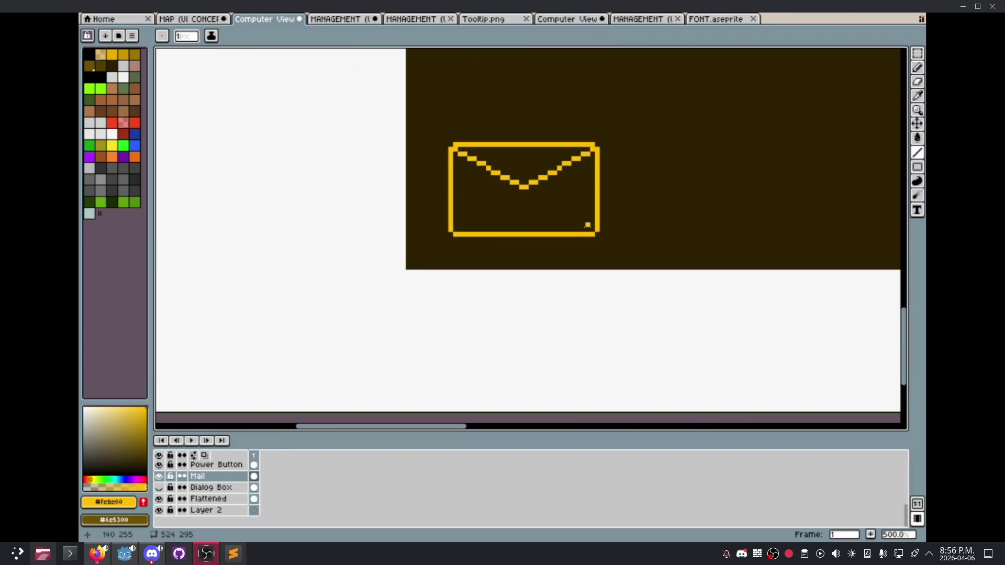
drag(588, 230, 600, 280)
click(611, 294)
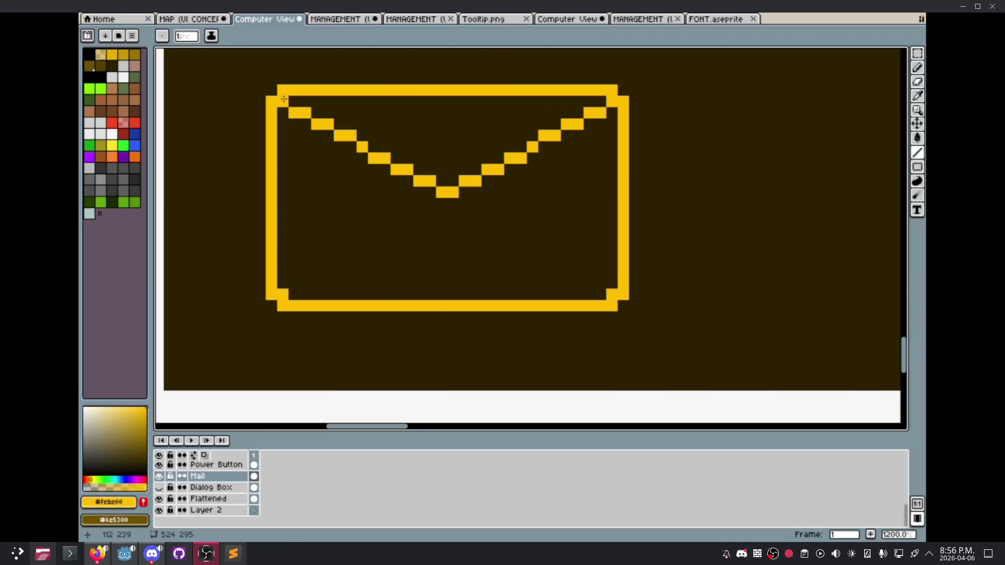
scroll(612, 186, down, 3)
scroll(612, 186, down, 2)
scroll(611, 186, up, 3)
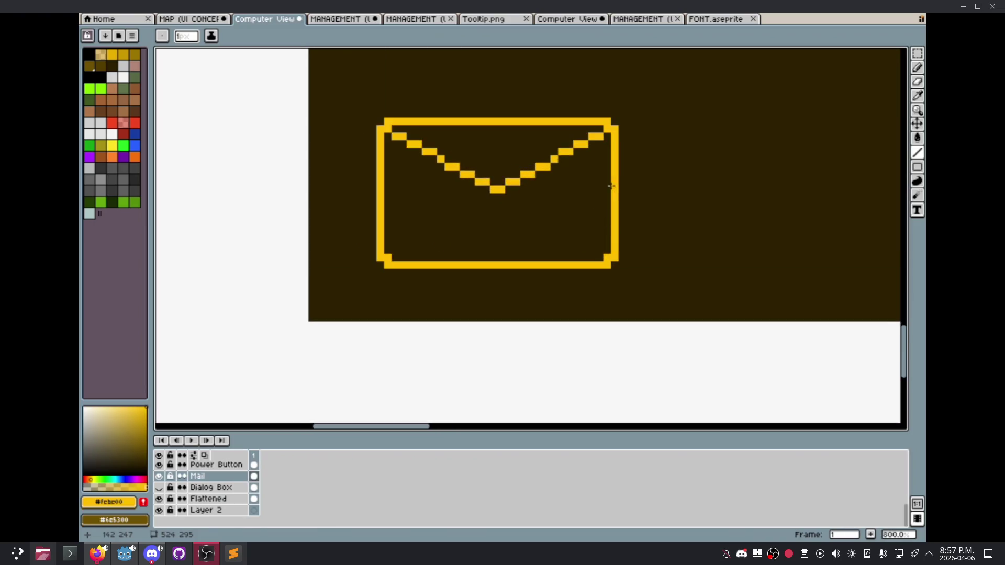
scroll(621, 212, up, 1)
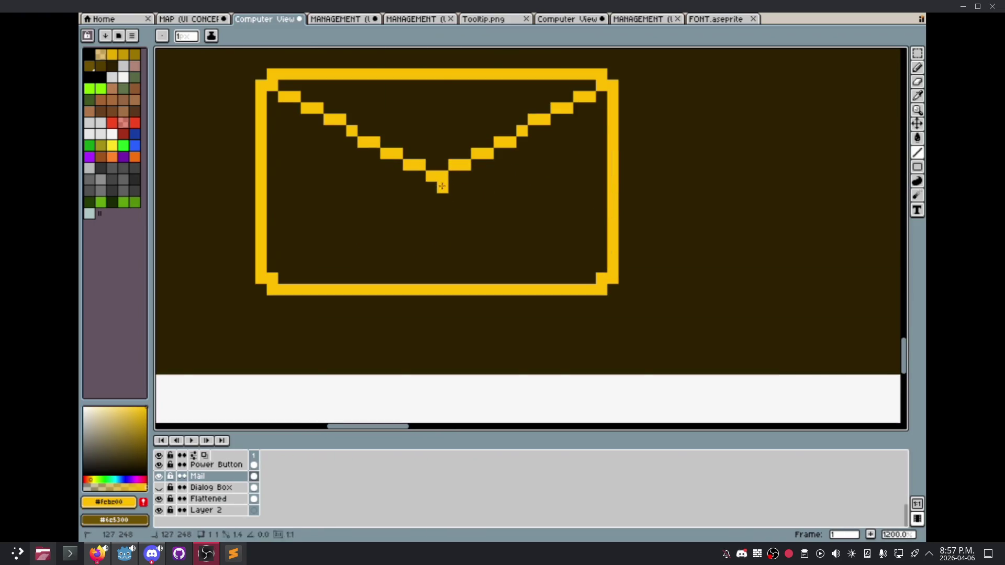
Step: Thicken both flap diagonals and the envelope's top and right edges
drag(442, 187, 599, 95)
drag(437, 187, 272, 94)
scroll(439, 206, down, 3)
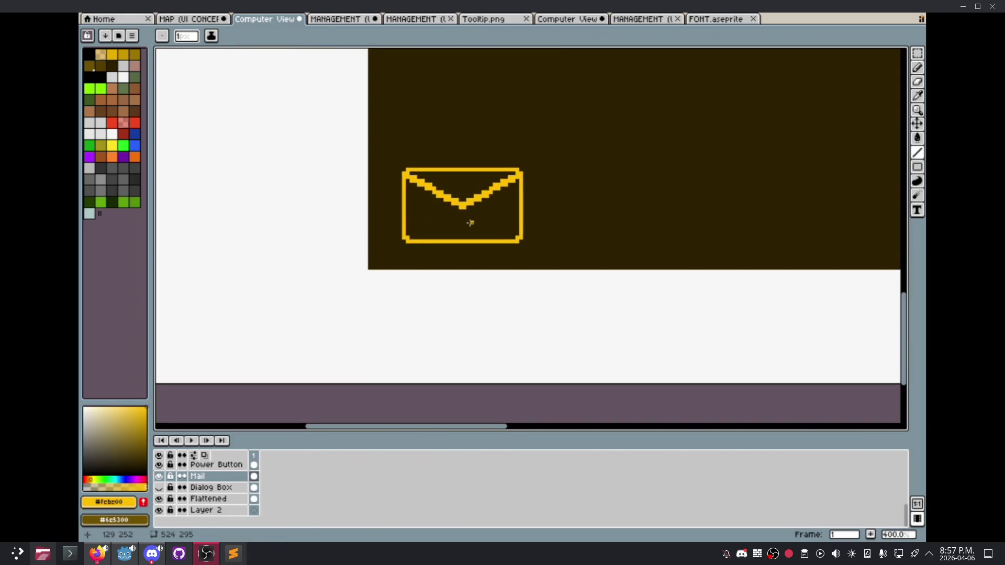
scroll(471, 220, up, 2)
mouse_move(423, 165)
mouse_down()
mouse_move(631, 167)
mouse_move(637, 288)
mouse_move(413, 289)
mouse_move(409, 169)
mouse_up()
scroll(554, 293, down, 6)
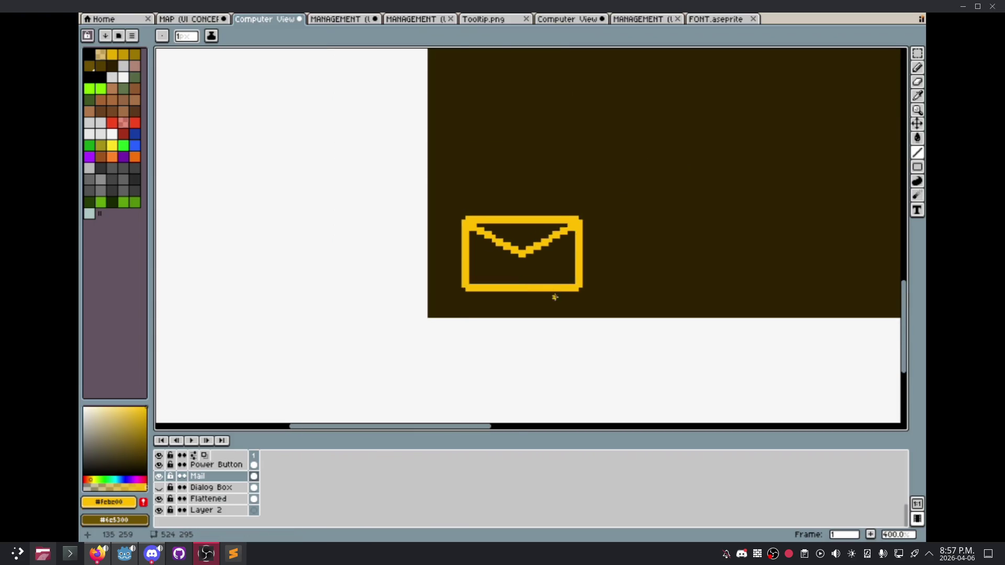
scroll(487, 303, up, 8)
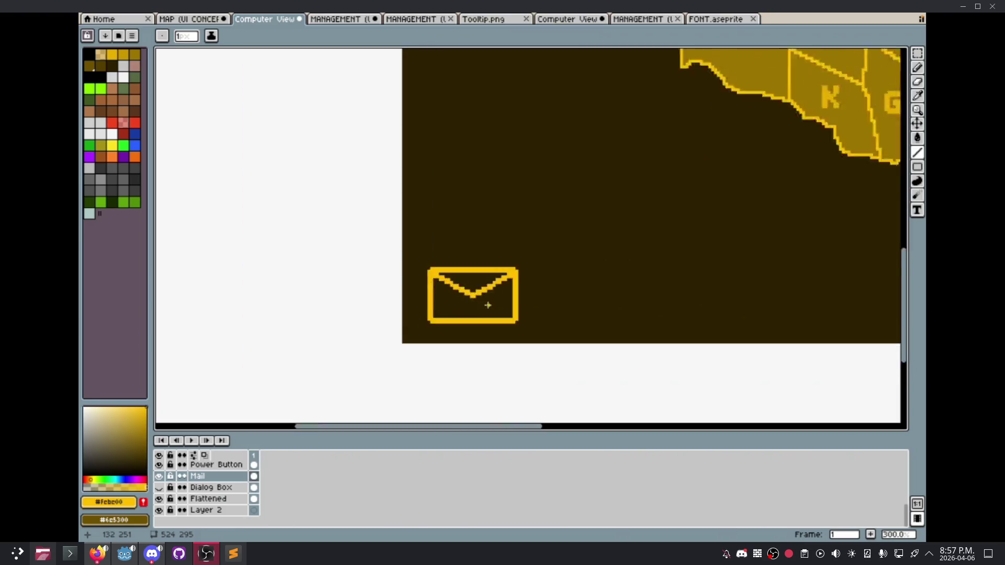
Step: Try a horizontal line from the flap tip in each direction, then undo it
drag(455, 281, 324, 282)
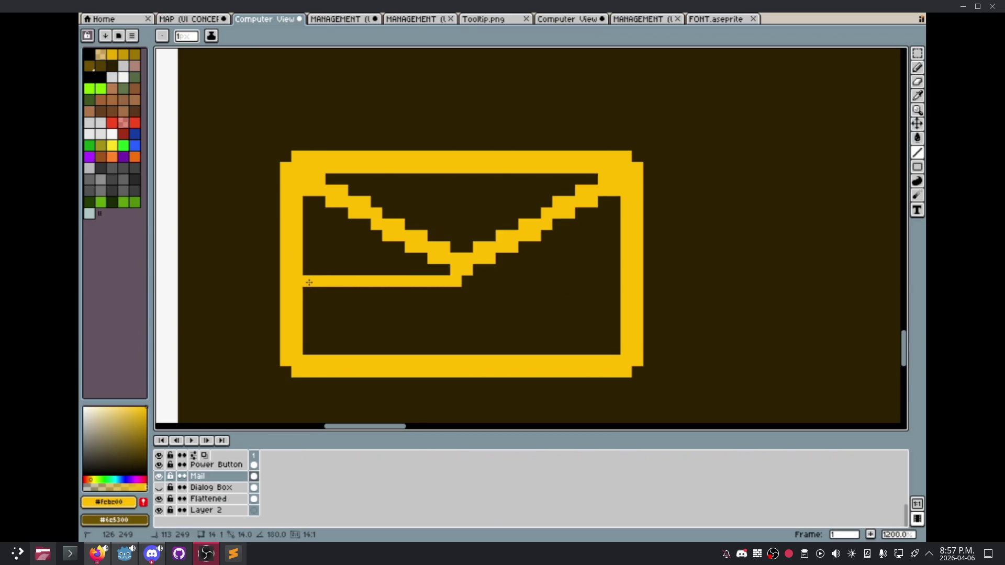
key(ctrl+z)
drag(474, 281, 610, 280)
key(ctrl+z)
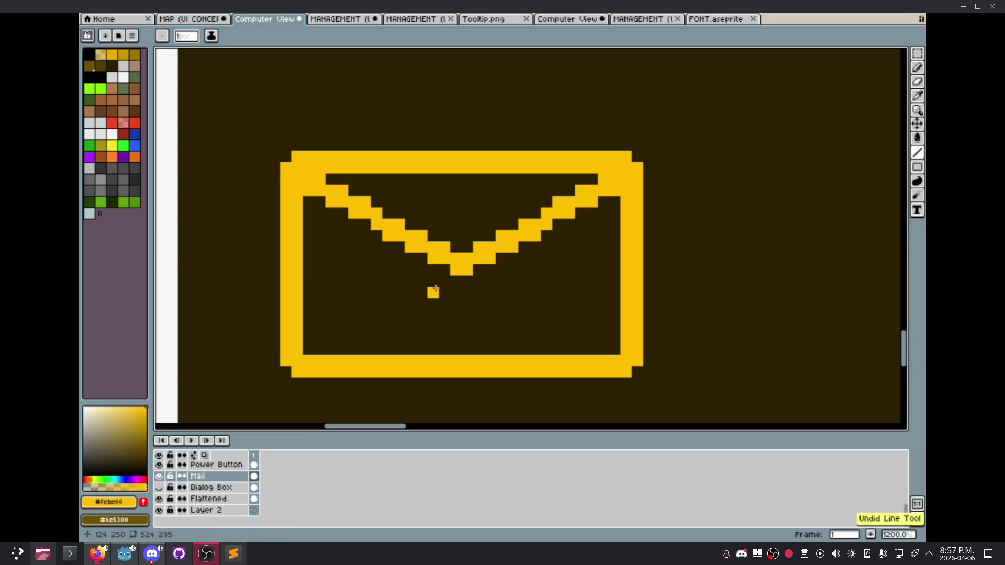
Step: Paint-bucket the envelope's lower and central dark areas with darker gold from palette index 4
click(917, 138)
click(134, 56)
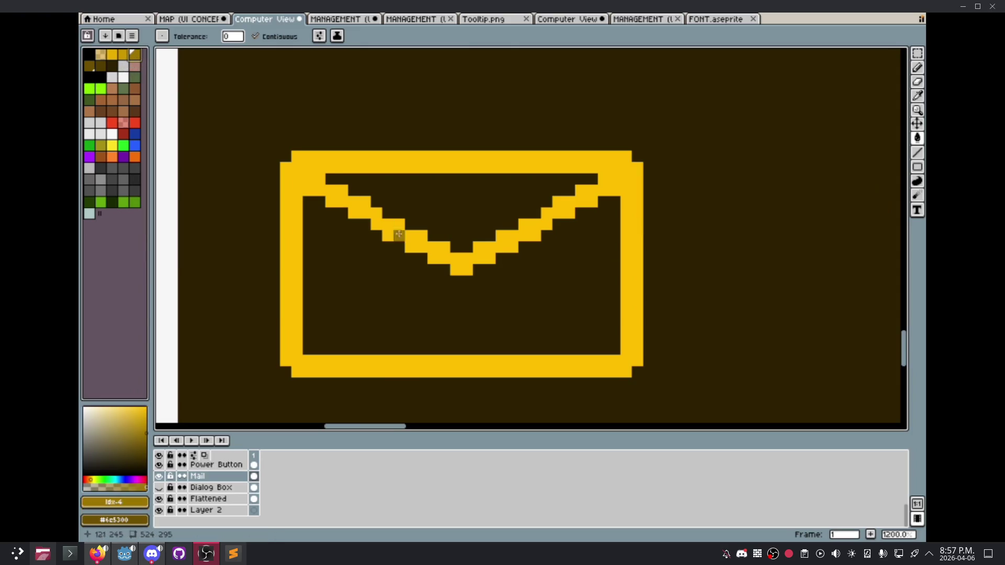
click(398, 270)
click(439, 218)
click(341, 248)
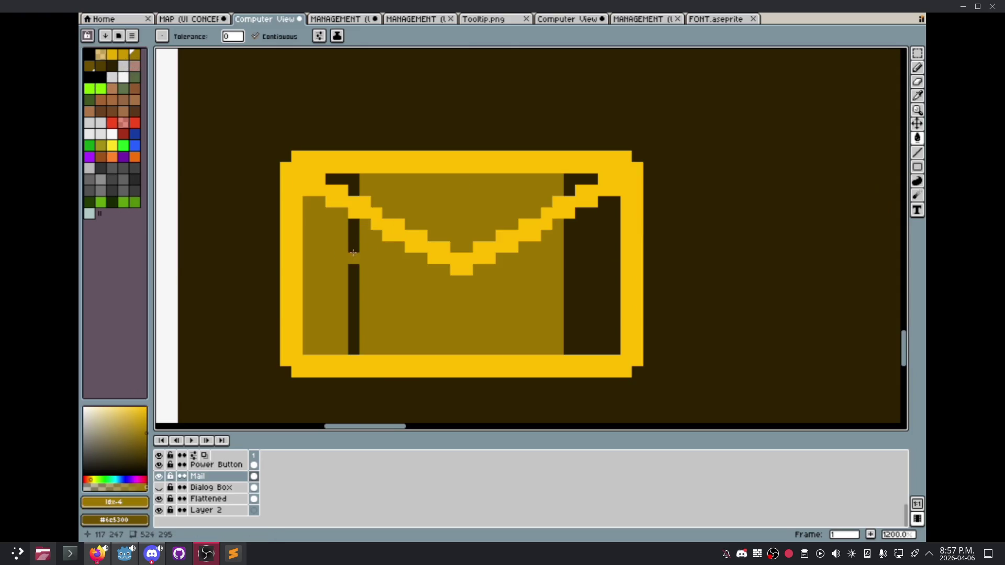
click(354, 259)
click(357, 192)
Step: Fill the remaining dark pockets under the flap and on the right with the same gold
click(348, 180)
click(569, 189)
click(576, 179)
click(593, 269)
click(569, 271)
scroll(576, 275, down, 8)
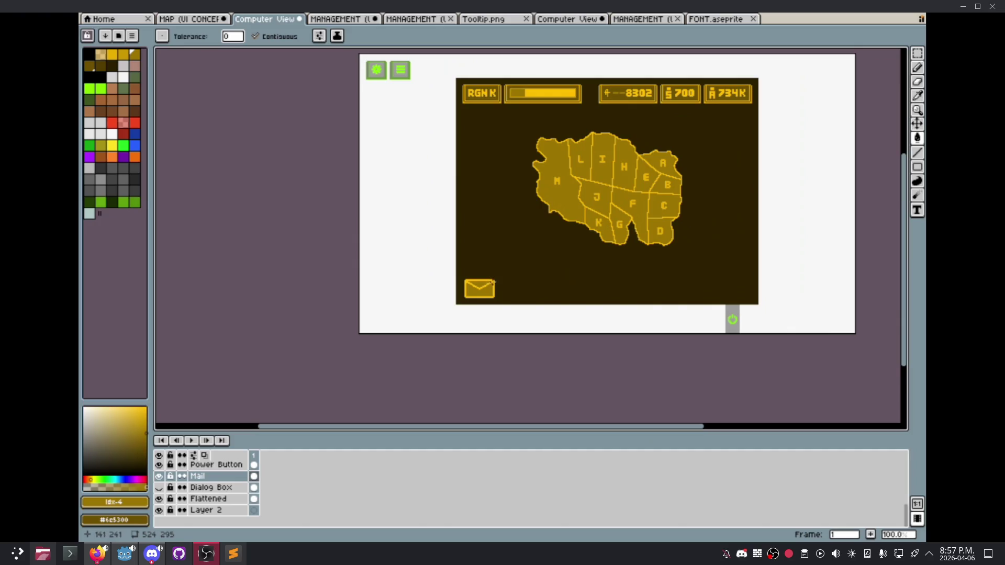
drag(498, 278, 495, 283)
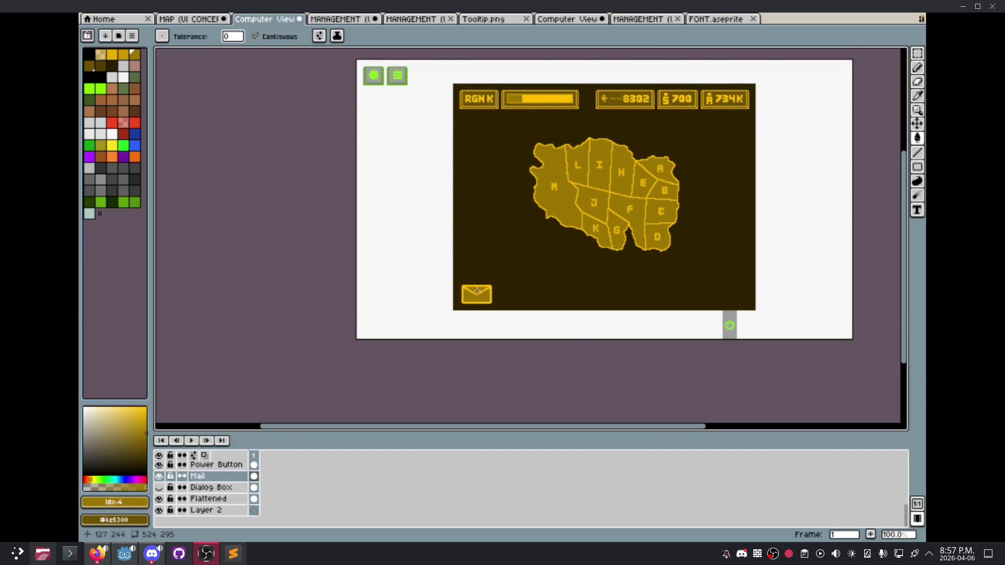
scroll(469, 295, up, 4)
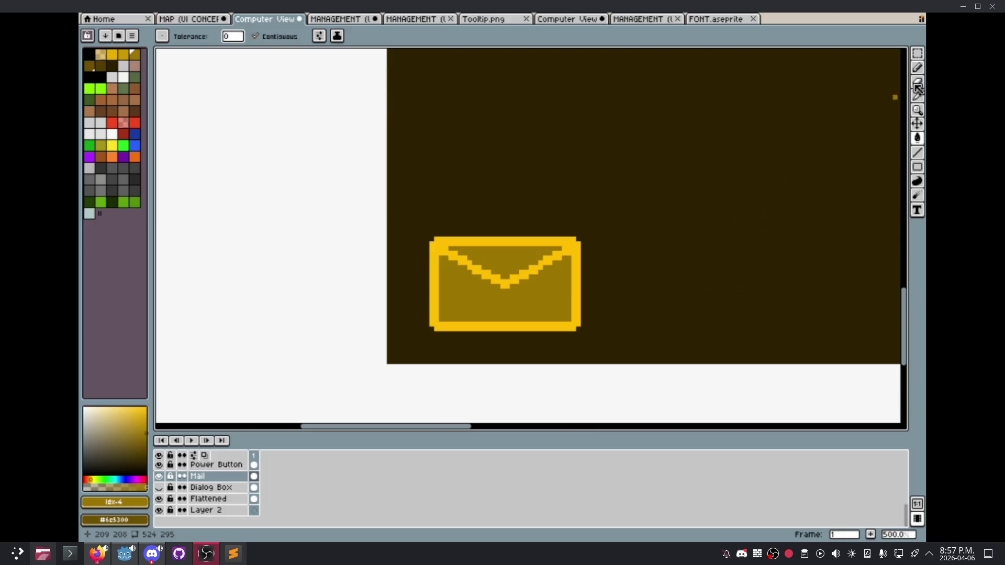
Step: Select the whole envelope icon with the rectangular marquee
click(919, 57)
drag(430, 243, 556, 286)
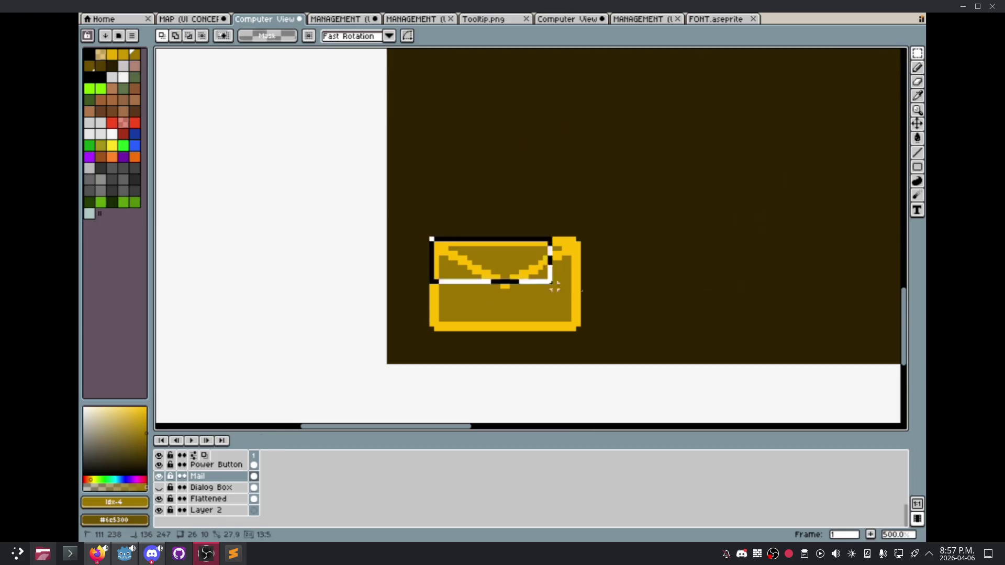
drag(592, 314, 579, 328)
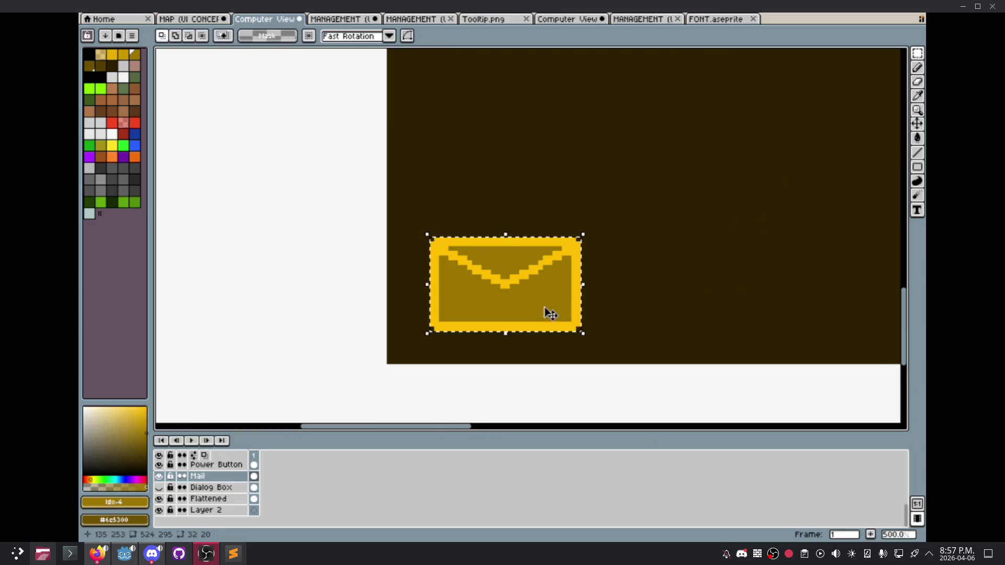
Step: Add a new empty layer and open its properties to rename it
right_click(234, 479)
mouse_move(249, 468)
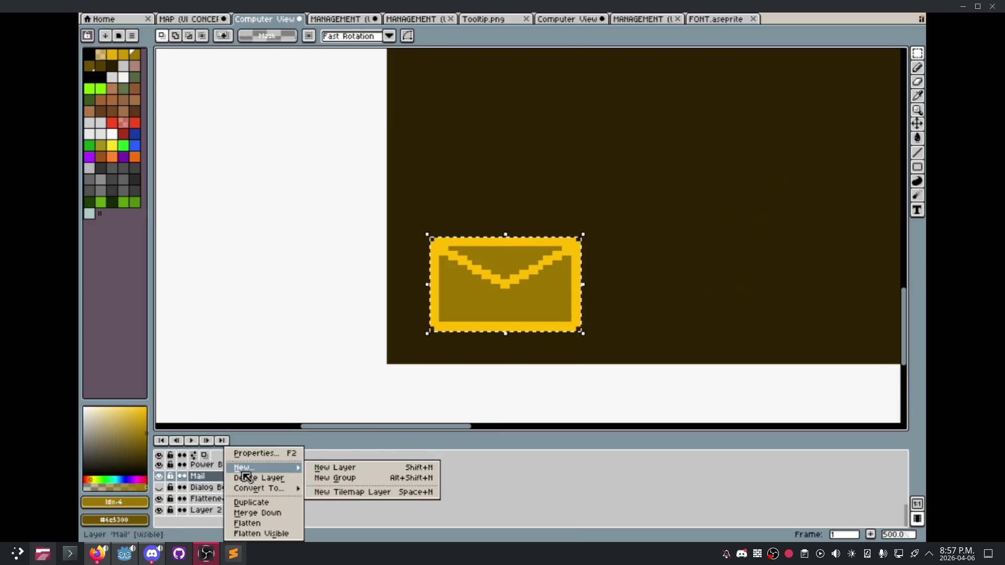
click(327, 469)
double_click(223, 523)
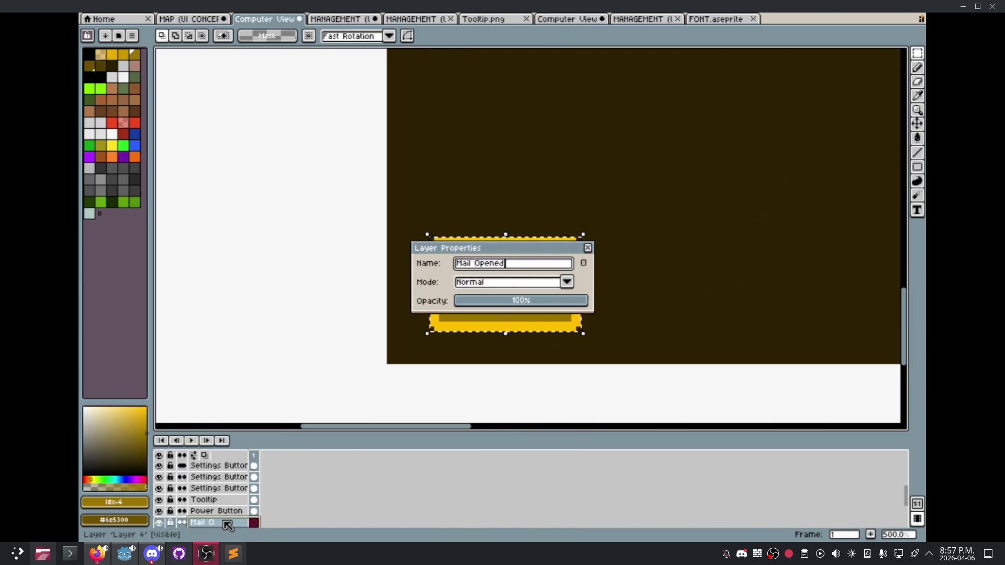
scroll(228, 523, down, 2)
Step: Move the Mail layer next to the Mail Opened layer
click(244, 488)
click(225, 477)
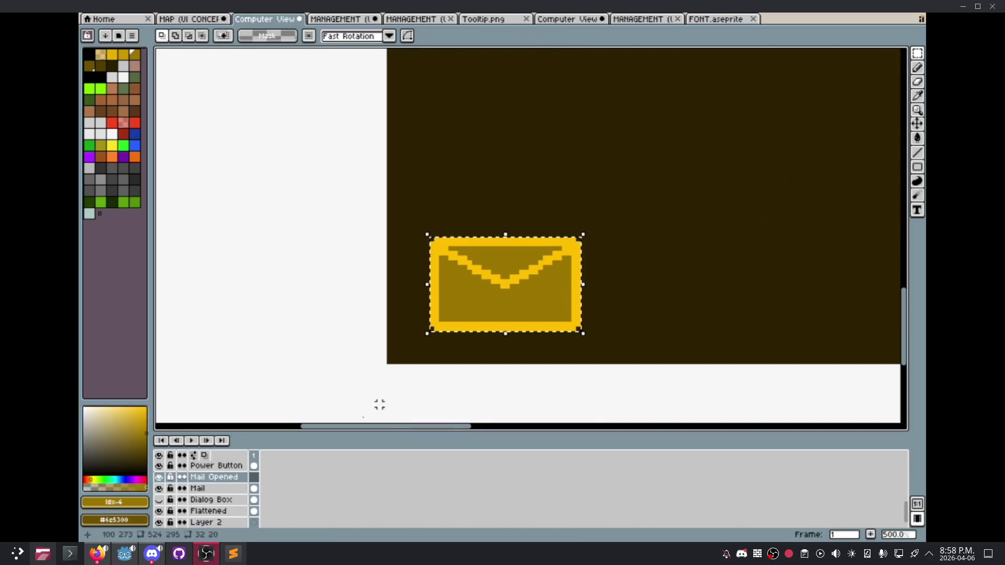
click(230, 490)
mouse_move(230, 488)
mouse_down()
mouse_move(230, 477)
mouse_move(377, 399)
mouse_up()
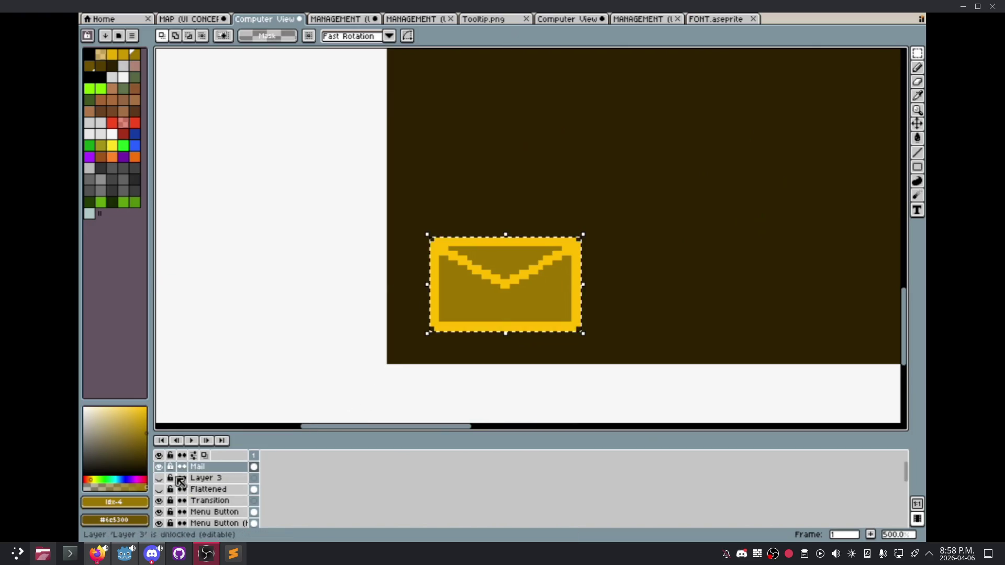
scroll(189, 481, down, 3)
scroll(195, 483, up, 3)
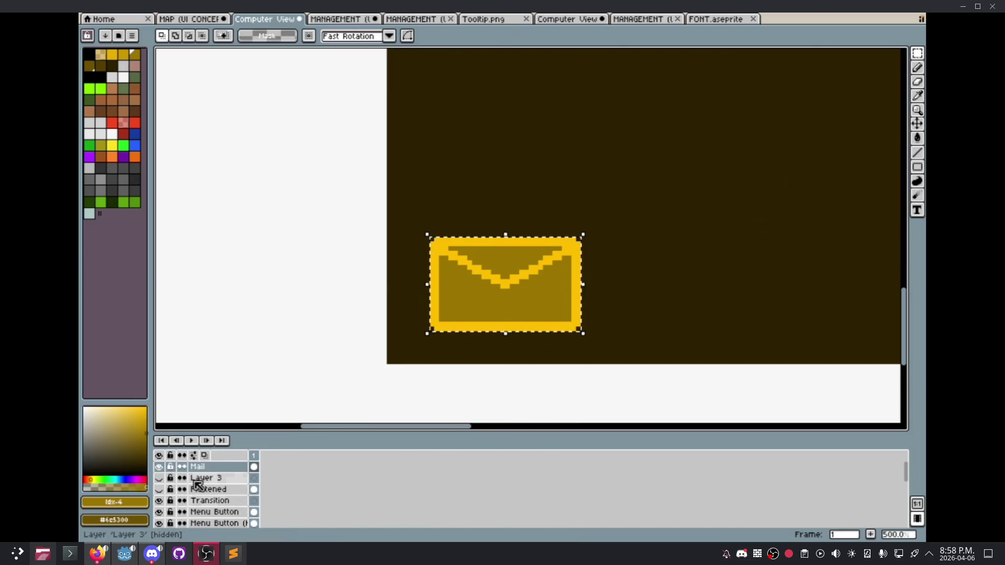
scroll(198, 485, down, 1)
scroll(198, 485, up, 1)
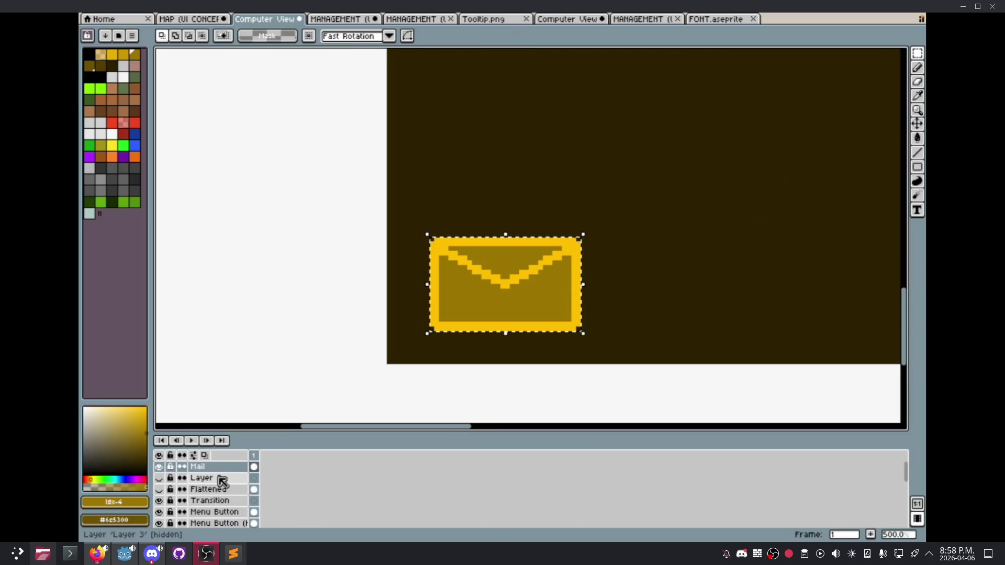
scroll(209, 481, down, 2)
scroll(204, 484, down, 8)
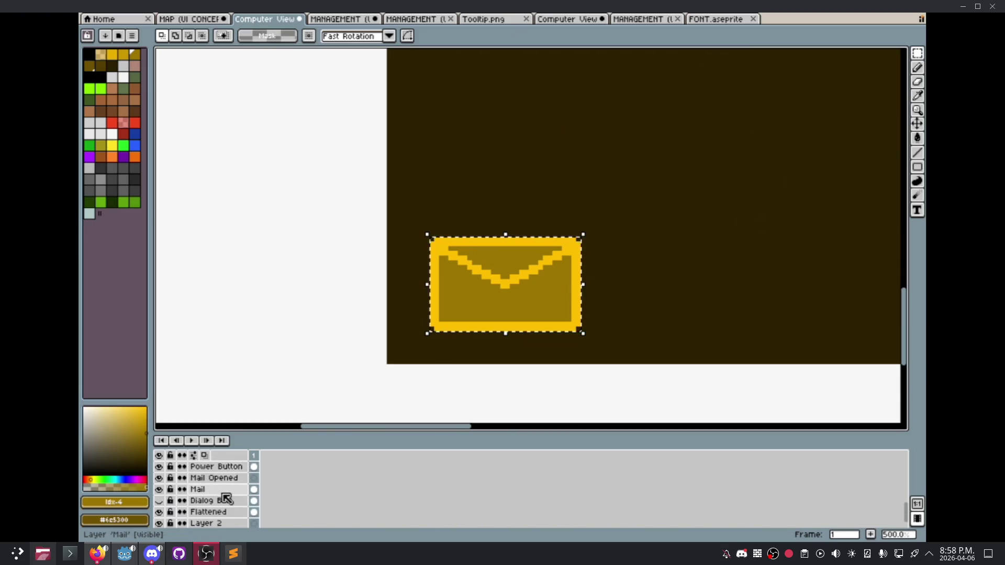
Step: Hide the Mail layer and delete it
click(214, 478)
click(159, 489)
scroll(236, 484, up, 10)
right_click(225, 470)
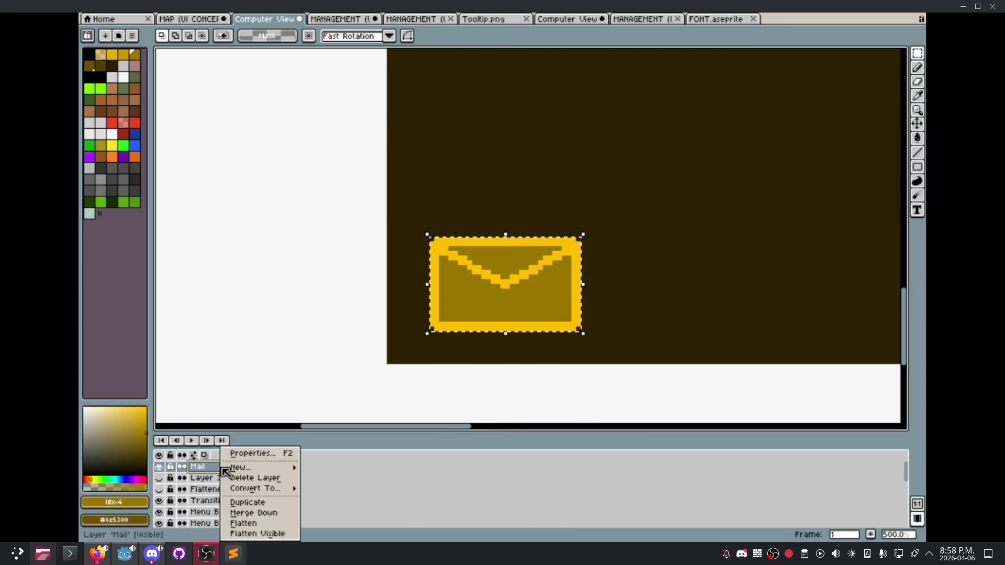
click(251, 479)
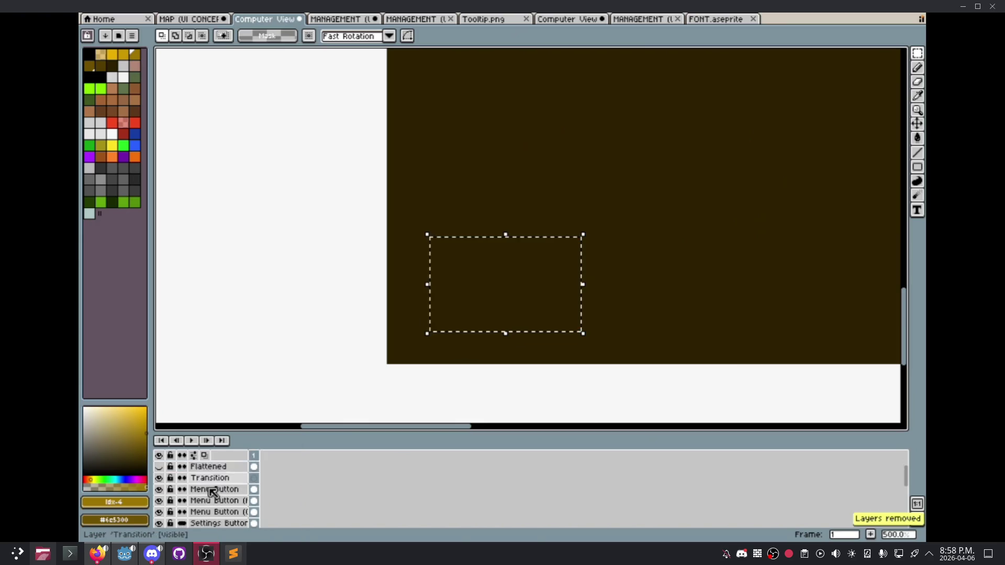
key(Escape)
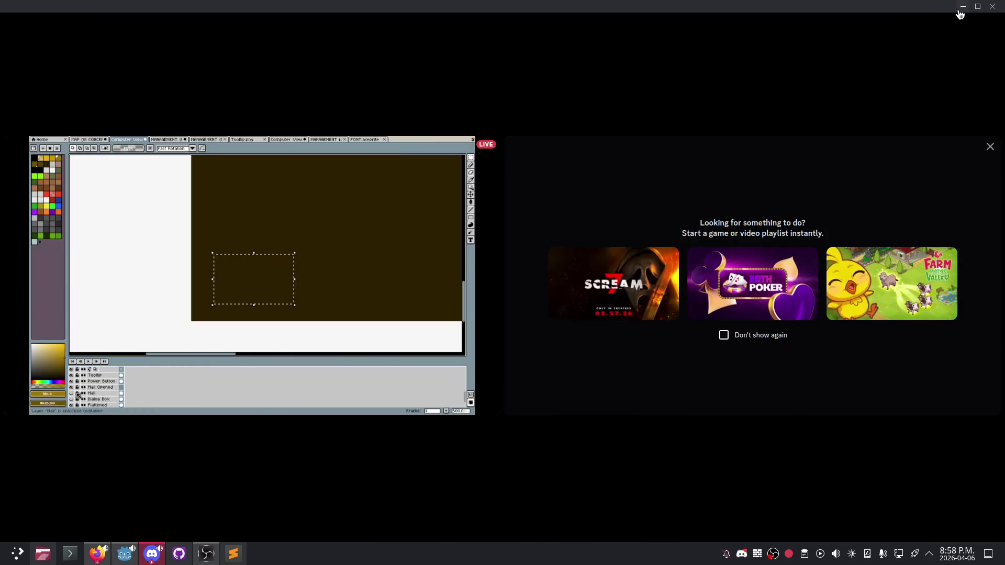
Step: Close the Discord stream window and pan the Godot canvas to recentre the Region A screen
click(991, 7)
mouse_move(388, 240)
mouse_down()
mouse_move(485, 215)
mouse_move(487, 227)
mouse_up()
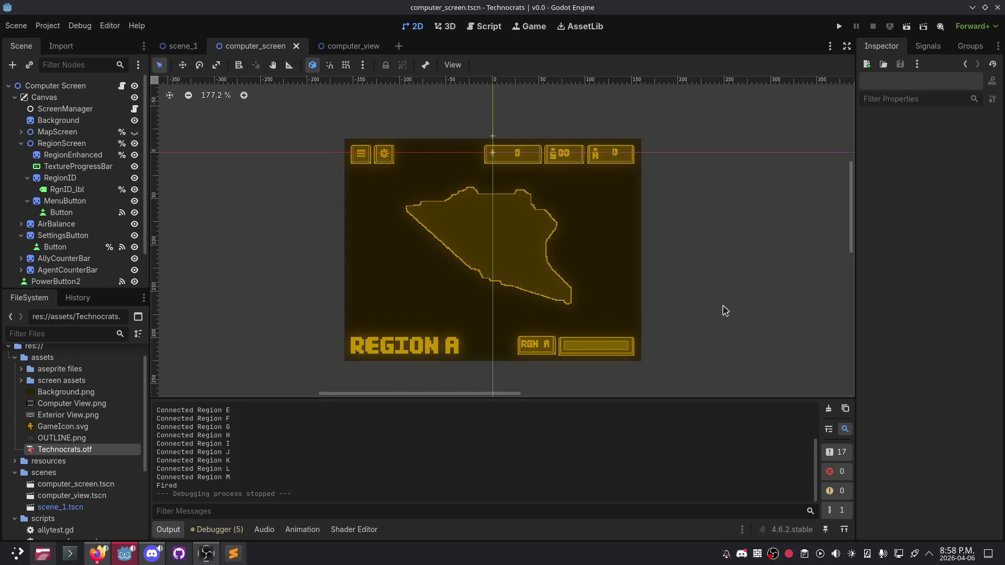
Step: Select the menu button node, clear the selection, and zoom the 2D view
click(365, 158)
click(380, 224)
click(226, 248)
scroll(426, 274, up, 4)
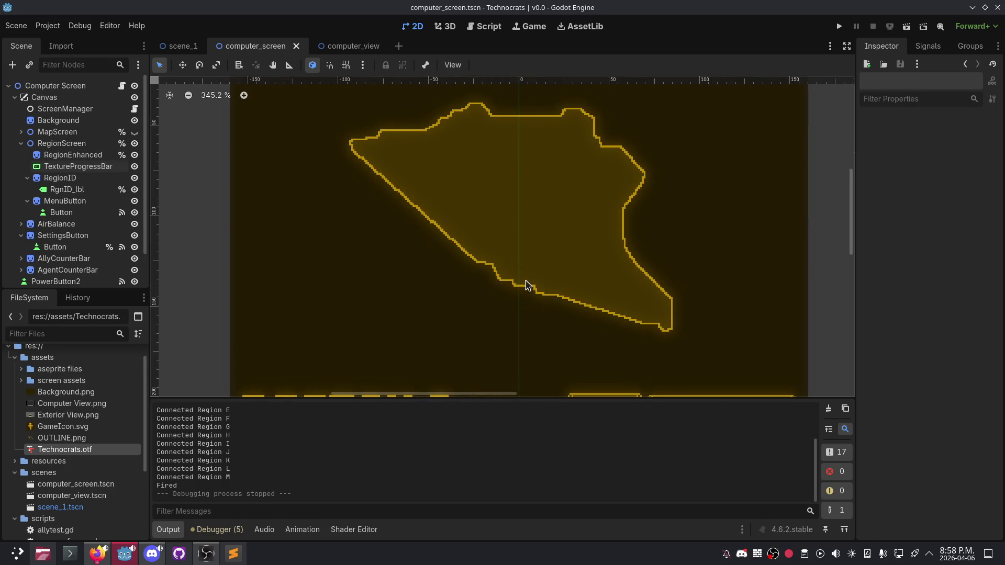
scroll(526, 285, down, 4)
scroll(393, 191, up, 3)
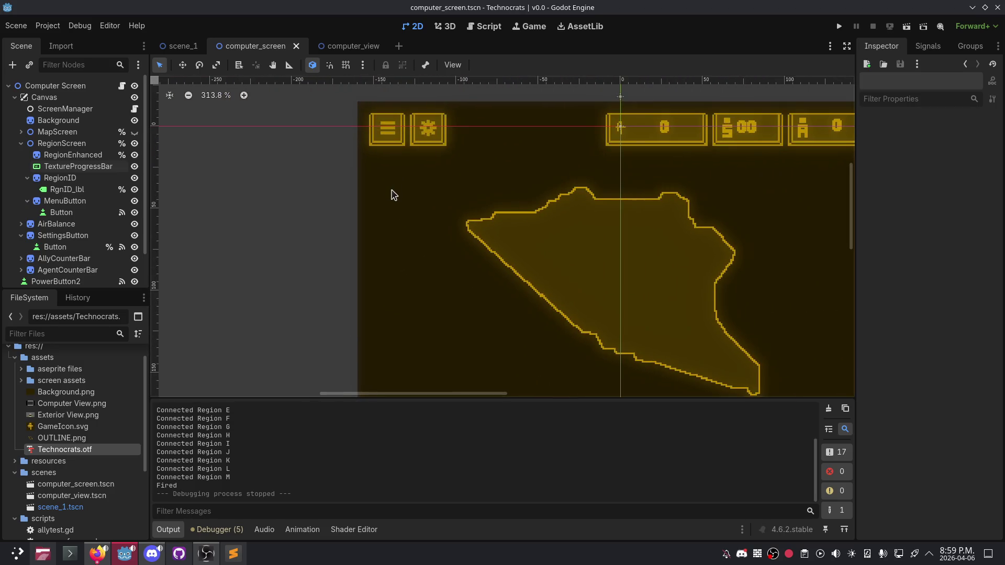
scroll(413, 189, down, 2)
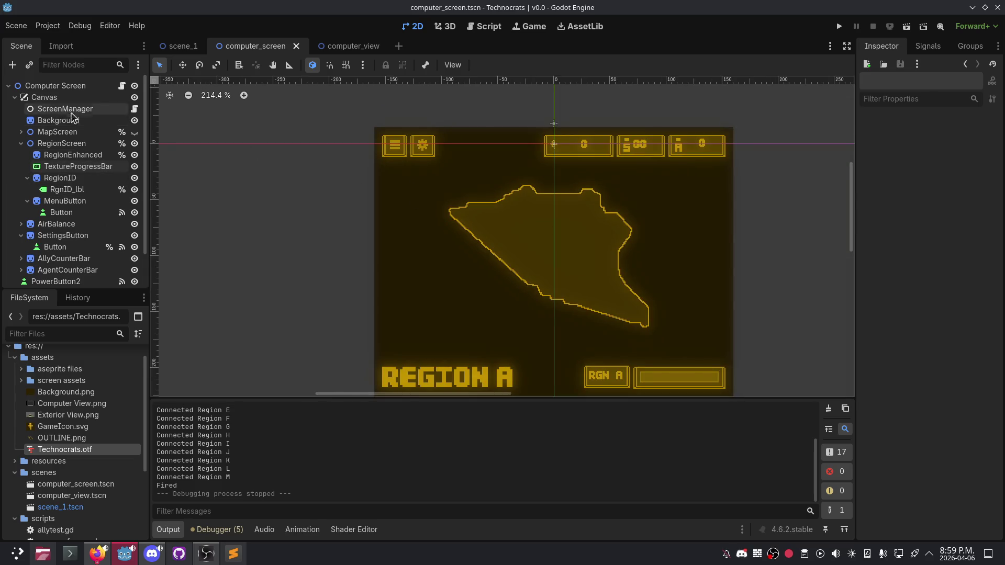
Step: Collapse and re-expand Canvas, then expand MapScreen to show Outline, Regions and RegionLetters
click(14, 98)
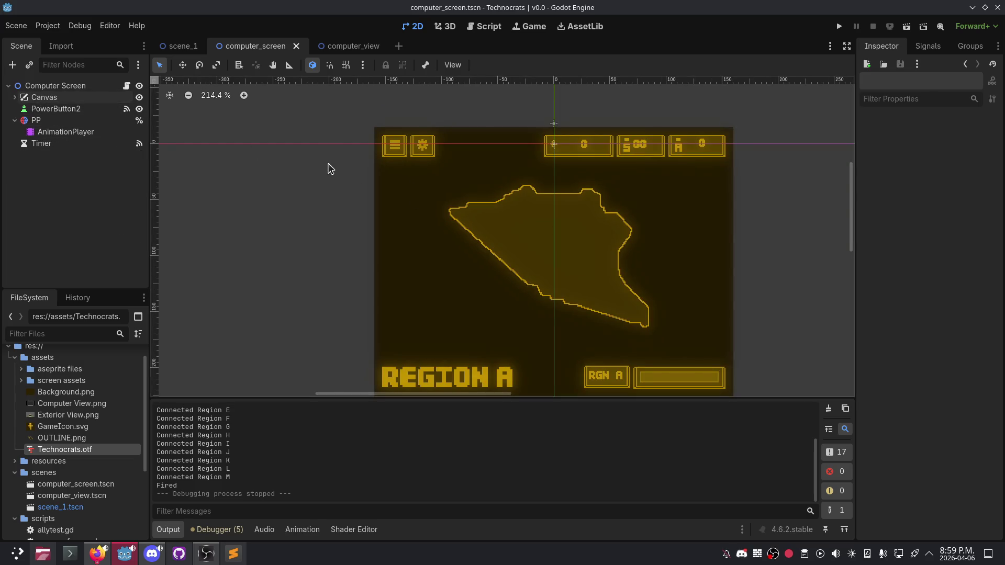
click(15, 97)
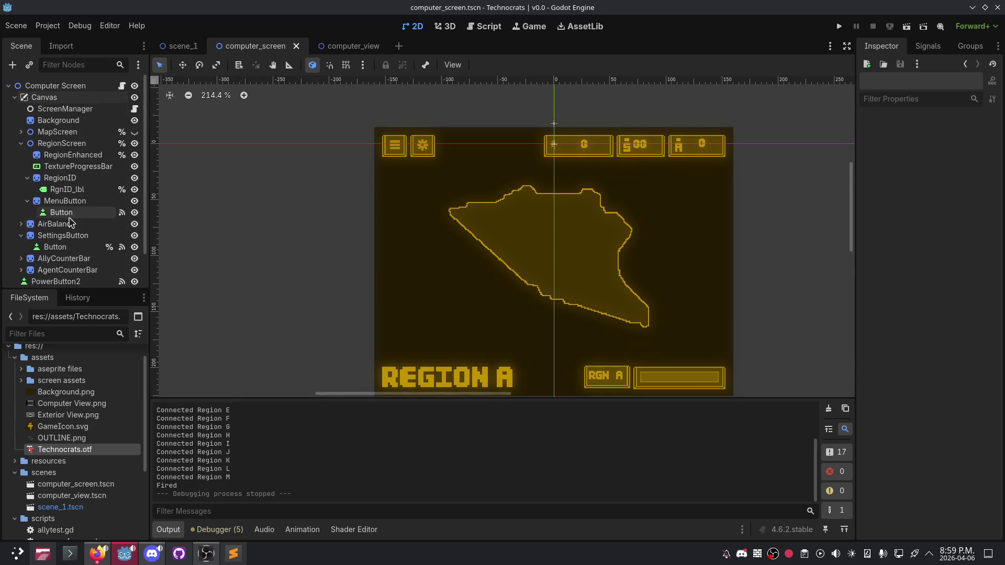
scroll(73, 219, down, 2)
scroll(71, 207, up, 2)
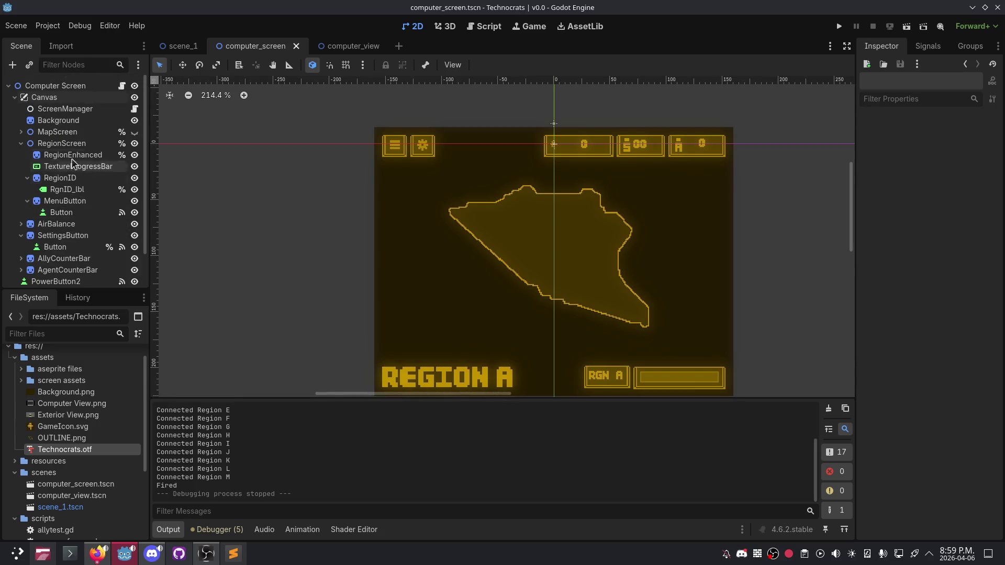
click(21, 132)
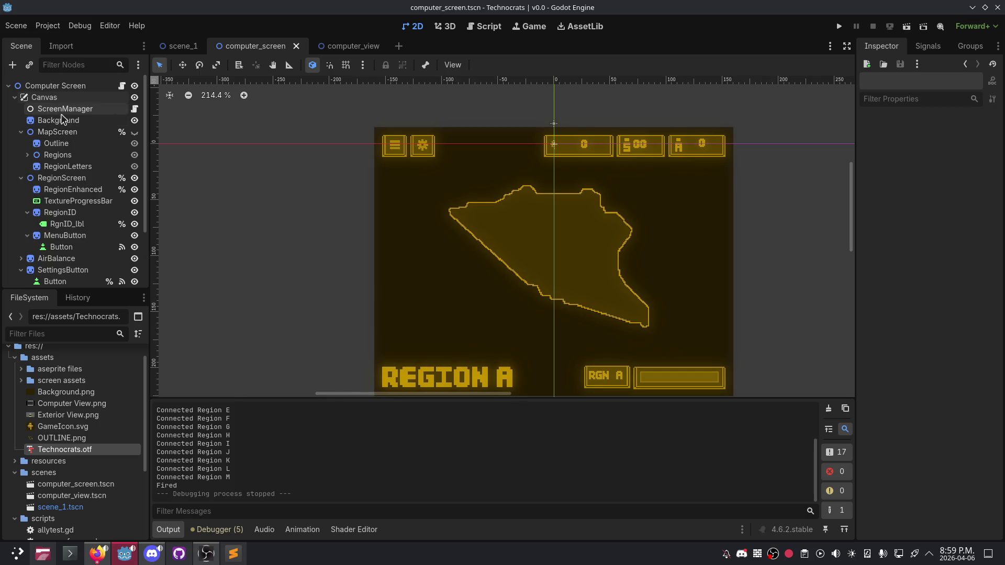
Step: Open ScreenManager's script and widen the code area by narrowing the Scene and Inspector docks
click(65, 109)
click(135, 108)
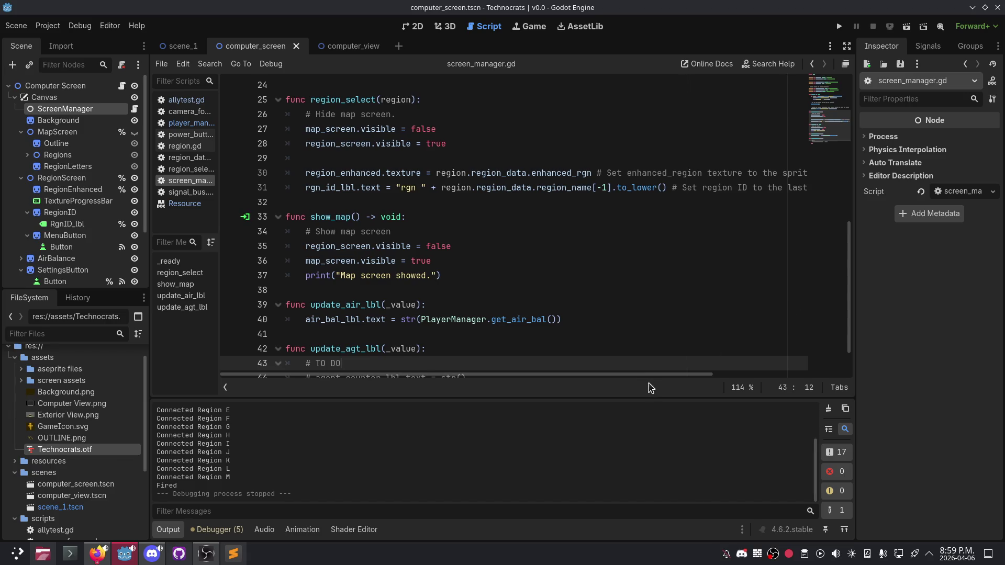
mouse_move(150, 229)
mouse_down()
mouse_move(96, 229)
mouse_move(139, 229)
mouse_up()
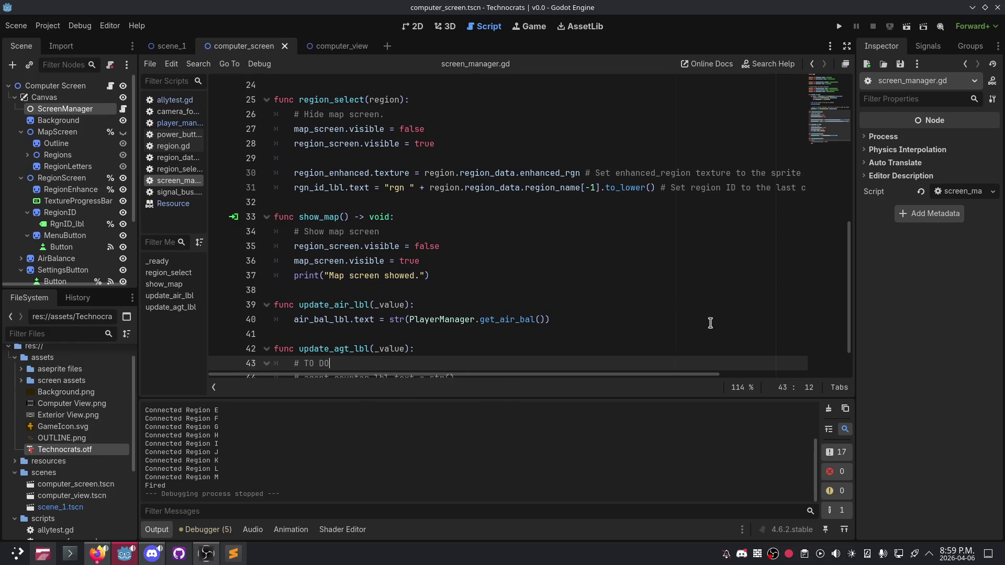
drag(857, 265, 872, 265)
drag(138, 262, 125, 261)
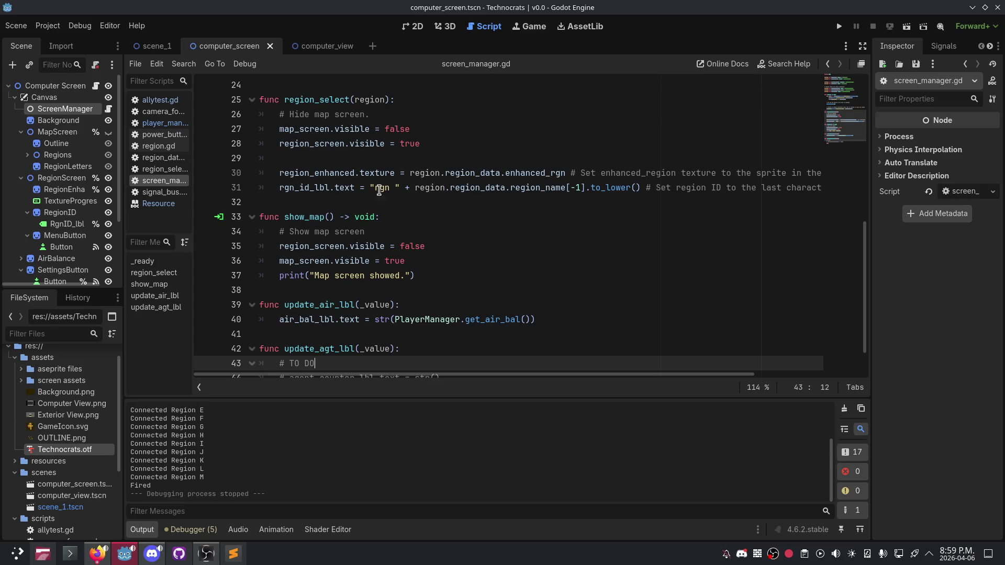
Step: Move the caret through lines 29, 24, 13 and 8 of screen_manager.gd
click(357, 155)
click(301, 86)
scroll(361, 254, up, 8)
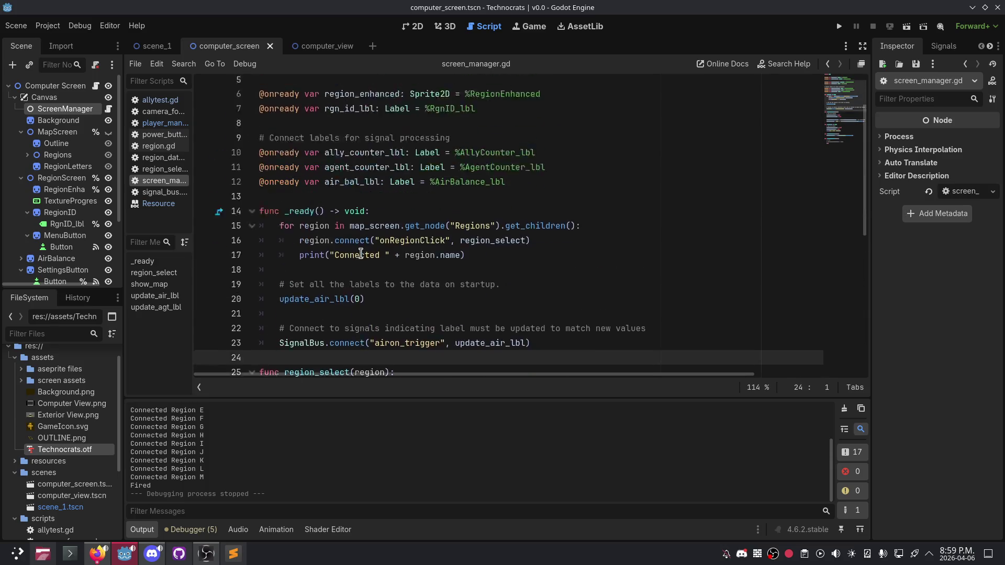
click(315, 258)
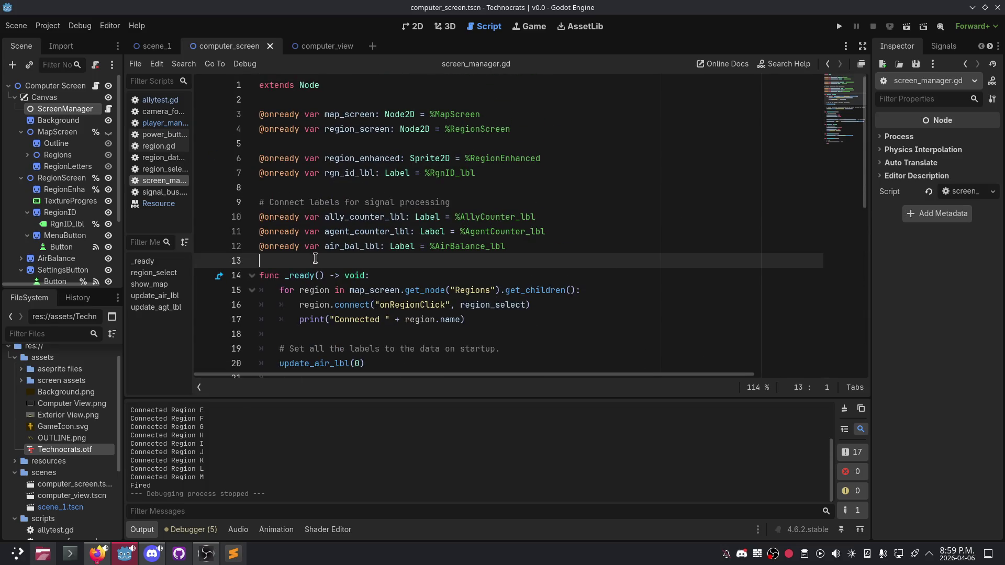
click(298, 192)
click(338, 143)
click(349, 184)
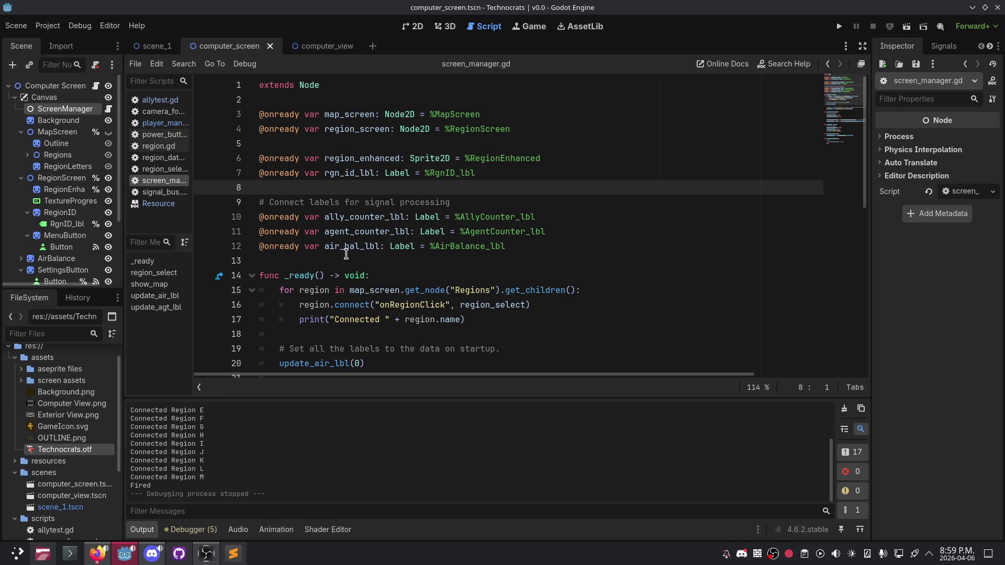
click(345, 255)
Step: Select the label and region variables, then view the documentation for the visible property
drag(524, 247, 229, 207)
mouse_move(484, 174)
mouse_down()
mouse_move(409, 187)
mouse_move(264, 158)
mouse_move(235, 166)
mouse_up()
click(375, 189)
scroll(377, 194, down, 9)
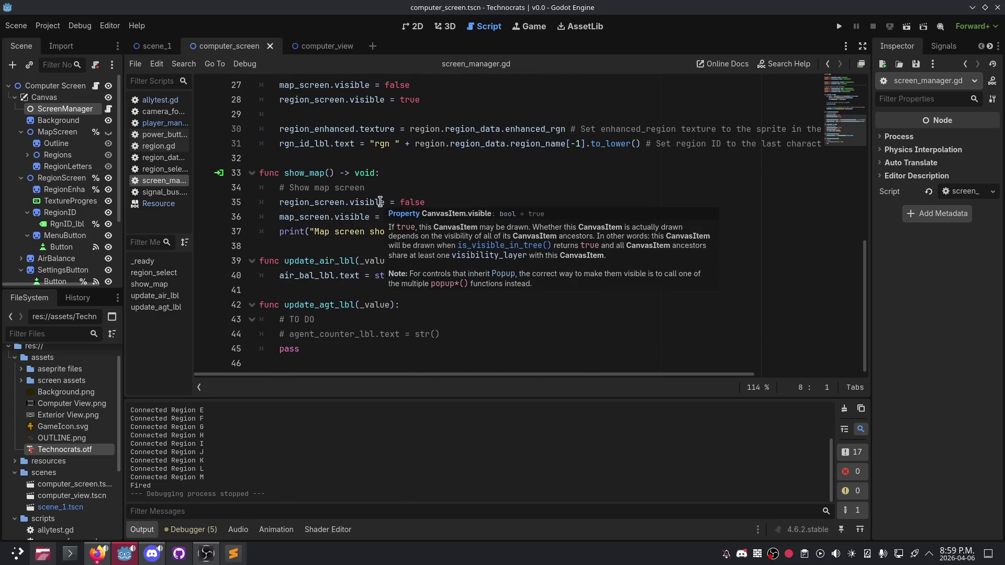
click(424, 231)
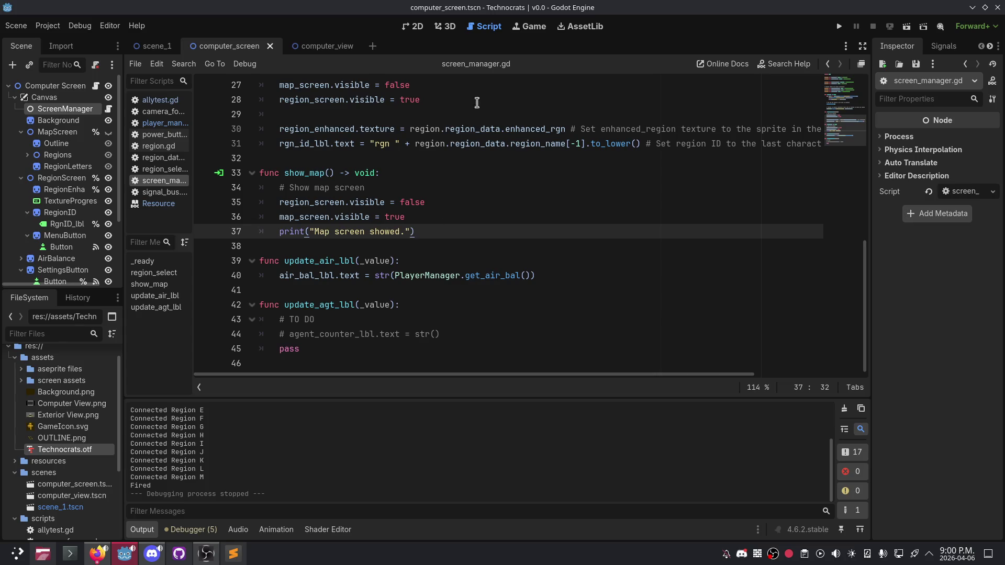
click(439, 216)
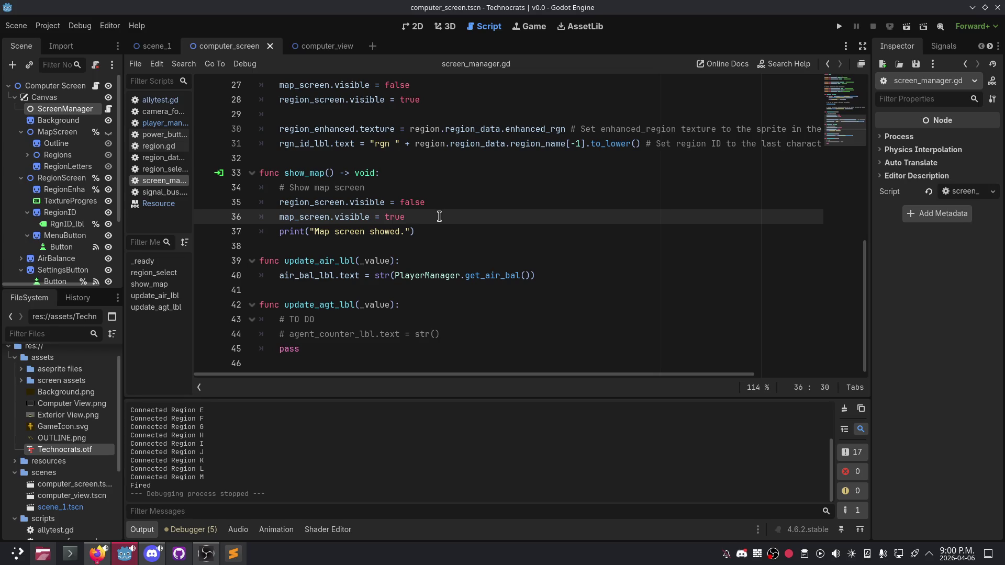
triple_click(436, 232)
click(436, 233)
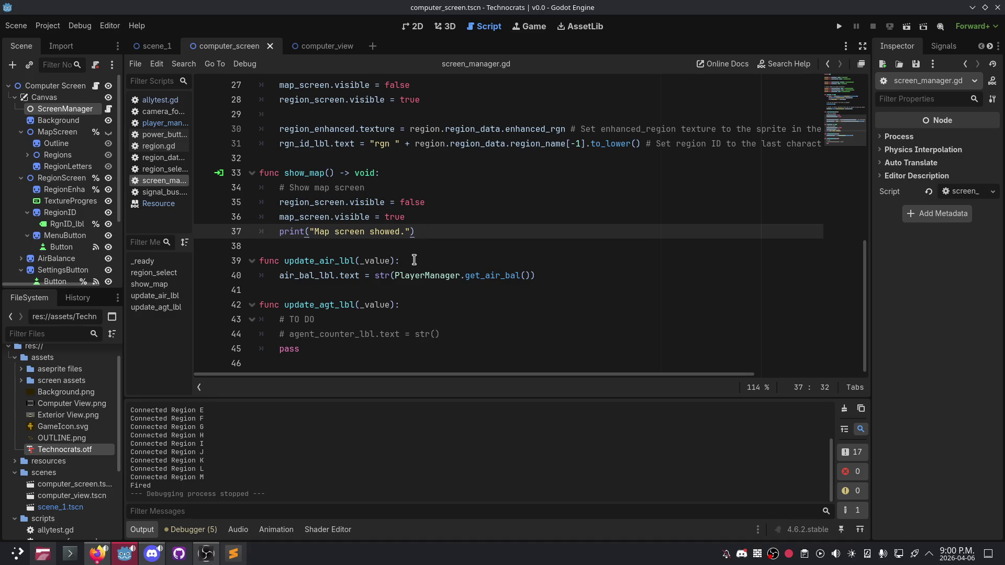
scroll(367, 262, up, 5)
scroll(361, 261, up, 1)
scroll(353, 259, down, 5)
scroll(359, 206, up, 1)
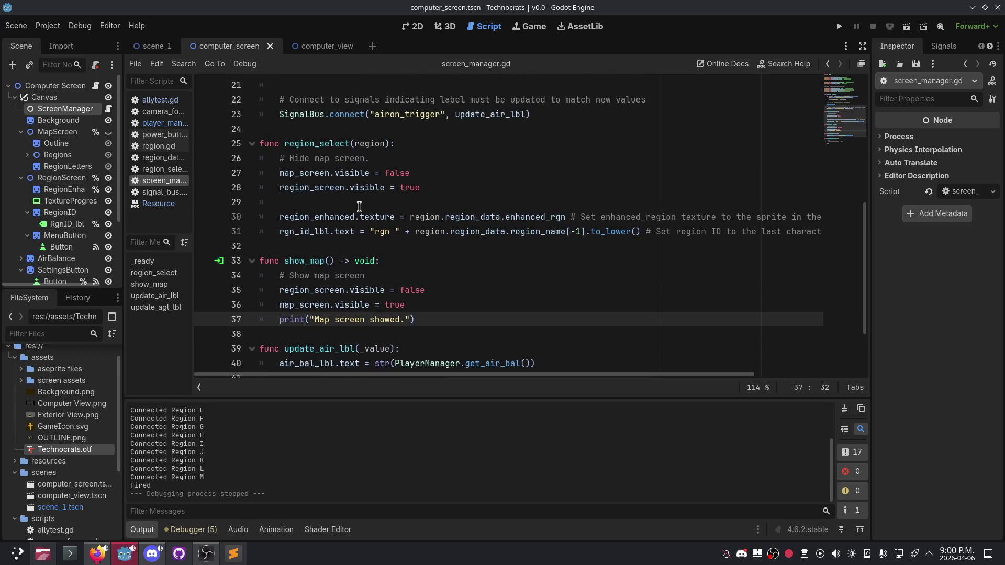
scroll(365, 202, up, 2)
scroll(354, 216, up, 1)
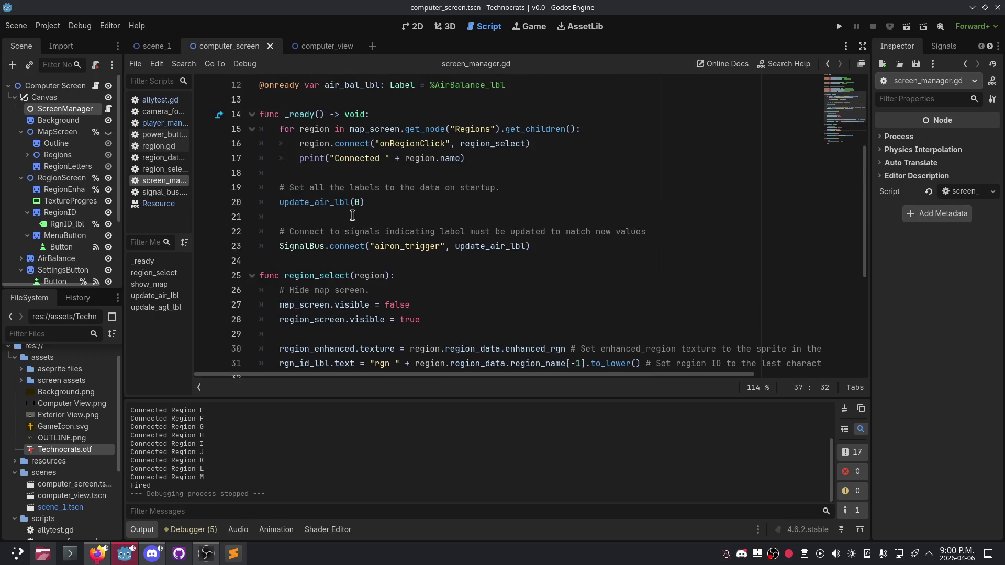
scroll(352, 215, up, 1)
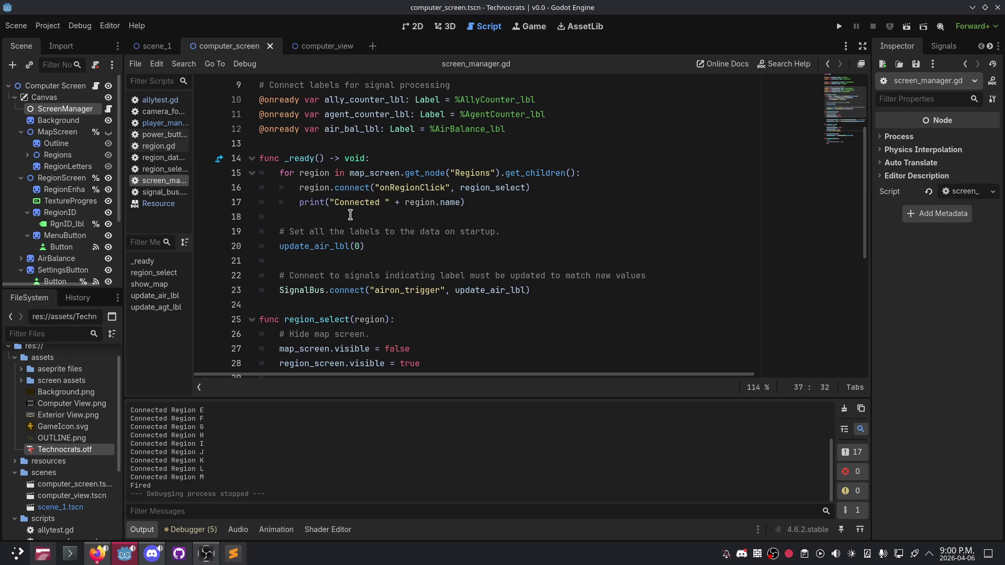
click(351, 215)
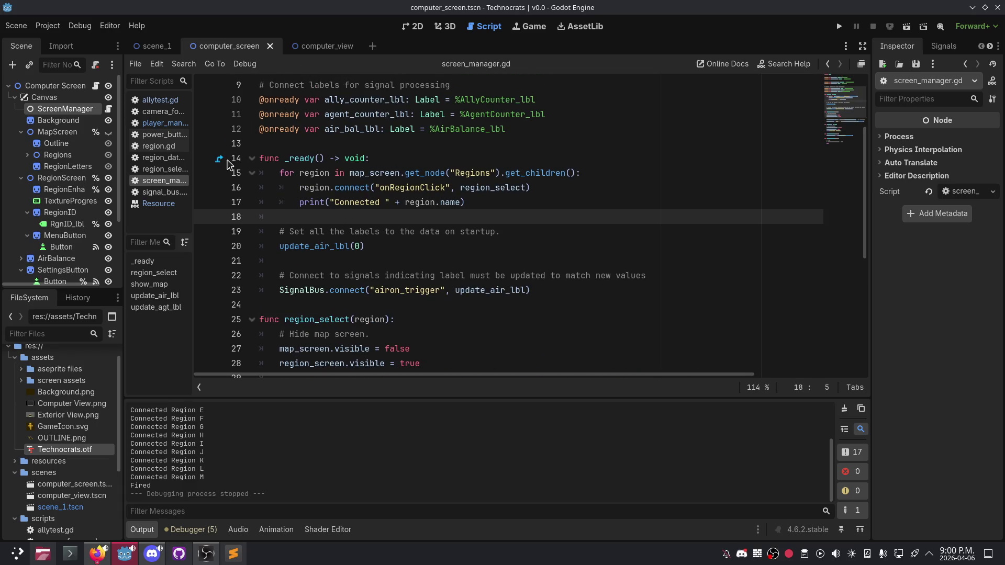
scroll(362, 224, down, 4)
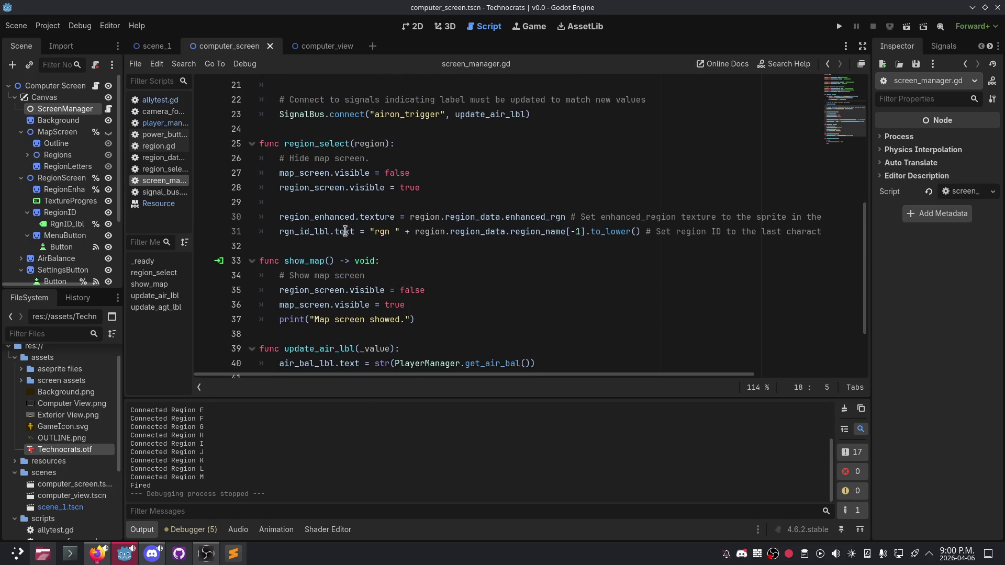
click(366, 203)
scroll(346, 135, up, 3)
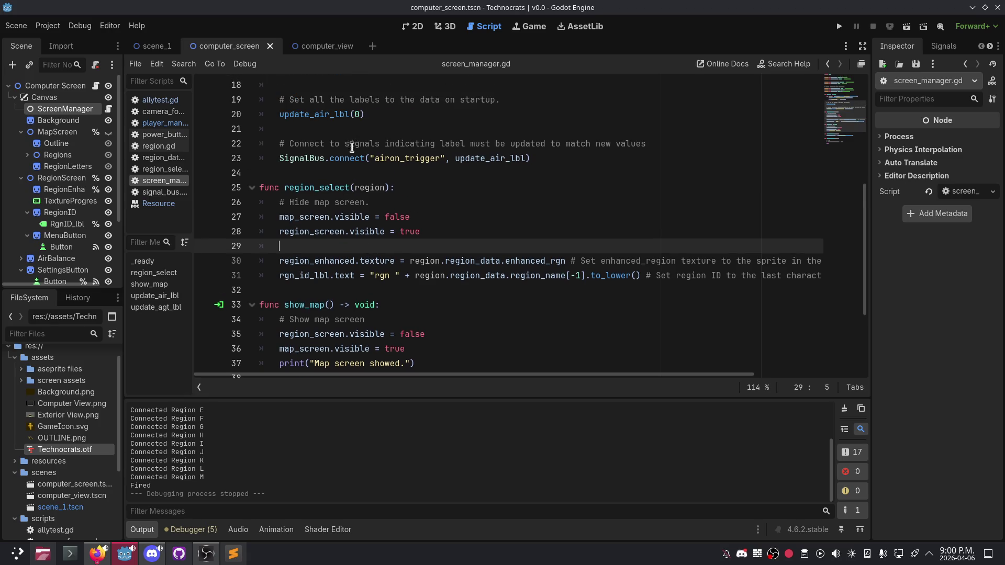
click(338, 177)
click(336, 187)
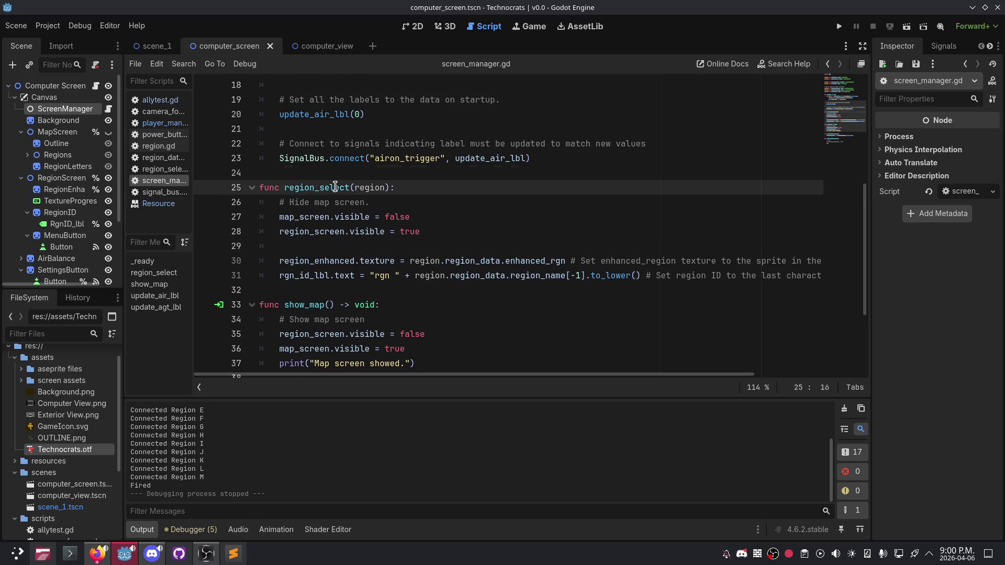
click(382, 205)
scroll(315, 136, up, 6)
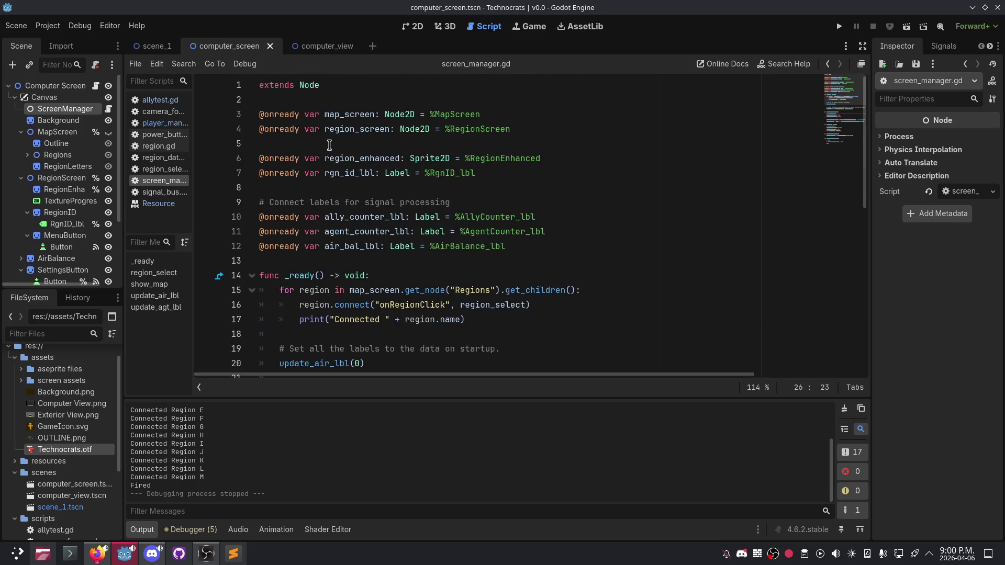
scroll(338, 133, down, 5)
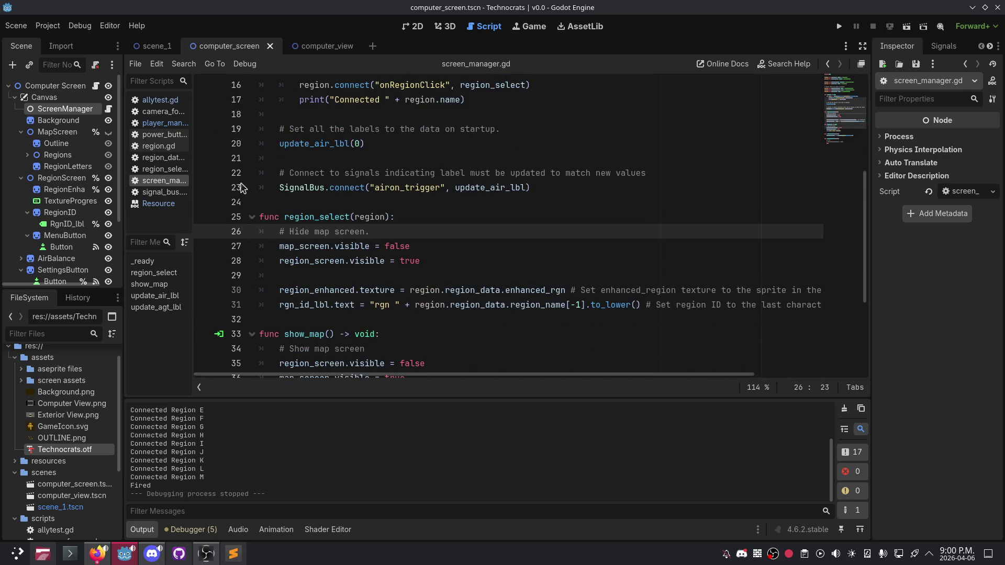
double_click(325, 216)
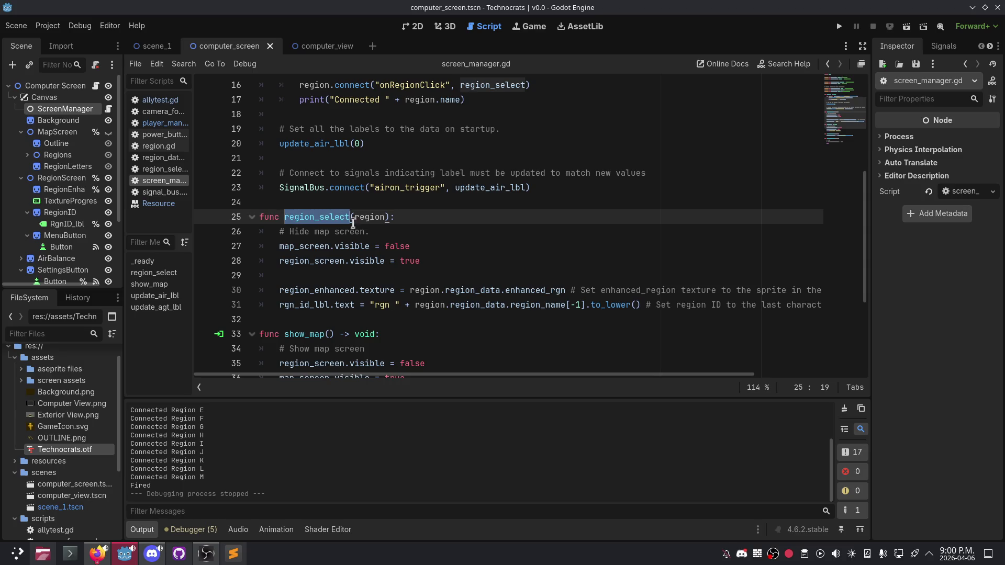
click(437, 246)
click(452, 259)
click(409, 319)
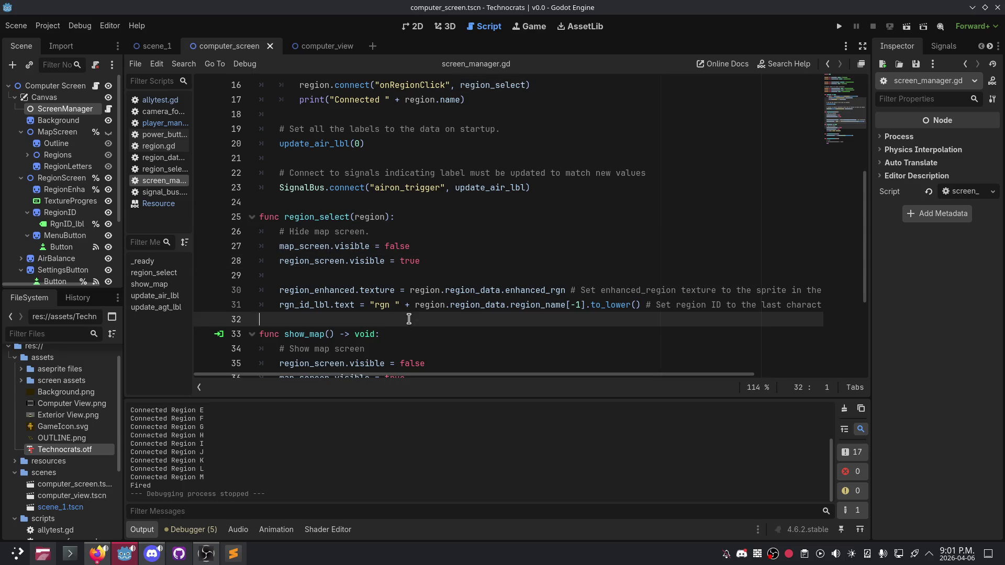
click(383, 231)
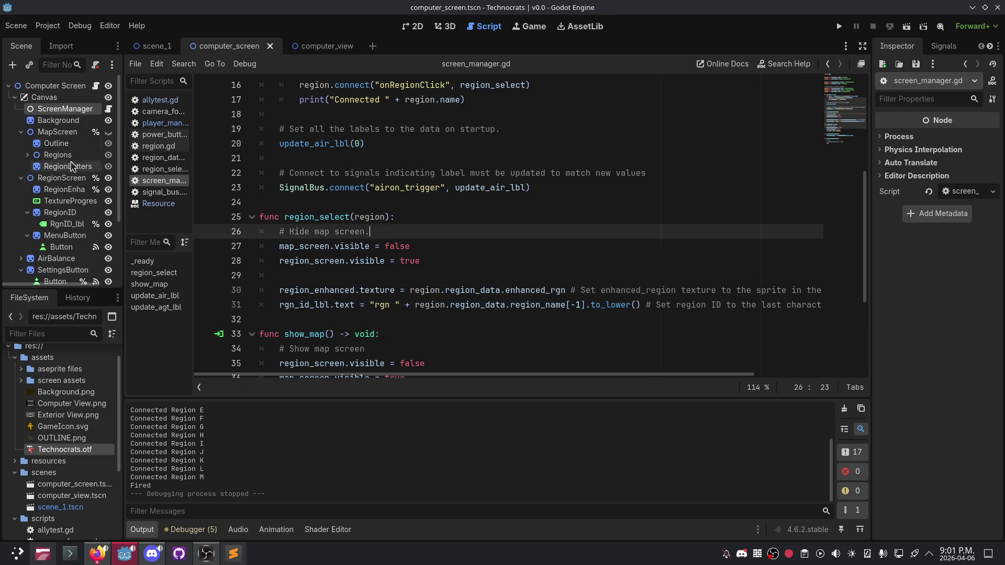
click(21, 178)
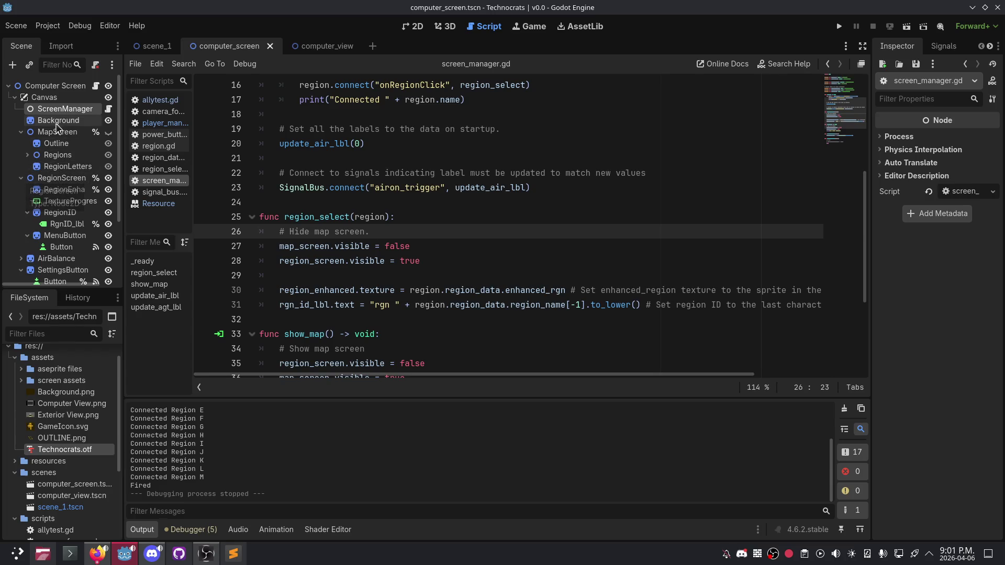
click(21, 132)
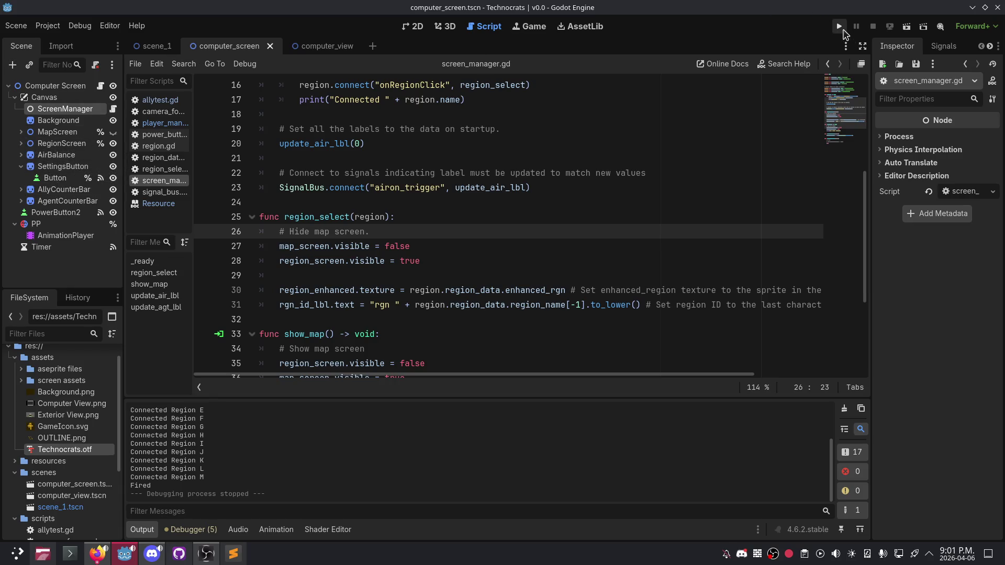
Step: Expand MapScreen and Regions, and inspect the Outline and RegionLetters nodes
click(21, 132)
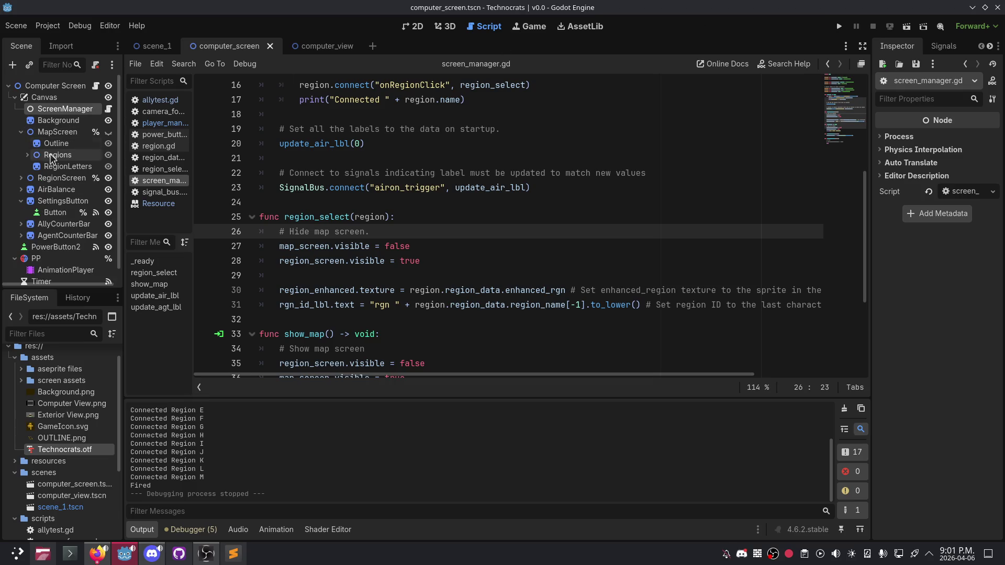
click(28, 155)
scroll(54, 116, down, 2)
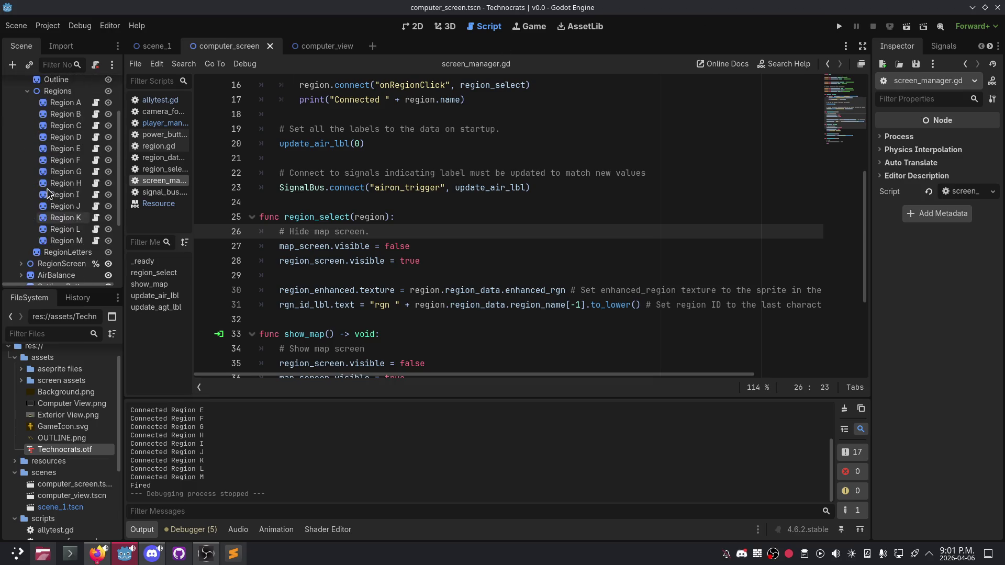
click(55, 104)
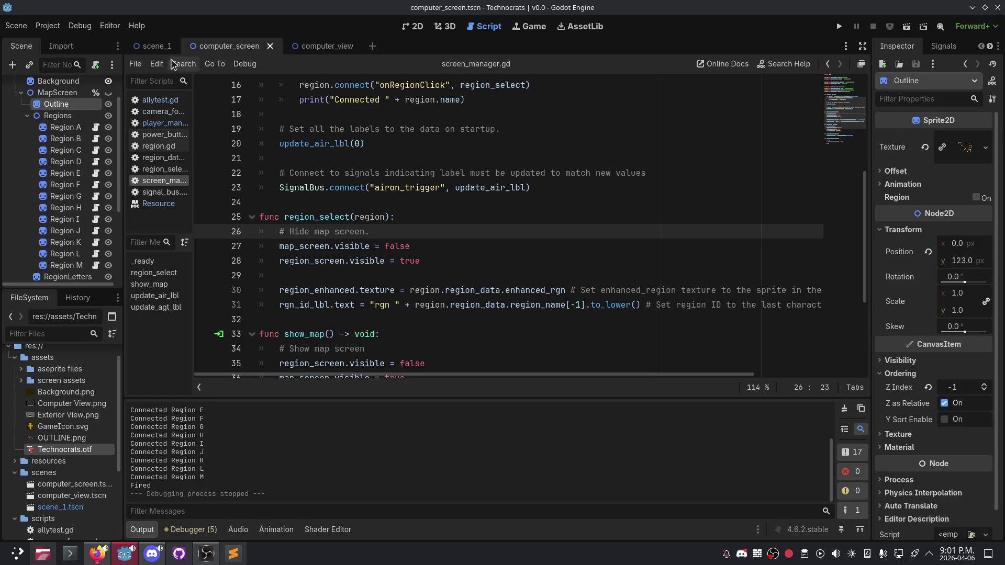
scroll(54, 139, up, 2)
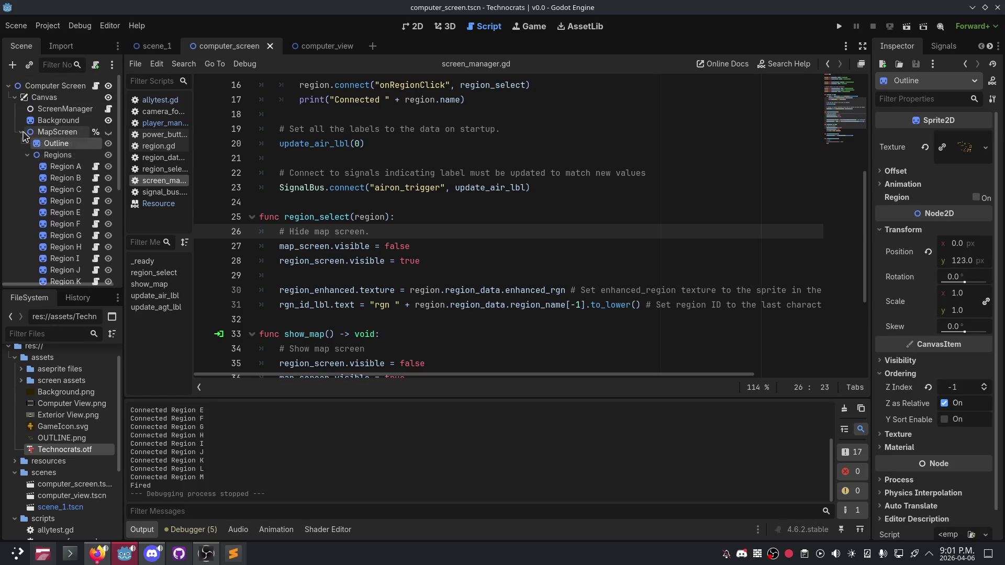
scroll(57, 226, down, 2)
scroll(58, 226, down, 1)
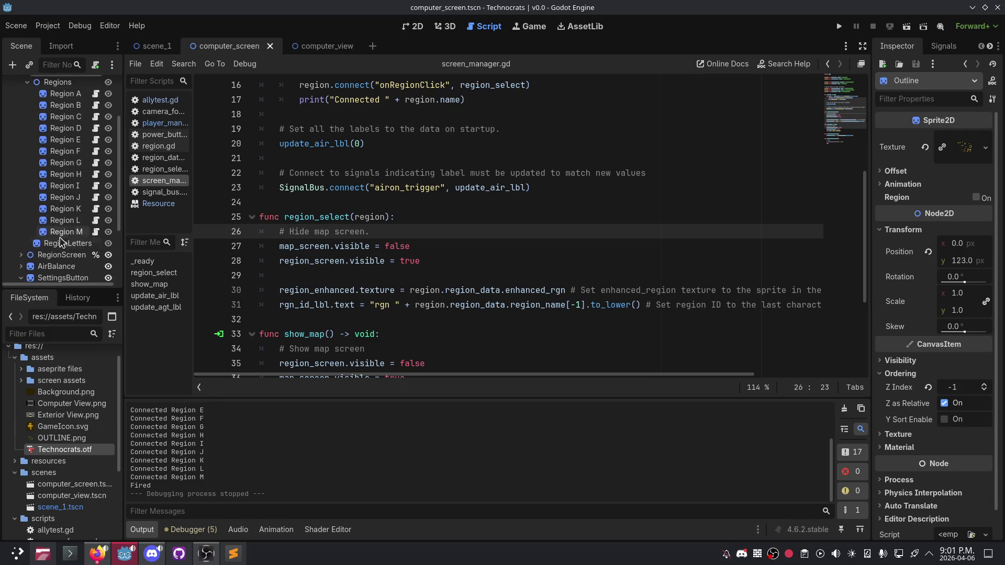
click(67, 244)
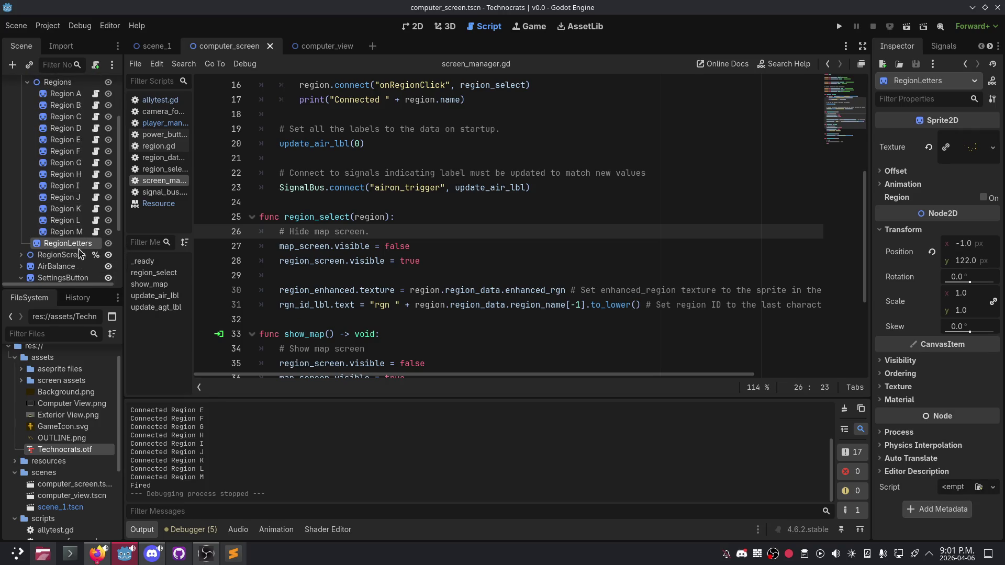
Step: Expand RegionScreen, select the Button under MenuButton, and list its signals
click(21, 255)
scroll(41, 232, down, 2)
scroll(41, 232, down, 1)
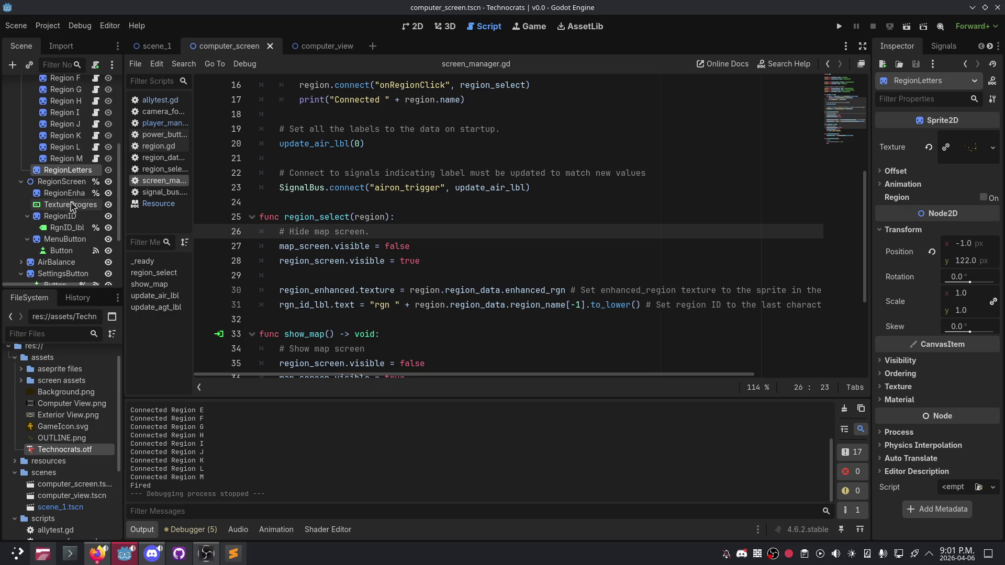
click(79, 251)
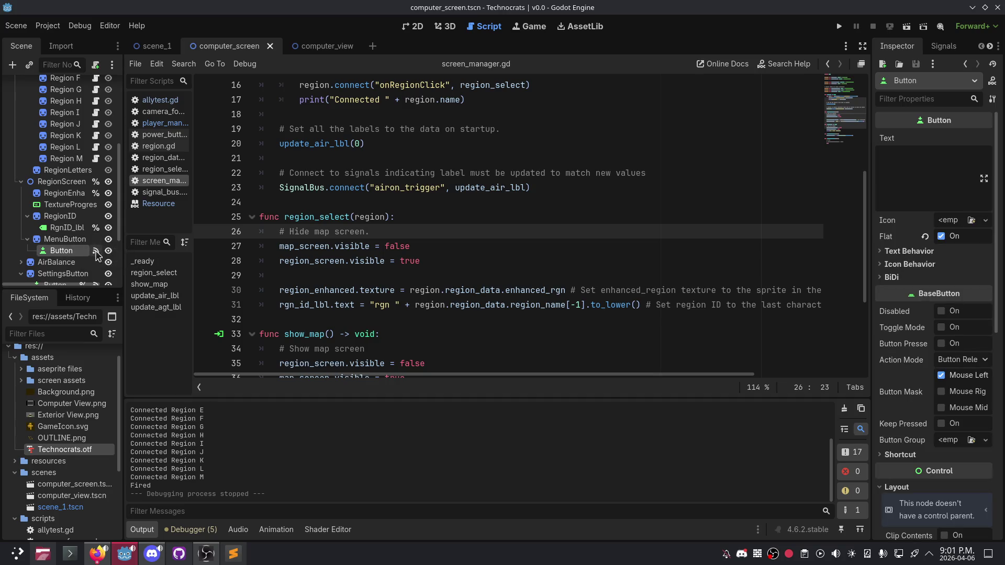
click(946, 46)
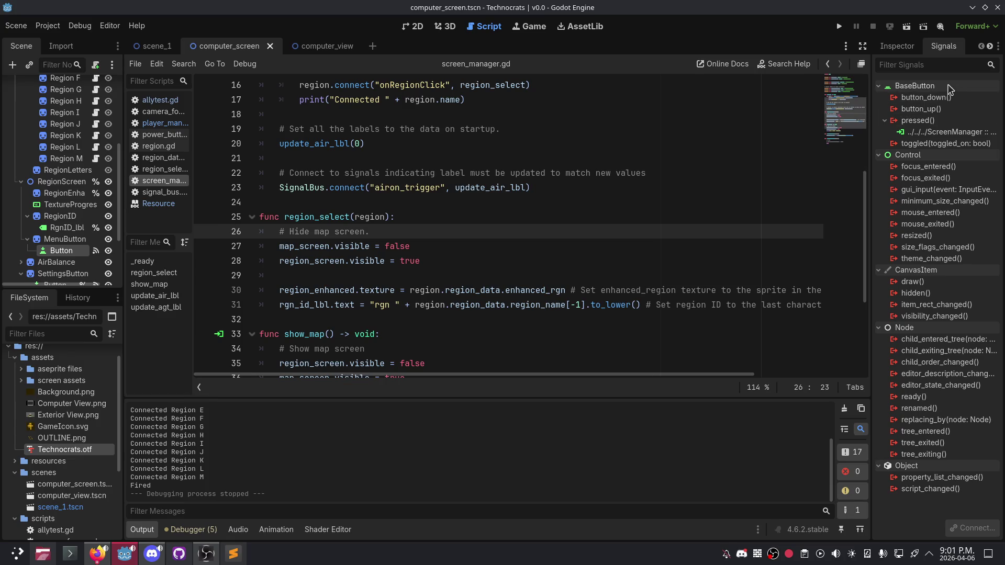
Step: Switch to scene_1 and back, then jump from the pressed connection to show_map() in screen_manager.gd
click(155, 50)
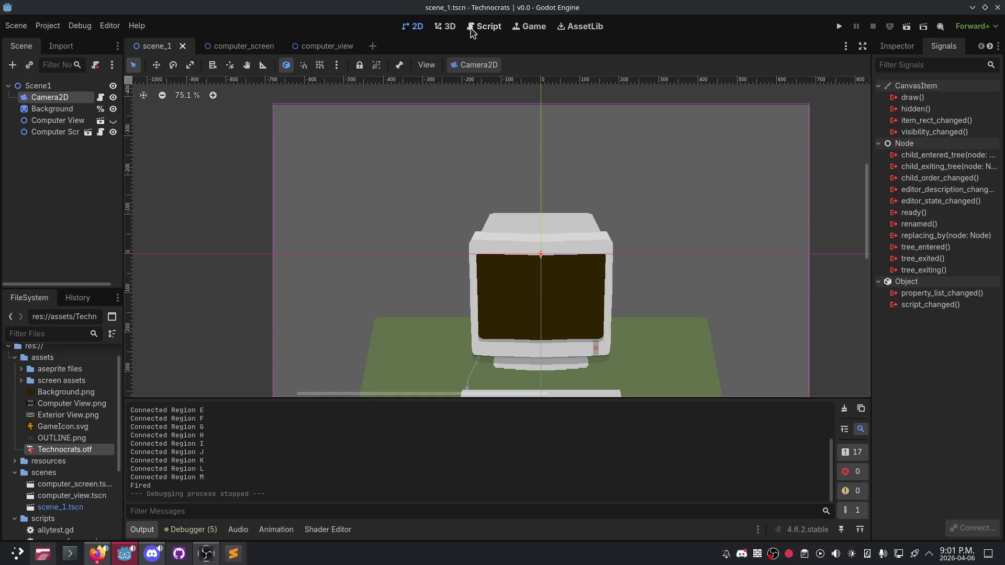
click(233, 47)
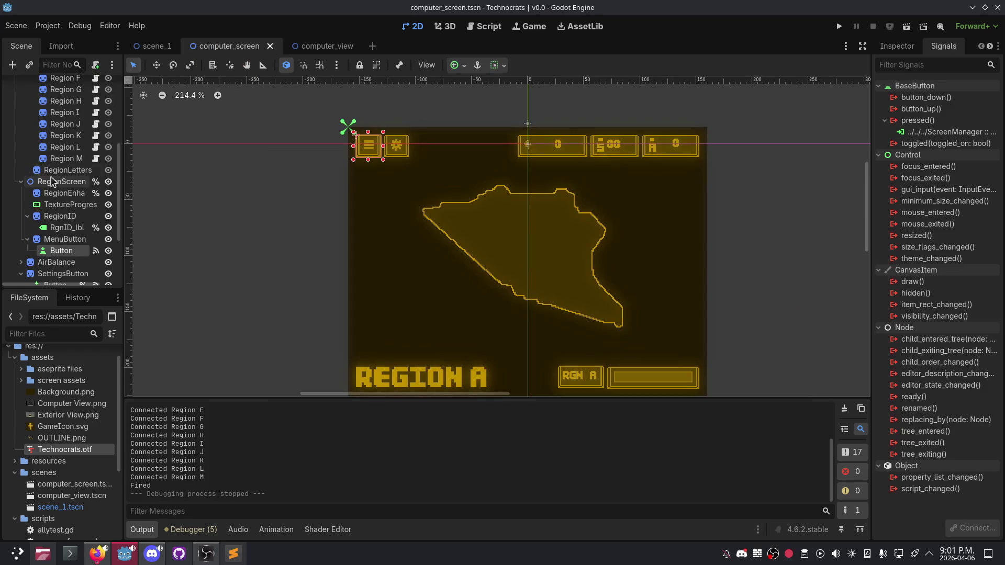
key(ctrl+F3)
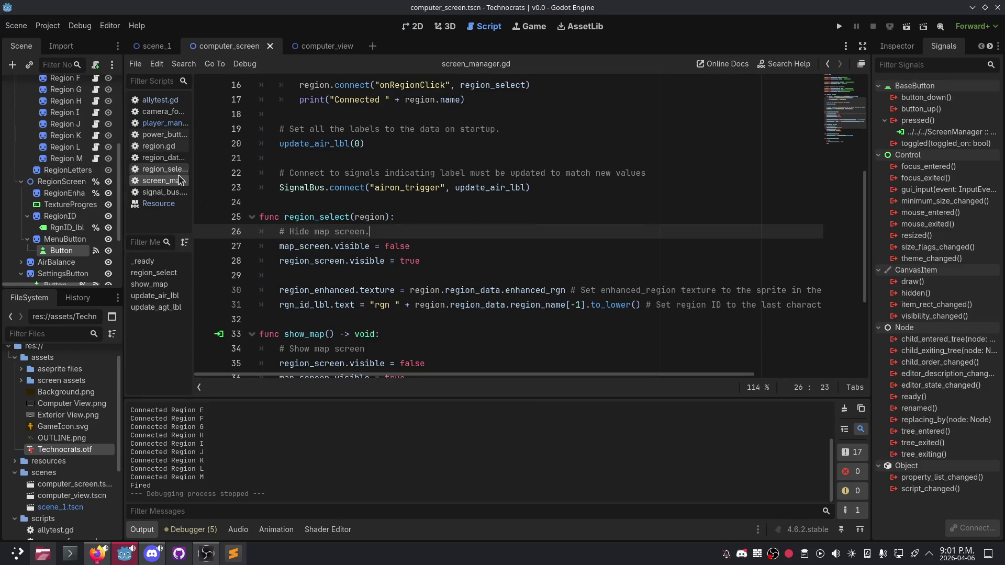
scroll(393, 232, up, 2)
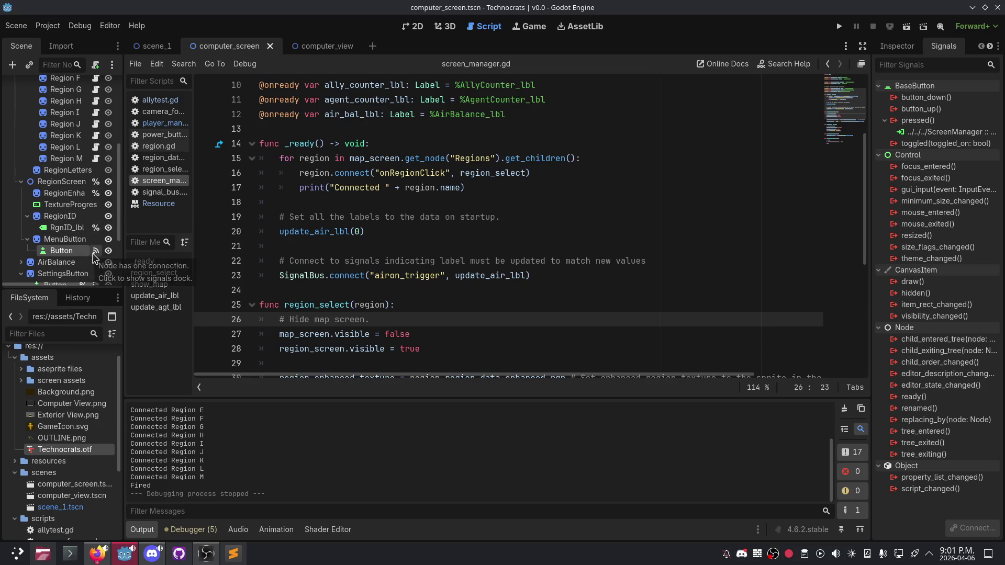
double_click(937, 133)
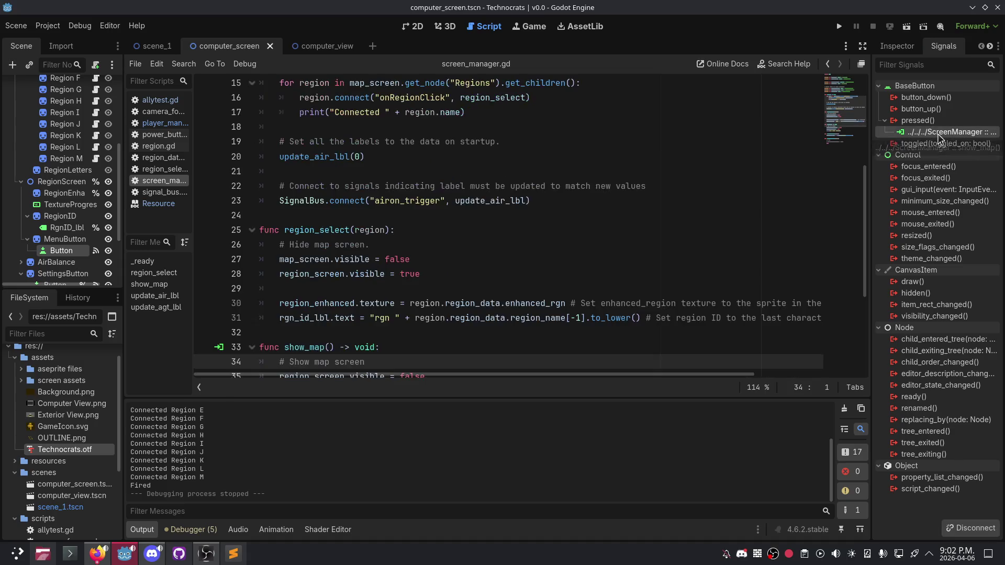
Step: Review the show_map function body, including its visibility lines and print line
scroll(571, 285, down, 3)
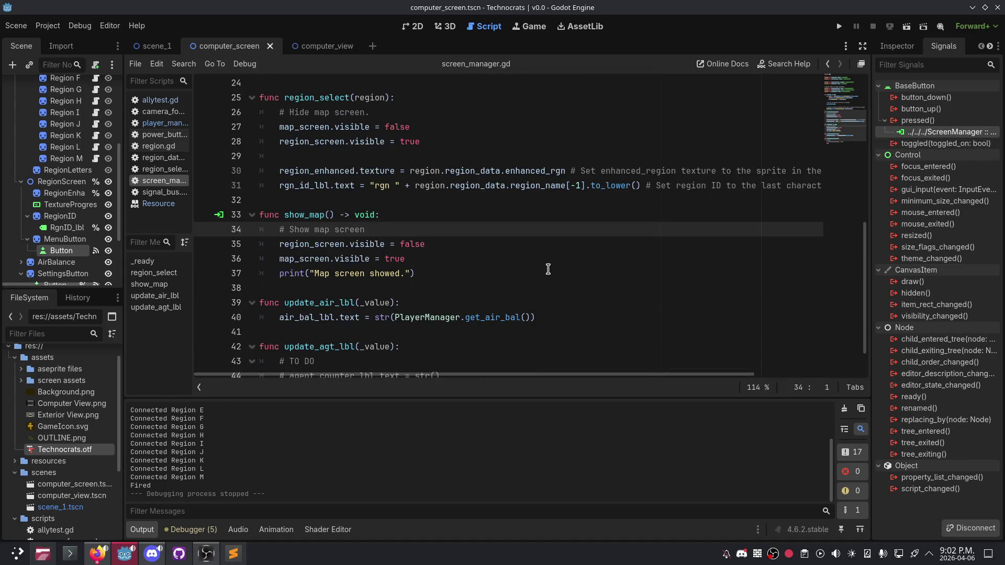
click(435, 272)
click(427, 260)
click(444, 246)
click(432, 275)
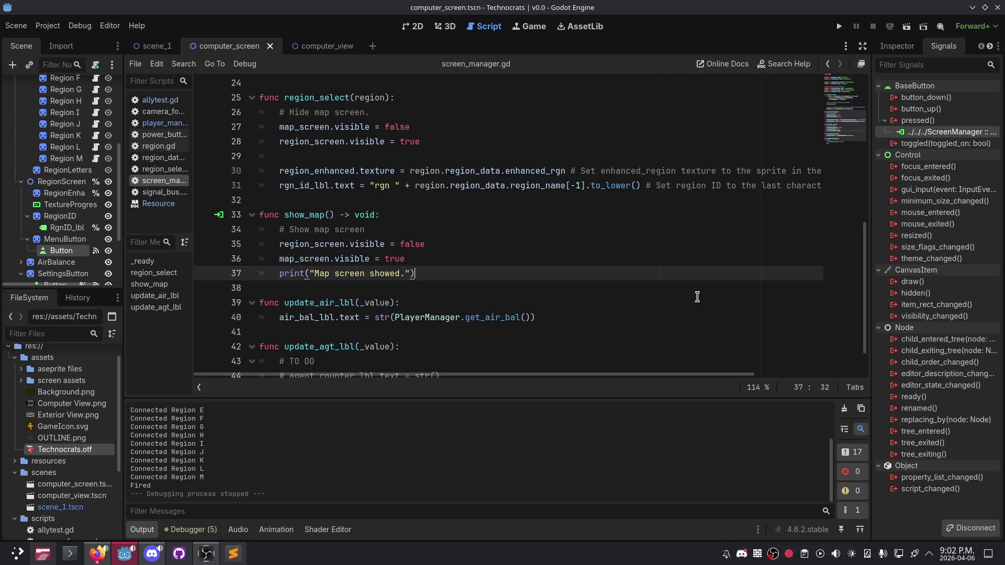
Step: Check what connects to show_map and disconnect the Button's pressed → ScreenManager connection
right_click(64, 251)
click(671, 224)
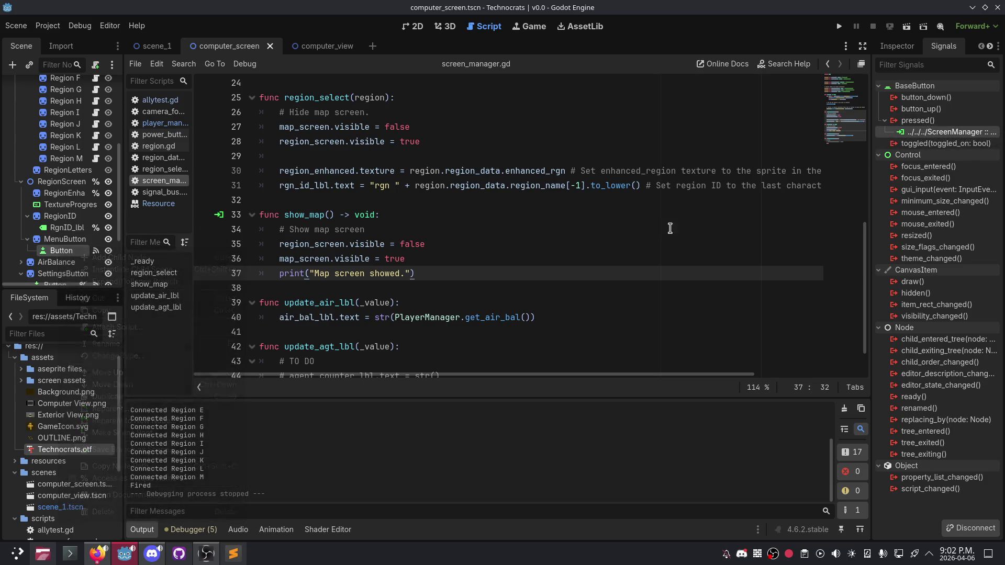
click(219, 215)
click(500, 343)
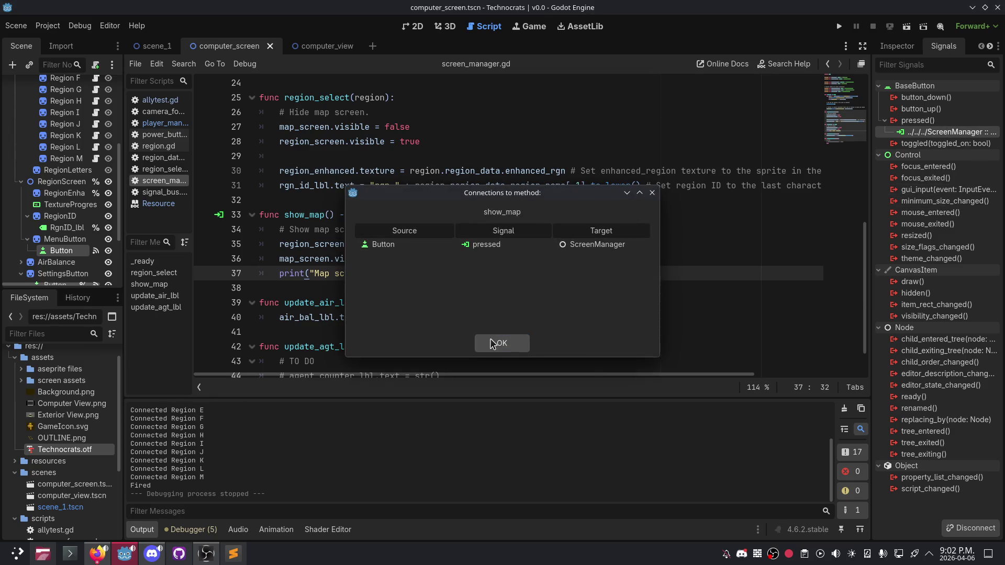
right_click(904, 134)
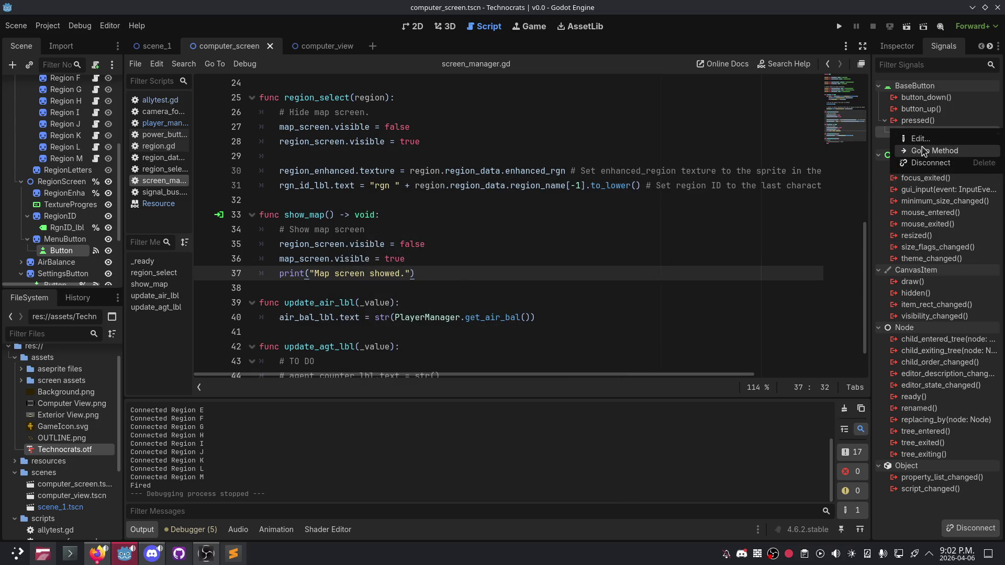
click(928, 164)
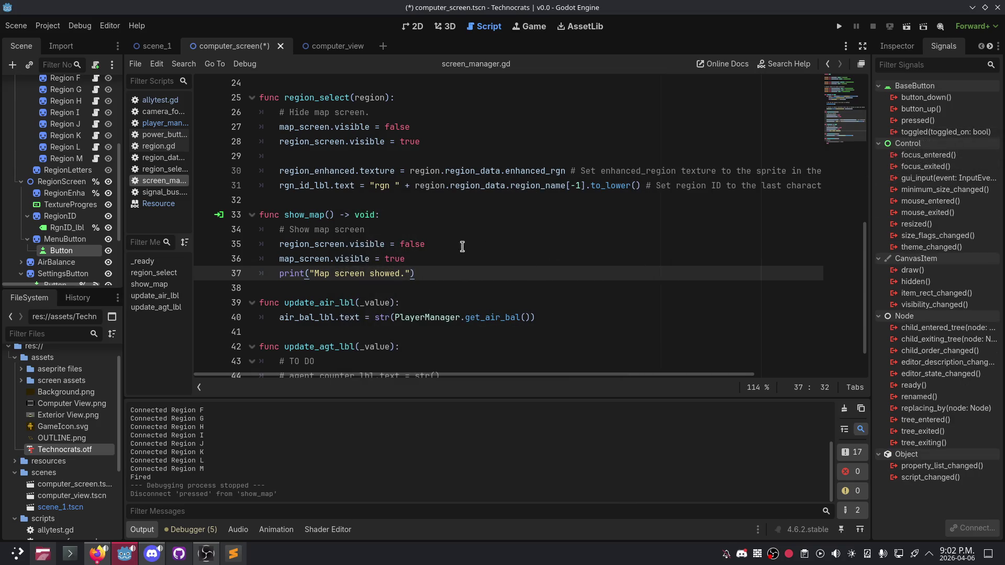
Step: Collapse MapScreen and drag MenuButton out of RegionScreen to sit under Canvas after AgentCounterBar
click(156, 46)
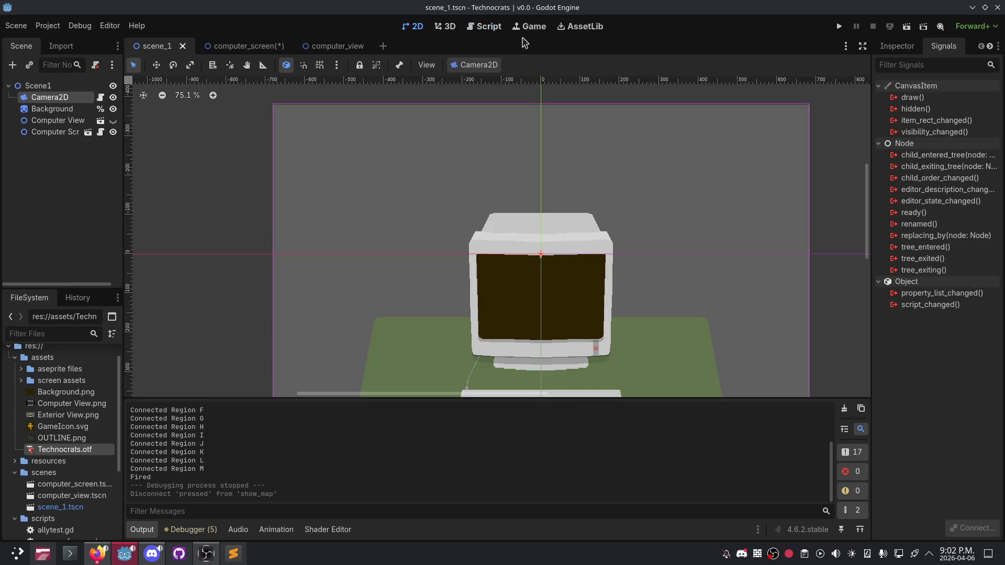
click(233, 46)
scroll(55, 256, down, 5)
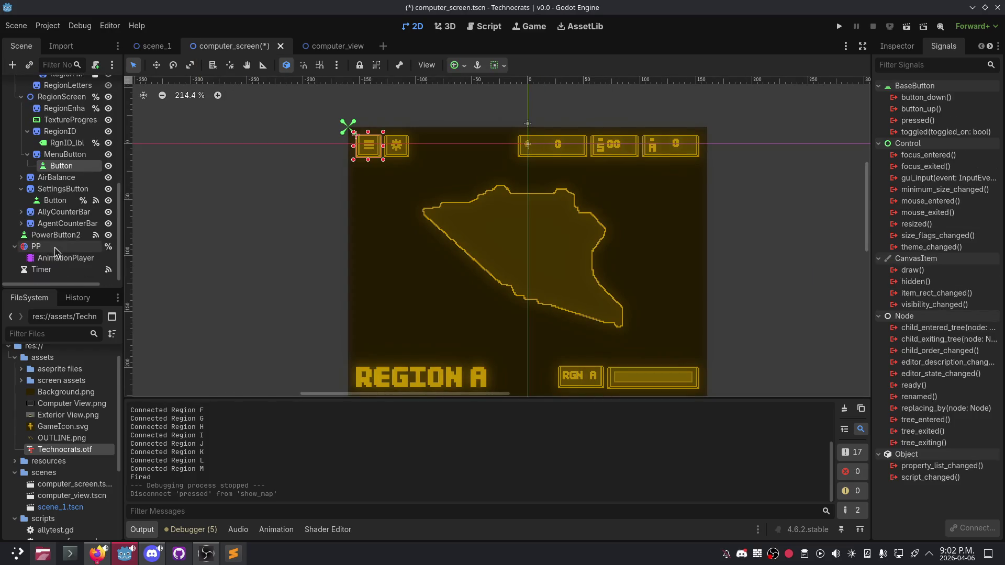
right_click(60, 279)
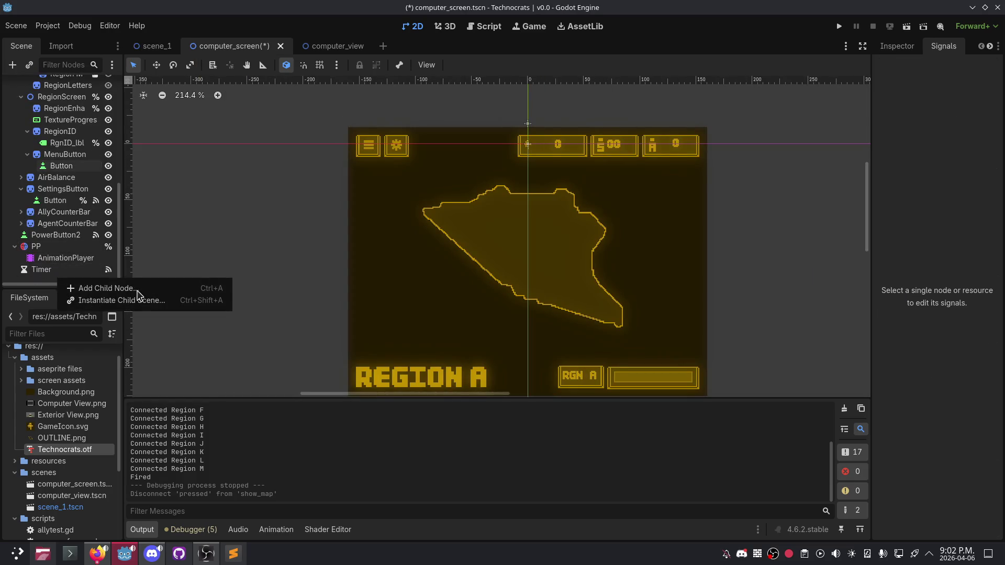
scroll(68, 220, up, 10)
click(67, 212)
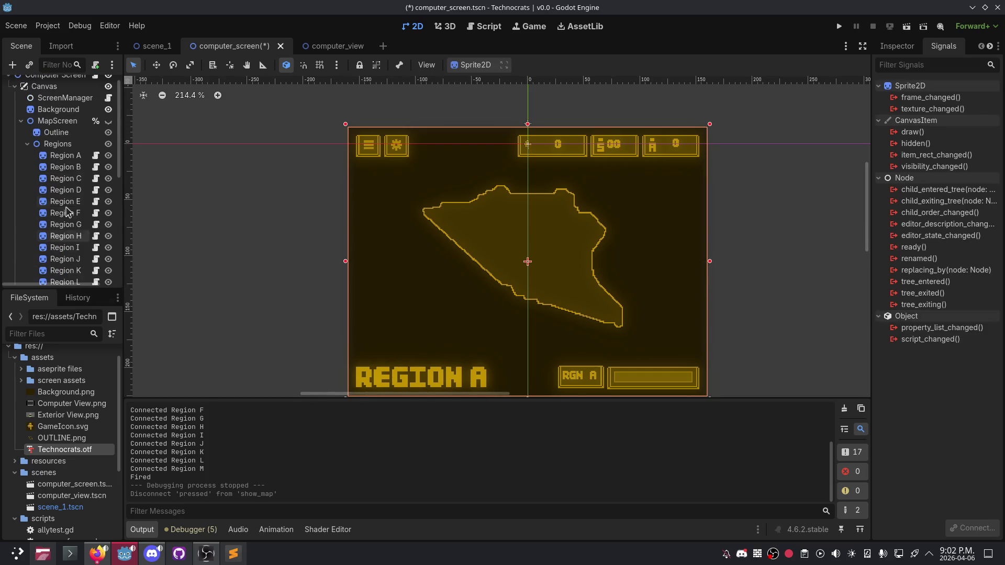
click(20, 121)
scroll(36, 137, up, 1)
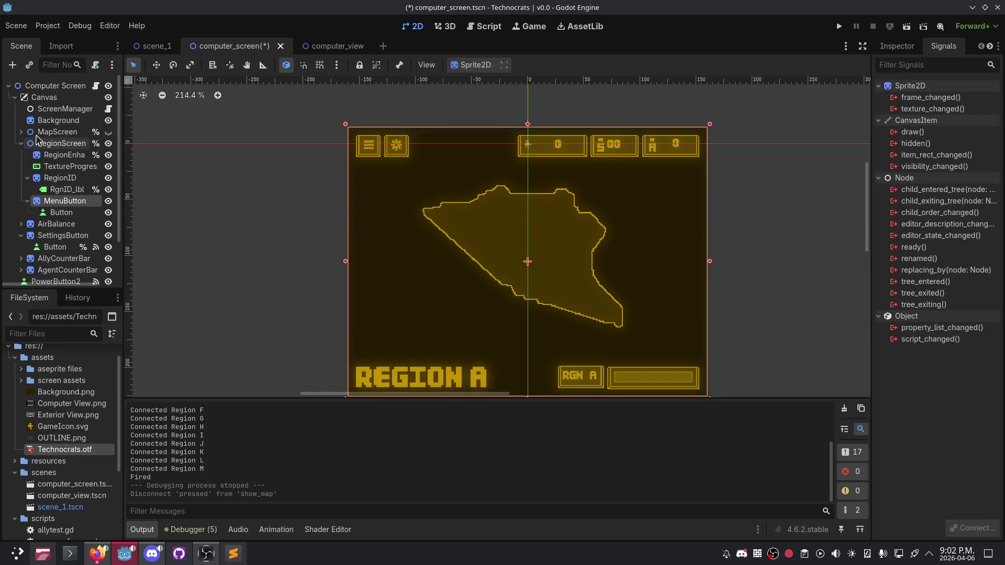
right_click(63, 148)
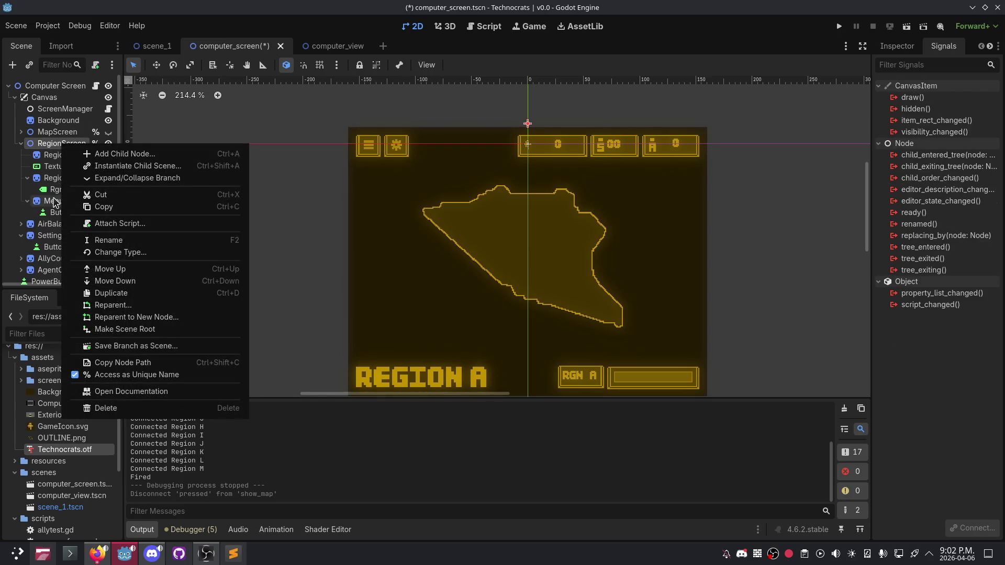
click(54, 202)
drag(68, 204, 47, 98)
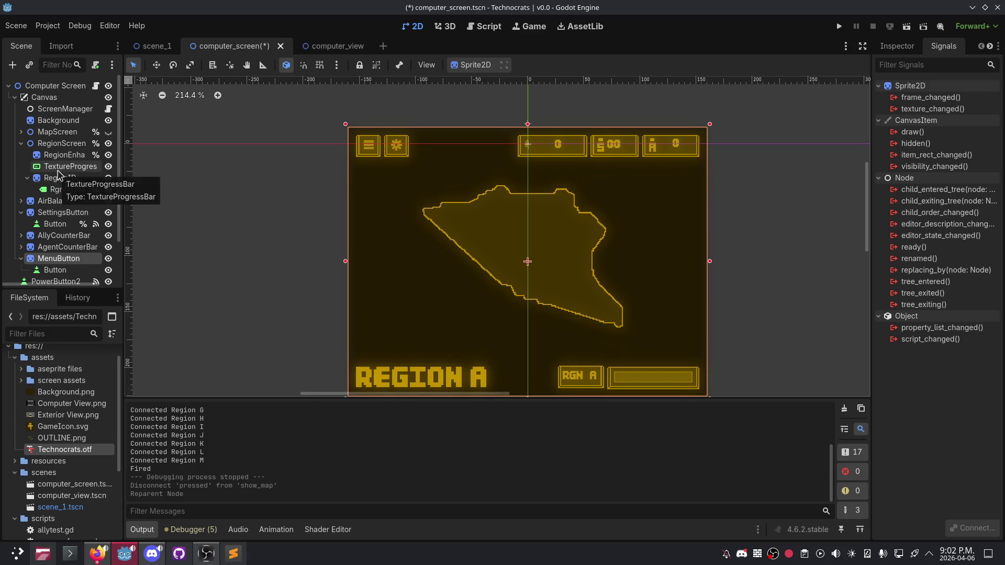
Step: Browse Node2D and Control types in RegionScreen's Add Child Node dialog, then cancel
right_click(47, 145)
click(79, 152)
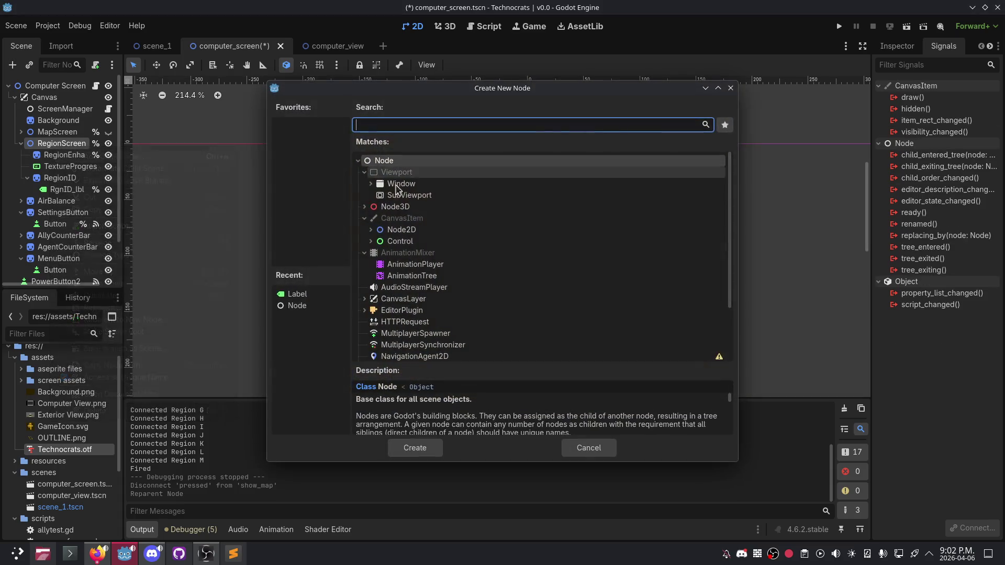
click(371, 230)
click(371, 230)
click(371, 242)
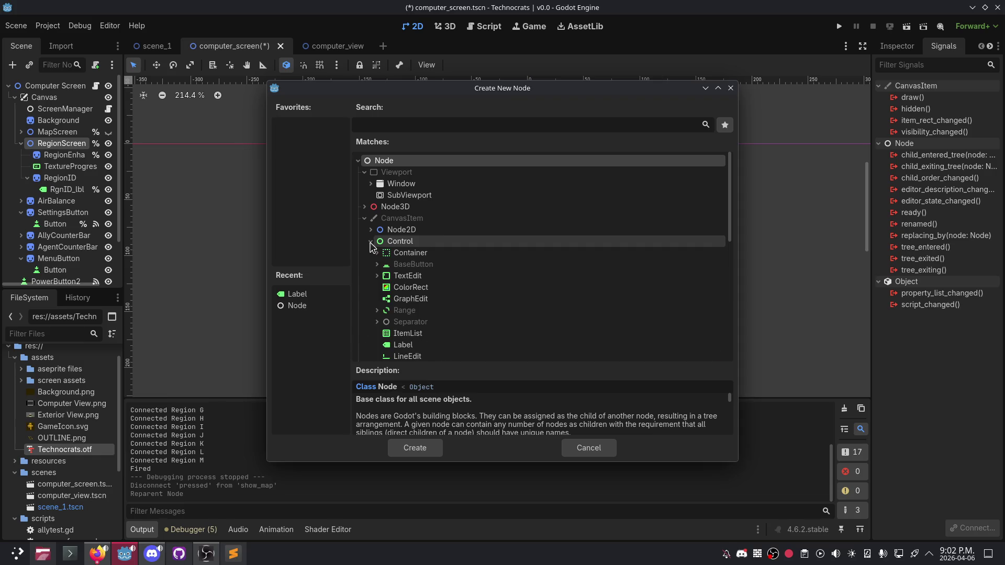
click(371, 242)
click(371, 230)
click(370, 230)
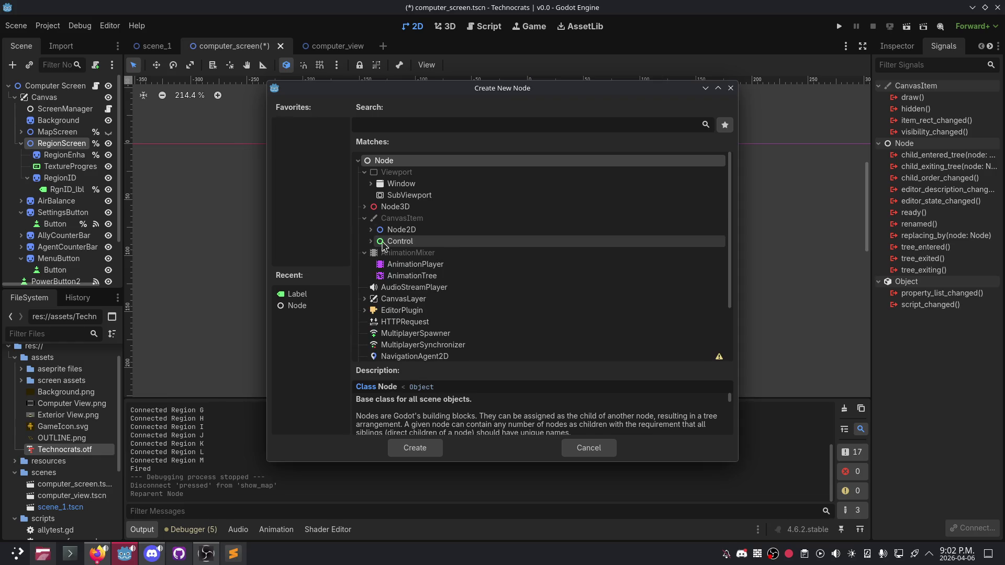
click(566, 446)
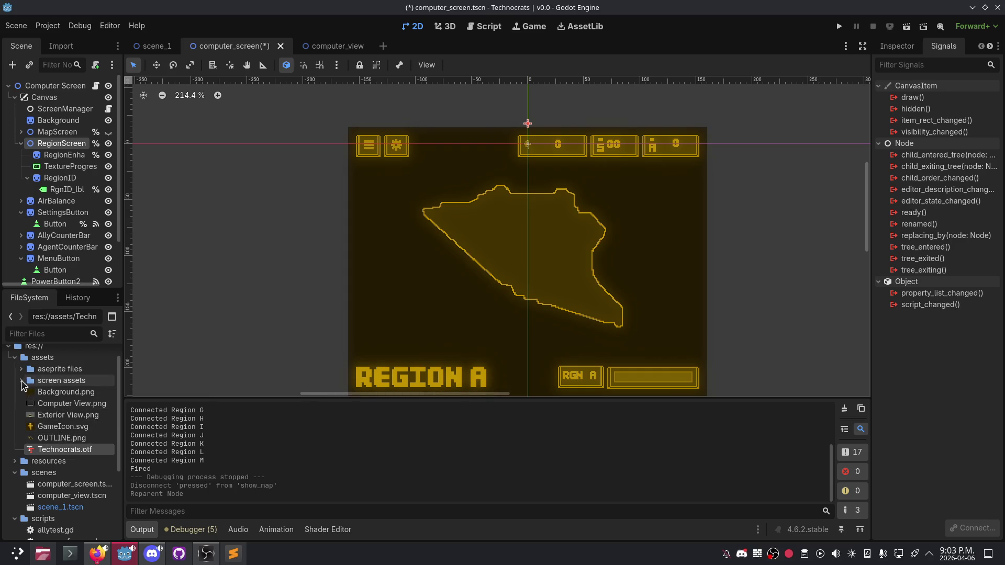
Step: Select Menu Button.png in screen assets and view its 320×240 texture properties in the Inspector
click(16, 381)
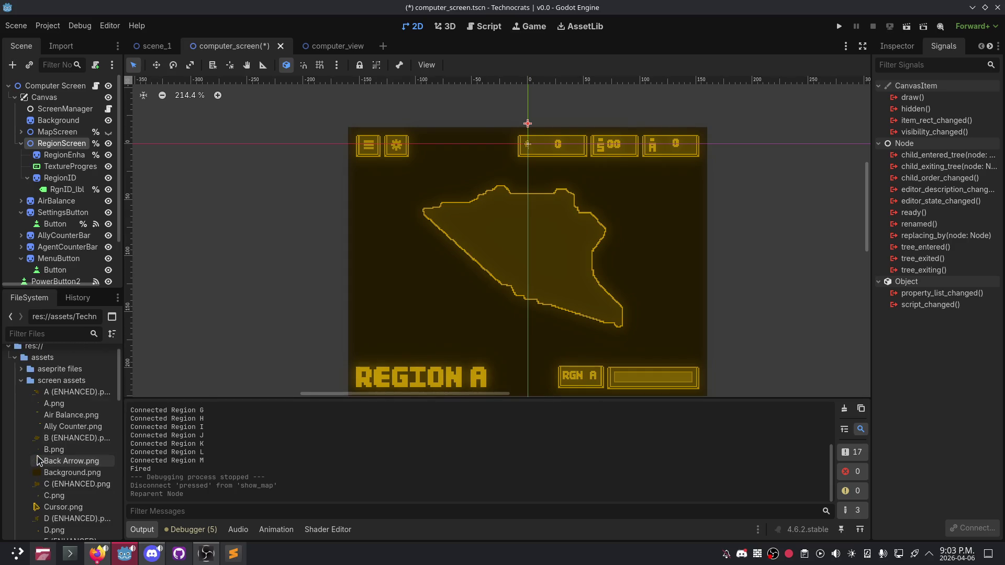
scroll(52, 450, down, 10)
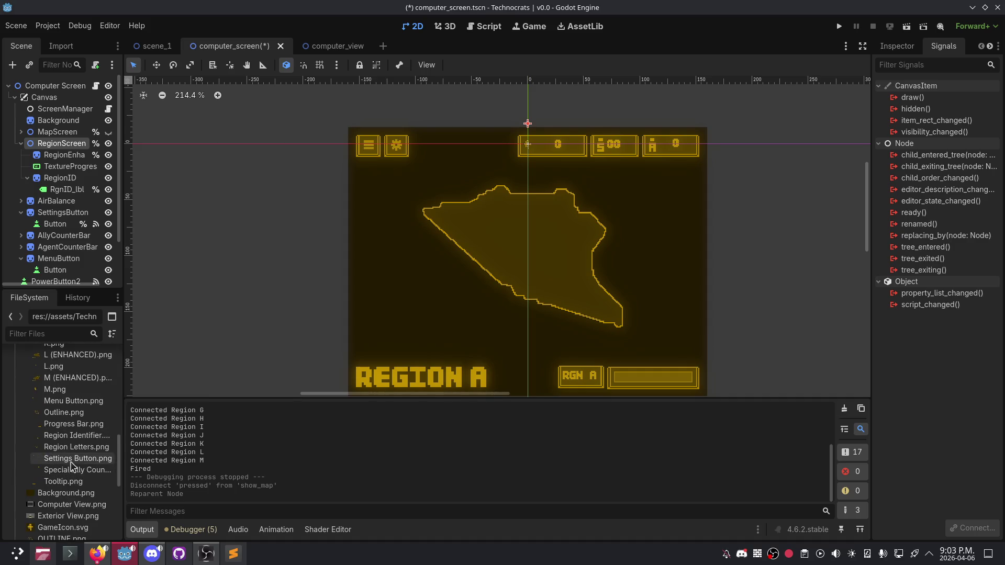
click(84, 403)
mouse_move(89, 409)
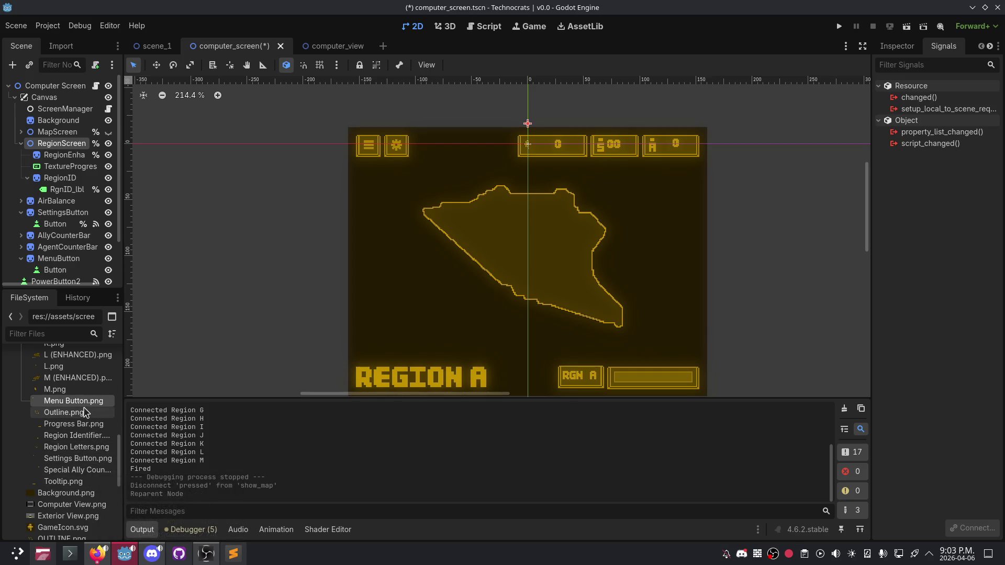
click(897, 46)
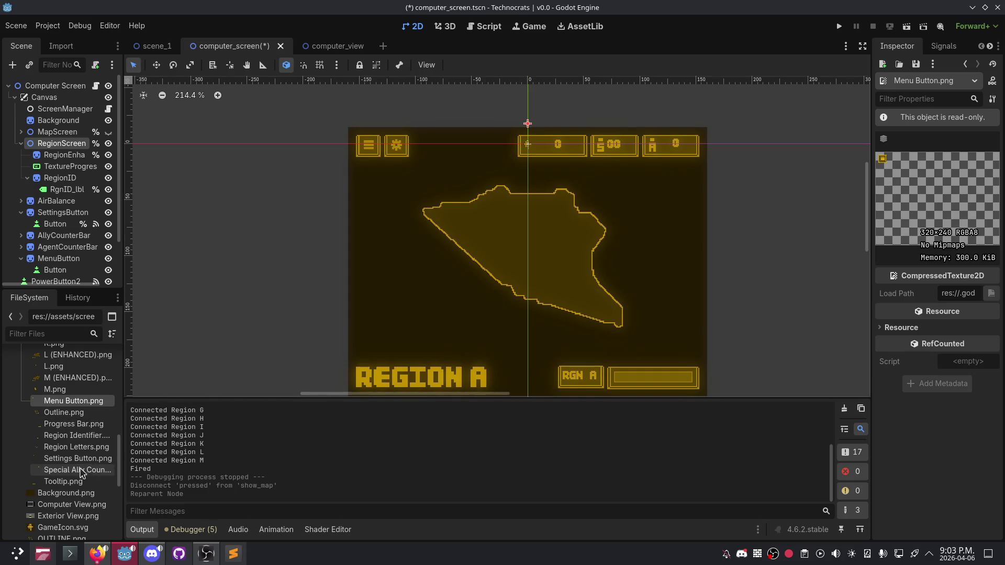
scroll(73, 473, up, 2)
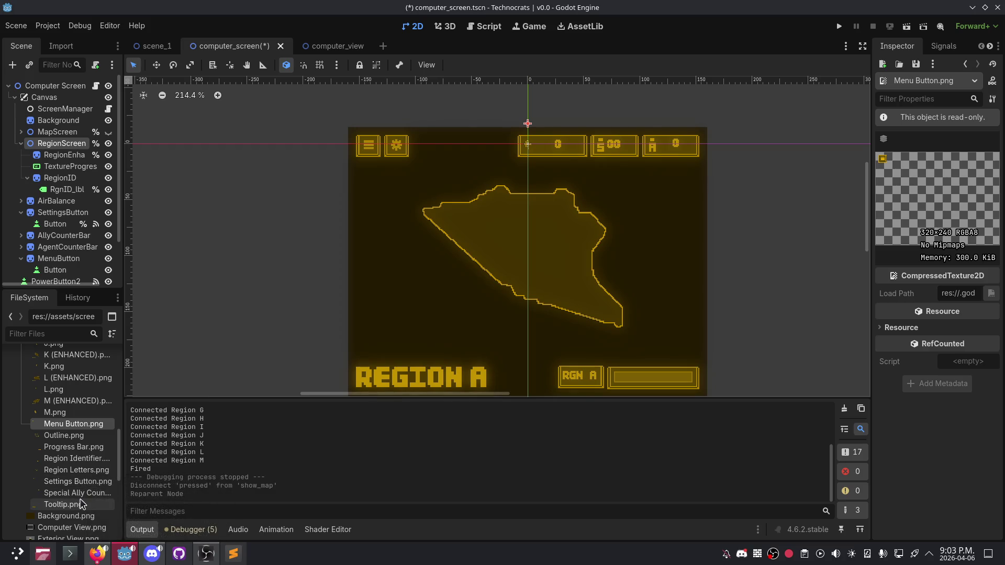
scroll(79, 423, up, 10)
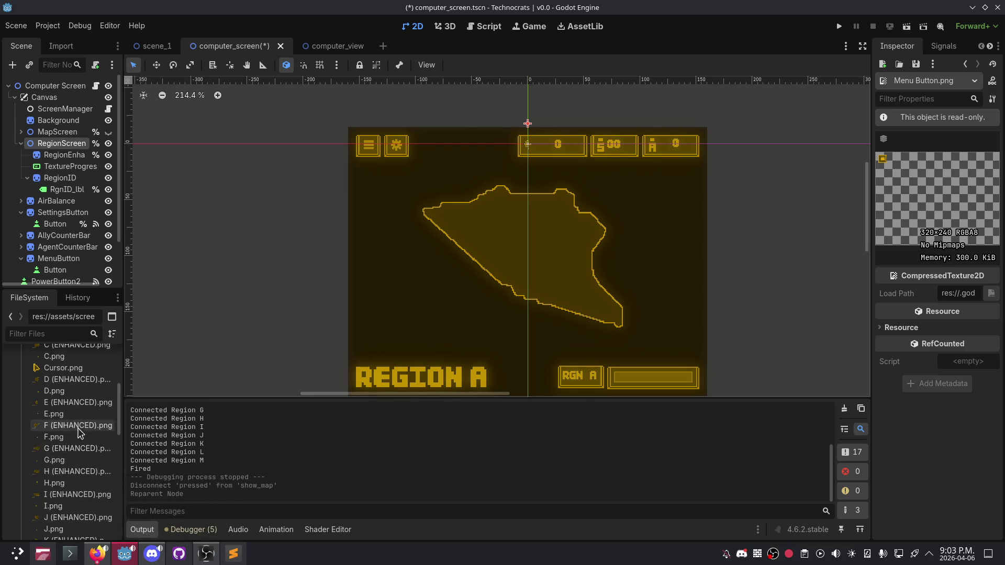
Step: Expand and collapse the aseprite files folder in FileSystem
click(21, 390)
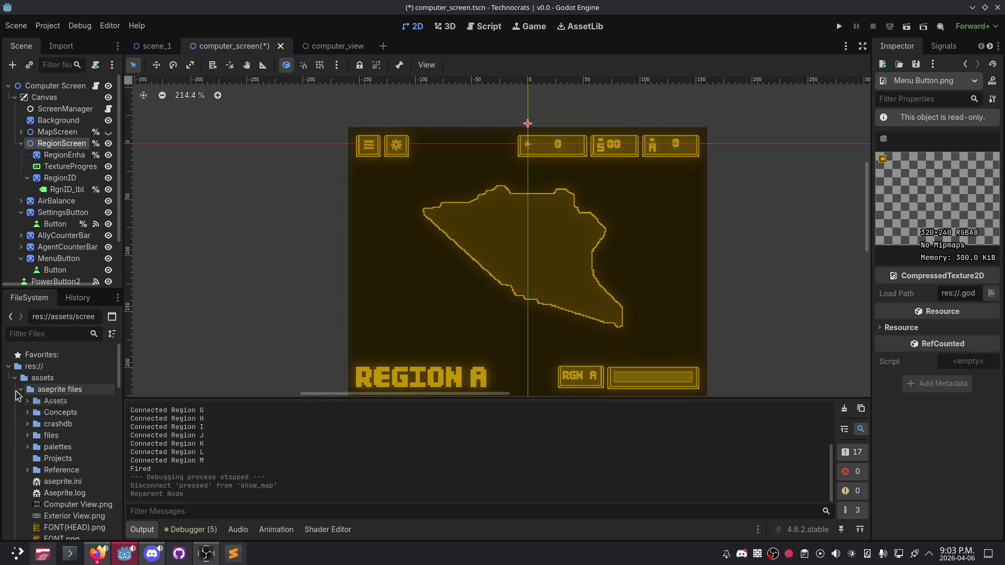
scroll(32, 414, down, 2)
mouse_move(68, 483)
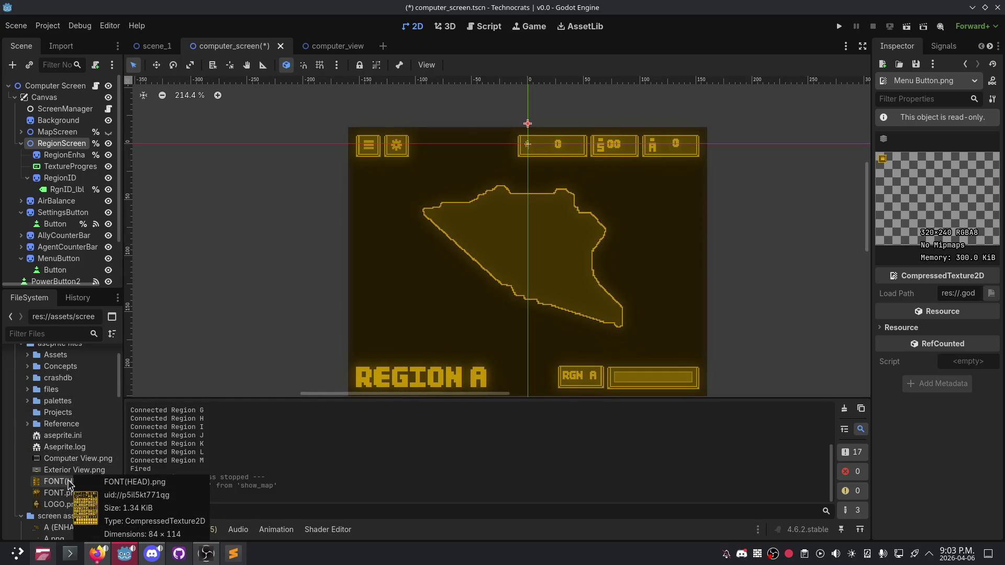
scroll(31, 429, up, 2)
click(21, 390)
scroll(52, 471, down, 5)
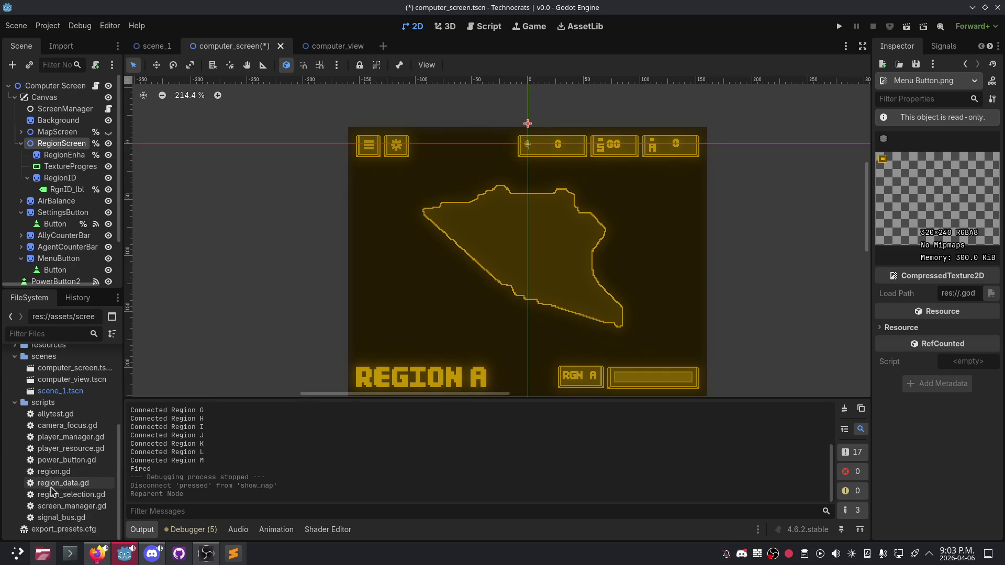
scroll(51, 486, up, 3)
Step: Browse the resources folder, collapsing its regions and save subfolders
click(16, 439)
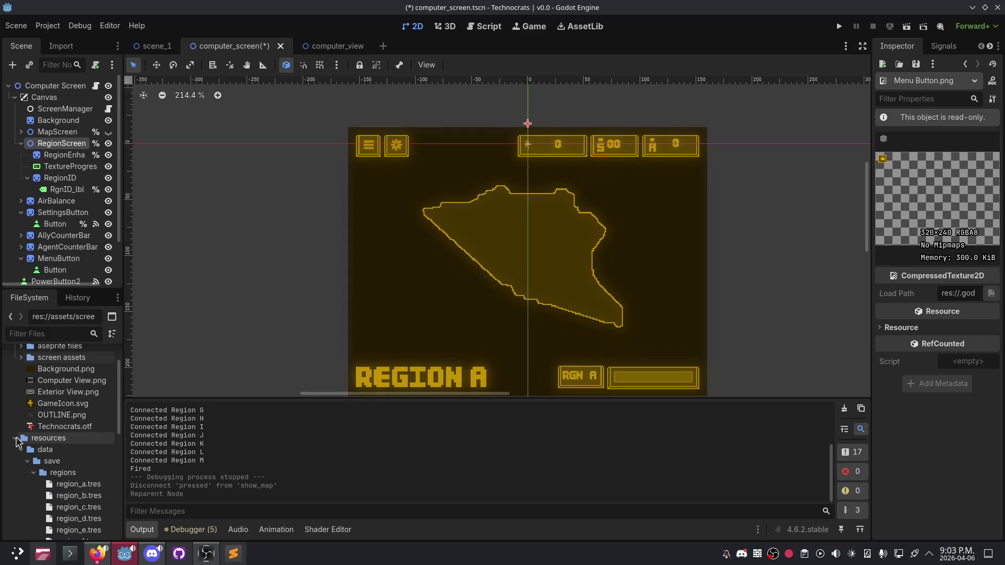
scroll(27, 460, down, 5)
scroll(36, 471, up, 3)
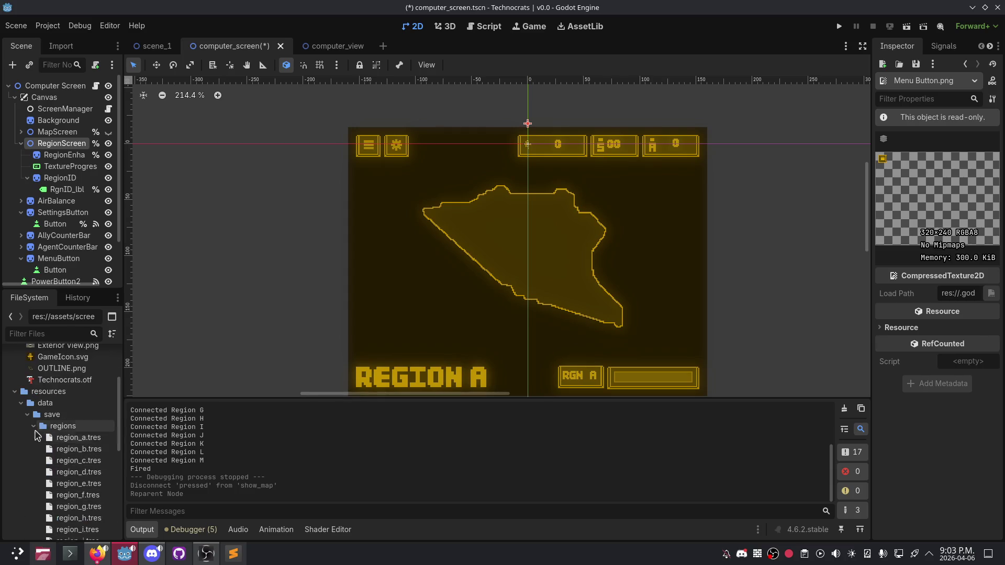
click(33, 427)
click(26, 414)
click(26, 414)
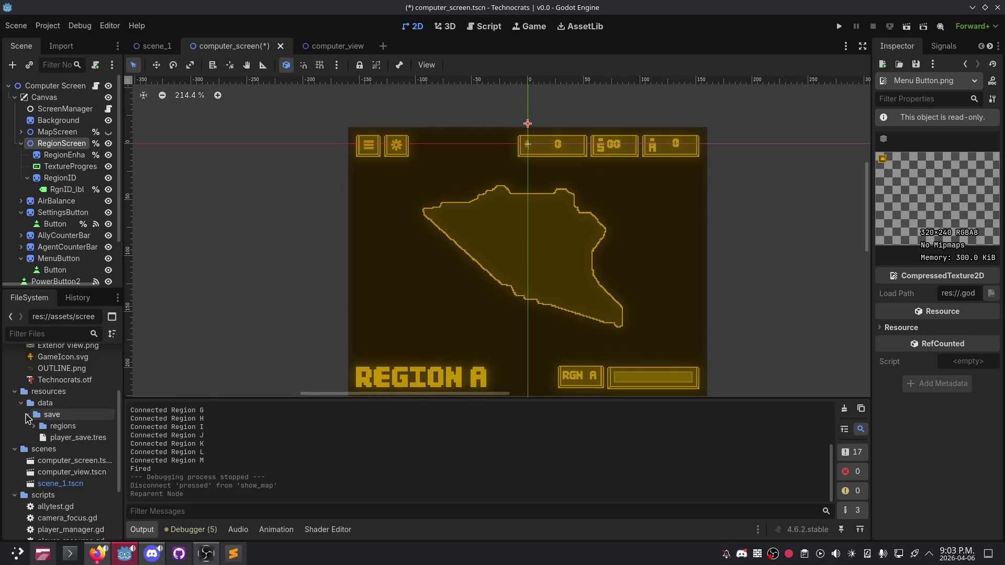
click(14, 391)
scroll(45, 414, up, 3)
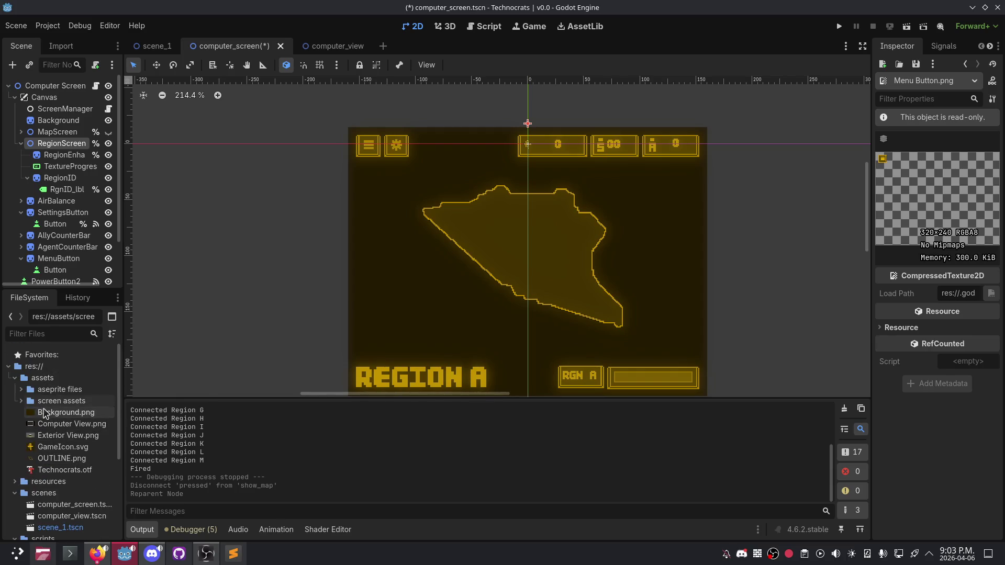
mouse_move(75, 453)
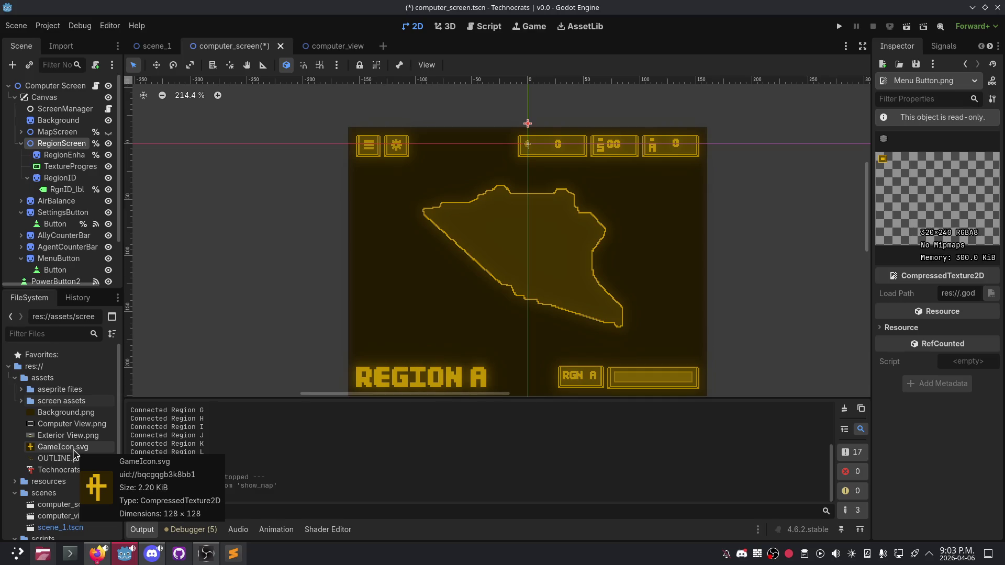
Step: Fetch origin in GitHub Desktop and review the two changes, including Back Arrow.png.import
click(21, 401)
click(20, 401)
click(179, 553)
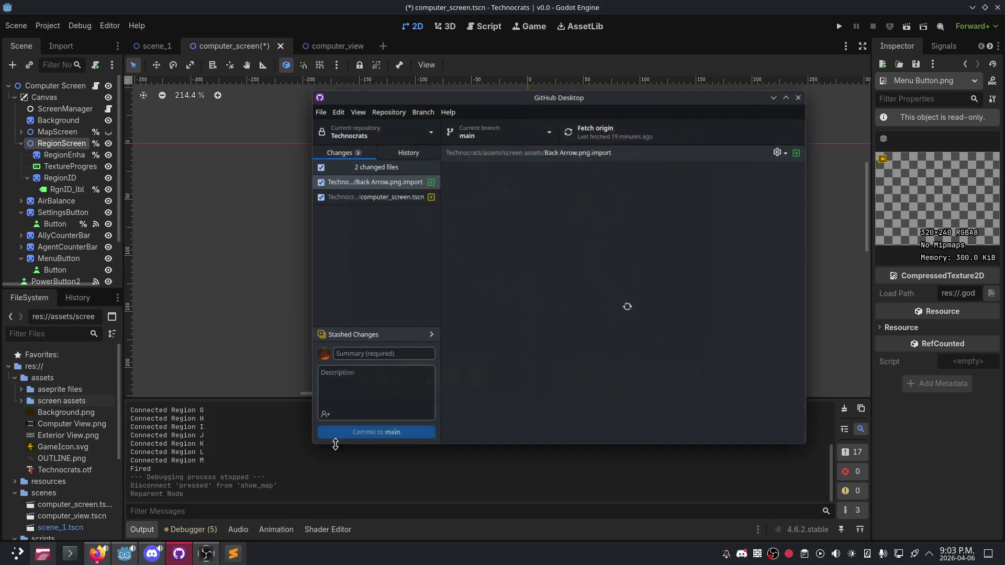
click(623, 134)
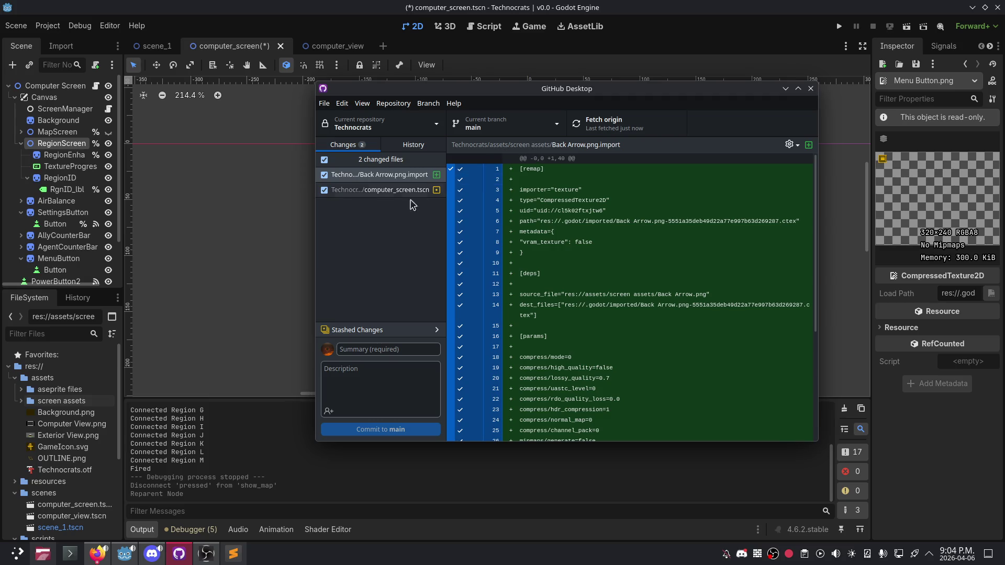
click(21, 400)
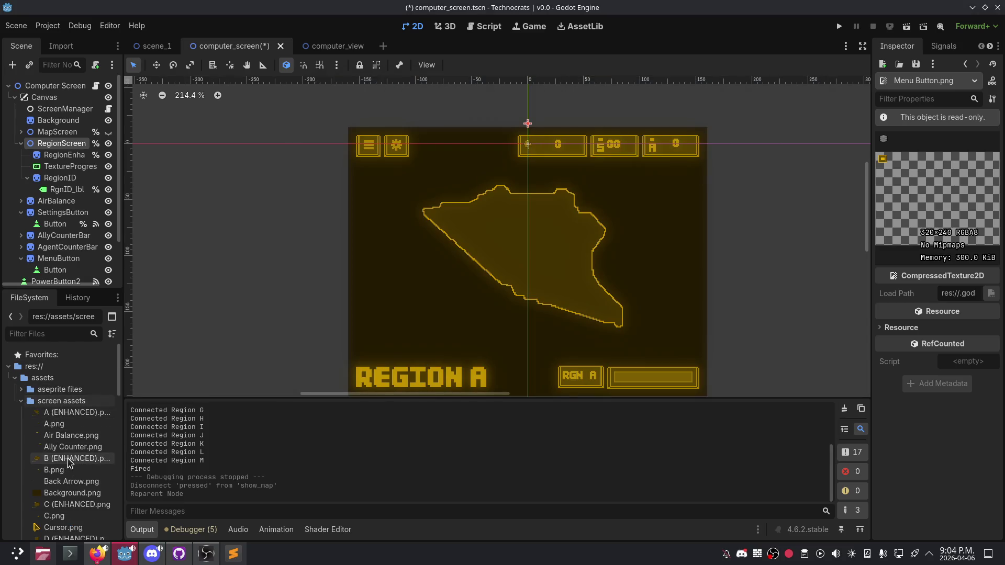
Step: Select Back Arrow.png in FileSystem to preview the image
scroll(60, 461, down, 4)
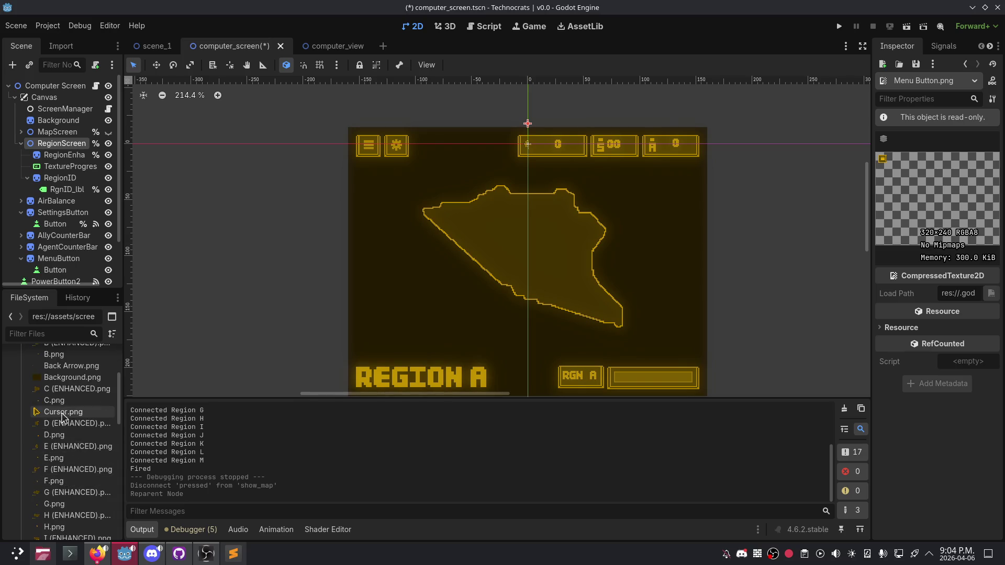
scroll(70, 387, down, 1)
click(71, 365)
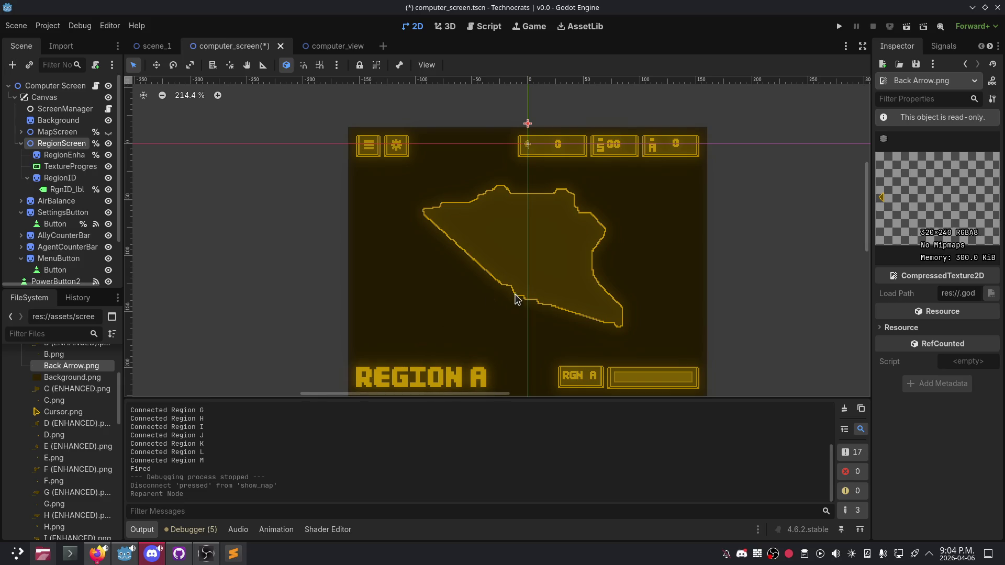
Step: Recentre the Region A layout and inspect the centred RgnID_lbl label reading 'rgn a'
scroll(545, 288, up, 4)
scroll(552, 282, down, 3)
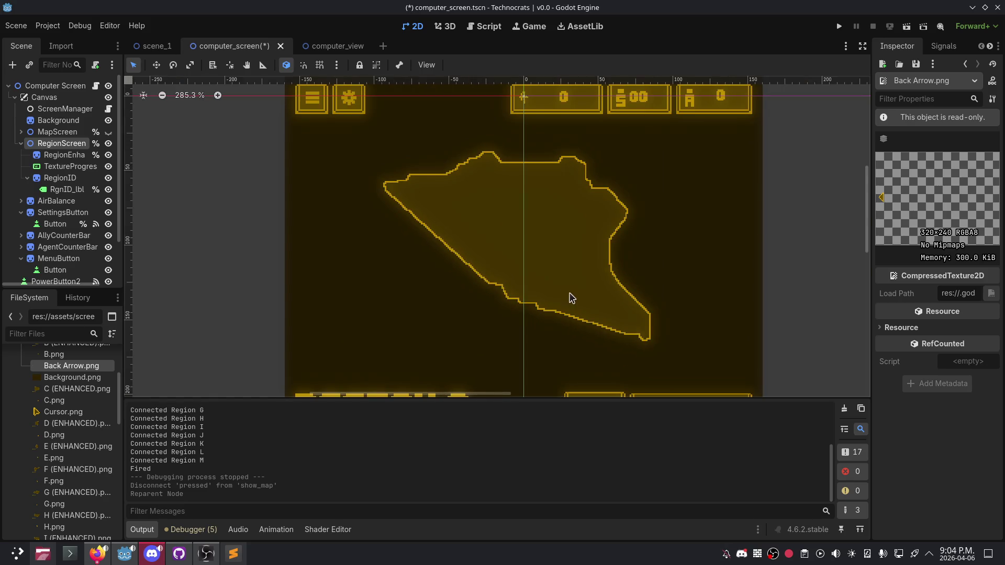
scroll(571, 297, down, 4)
mouse_move(606, 286)
mouse_down()
mouse_move(595, 283)
mouse_move(599, 263)
mouse_move(553, 252)
mouse_up()
scroll(555, 255, up, 1)
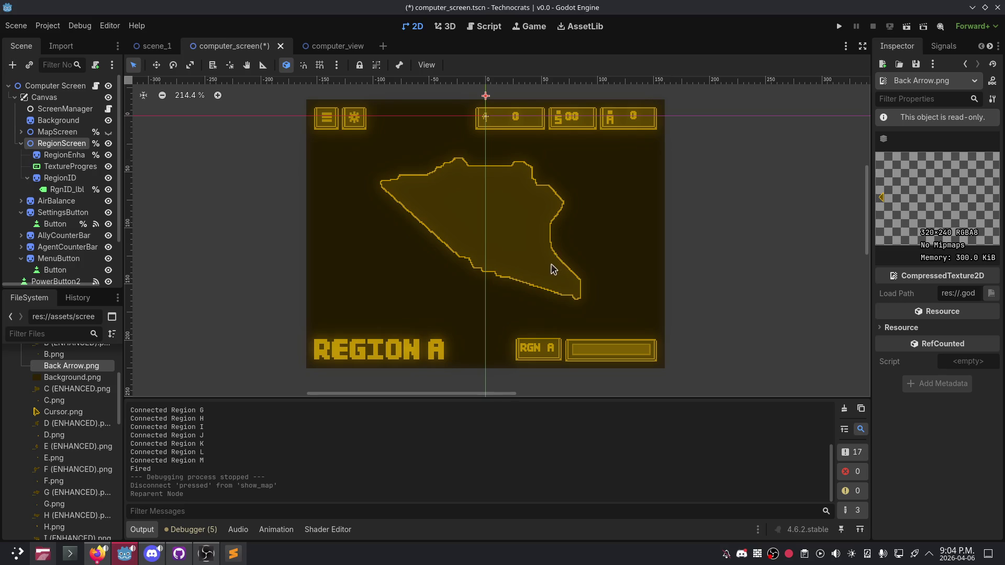
scroll(541, 266, up, 1)
drag(530, 252, 529, 259)
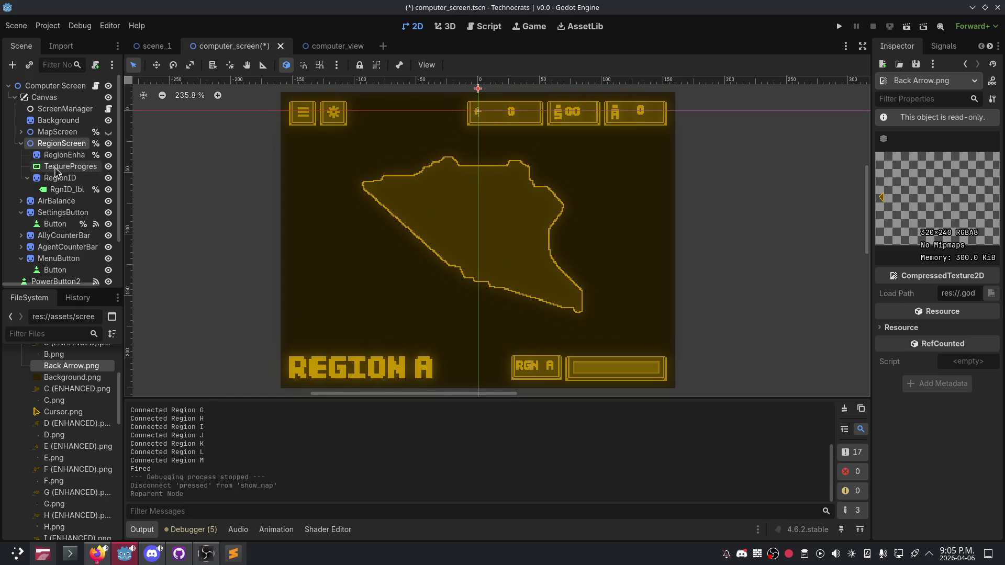
click(60, 189)
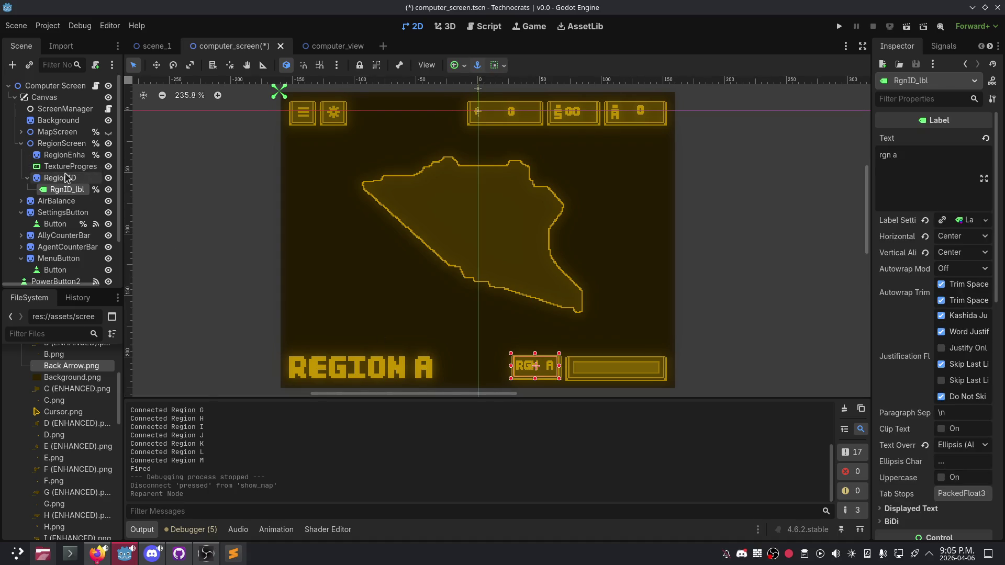
Step: Add a Sprite2D child node under RegionScreen
click(27, 178)
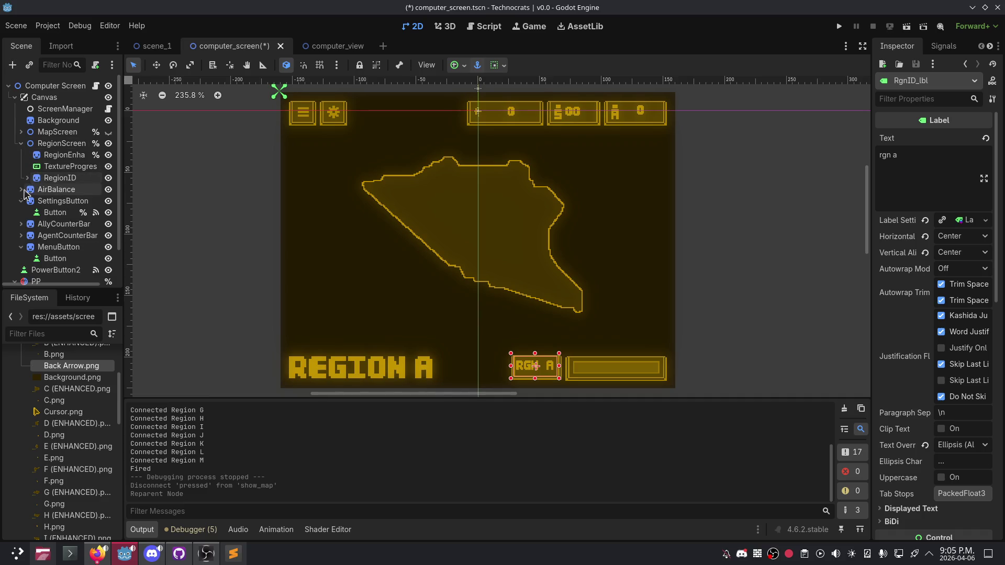
right_click(60, 149)
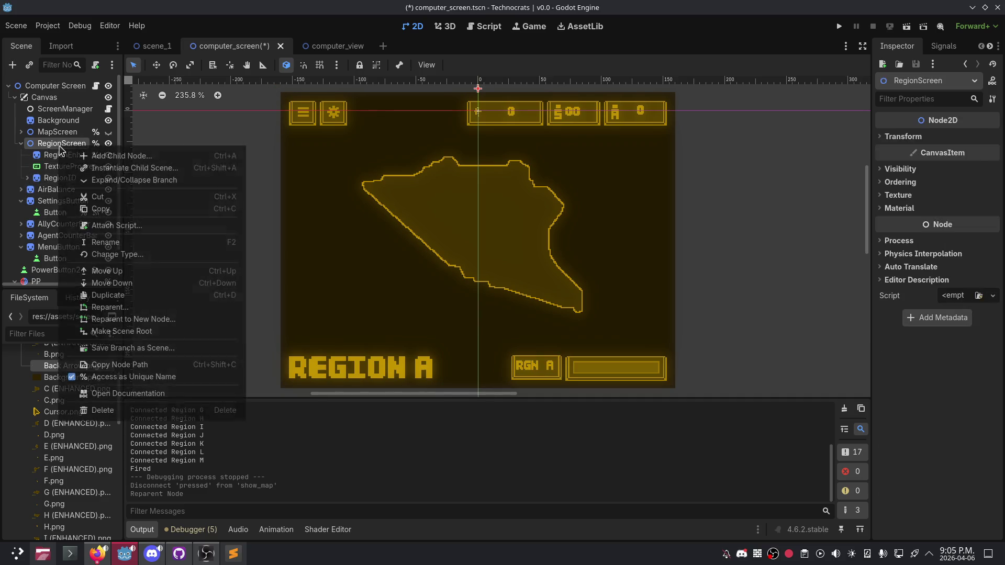
click(132, 157)
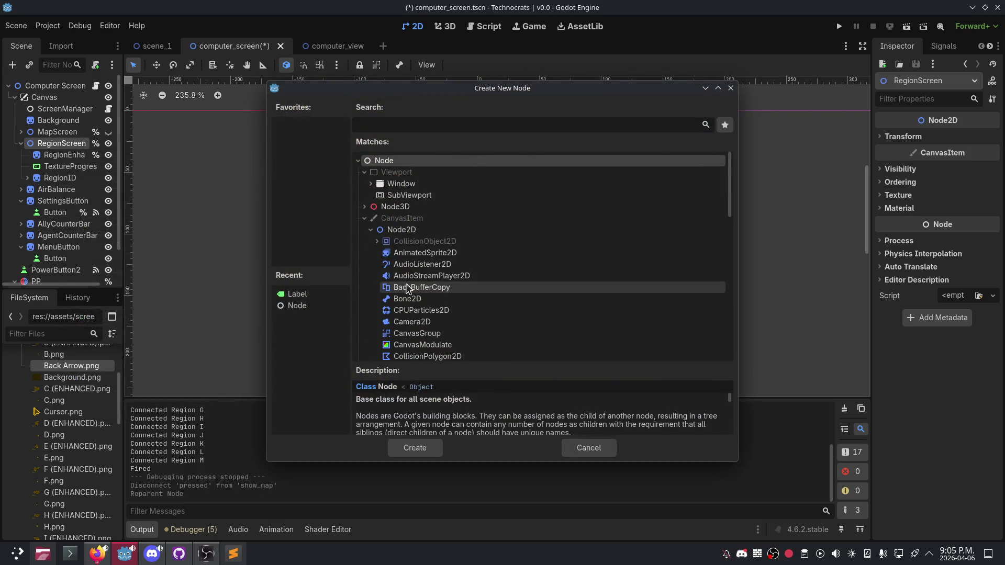
scroll(433, 297, down, 2)
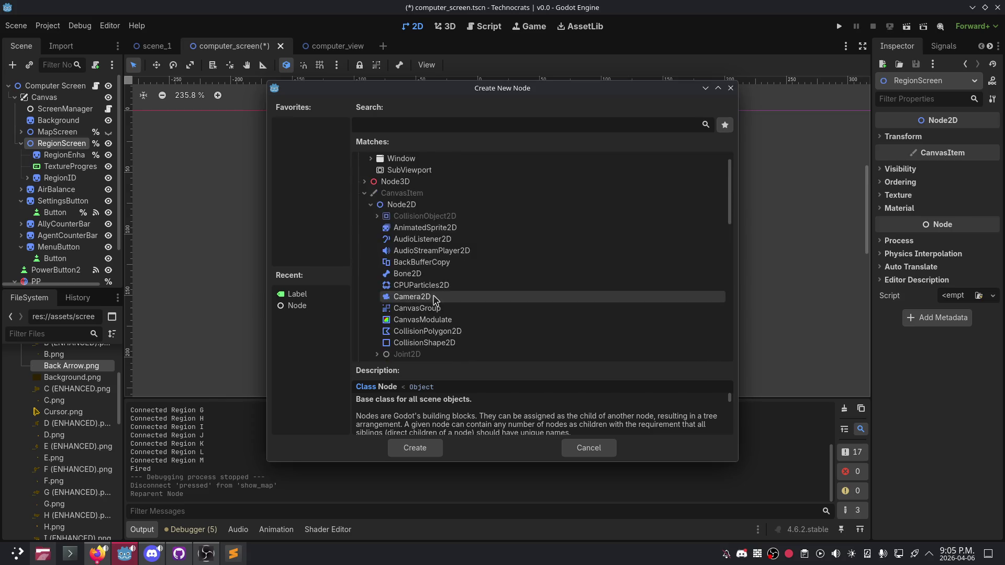
scroll(435, 299, down, 3)
scroll(444, 288, down, 2)
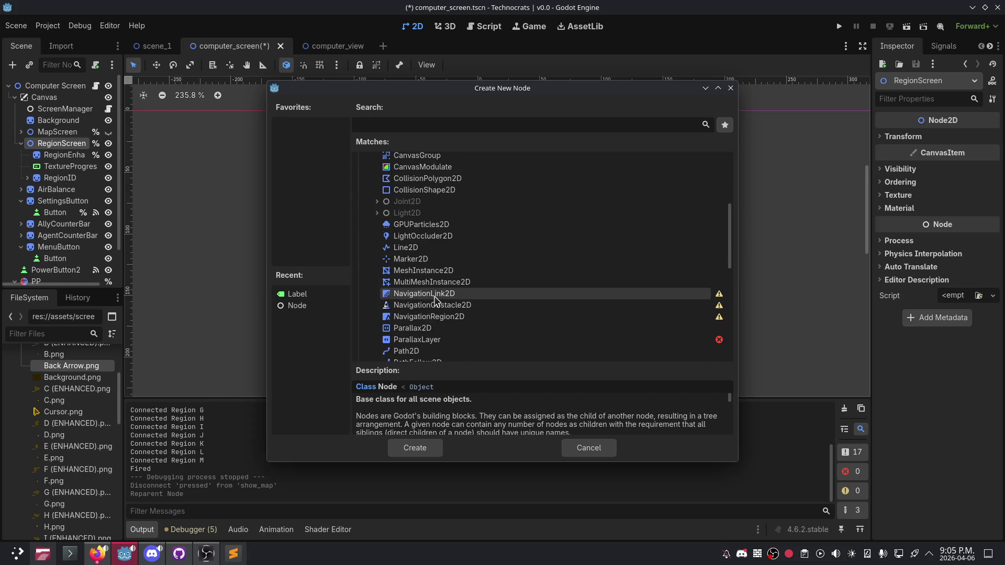
scroll(430, 314, down, 4)
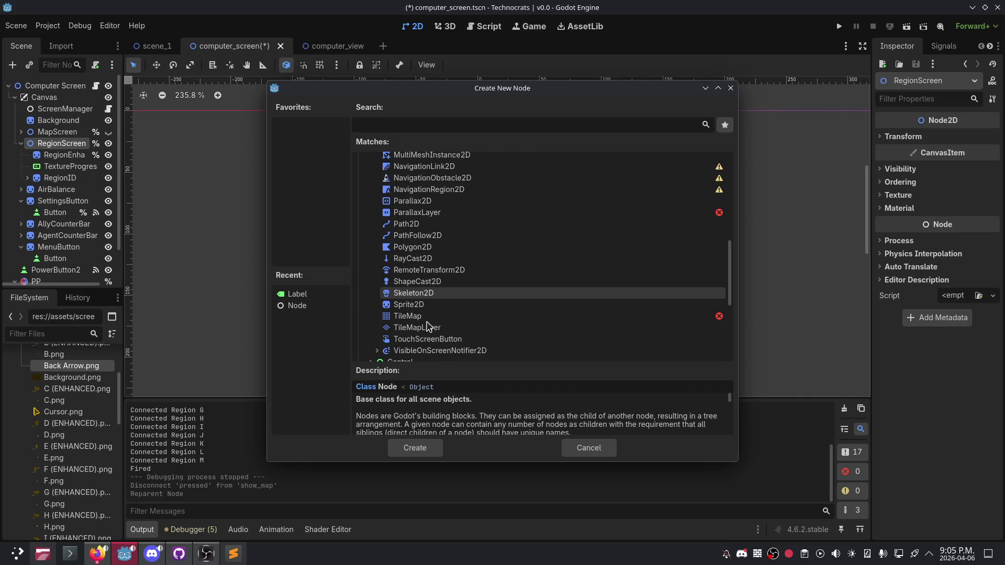
double_click(409, 304)
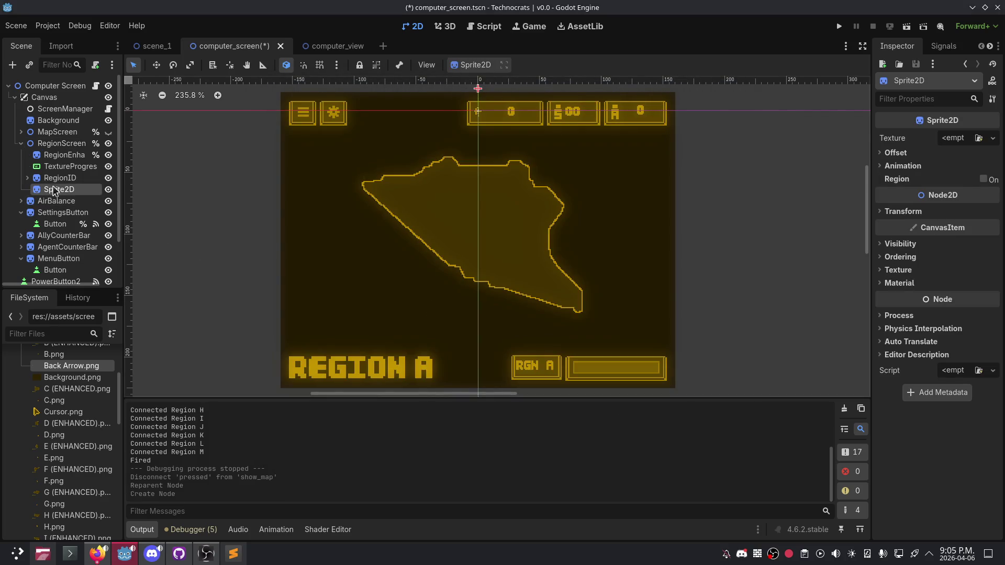
Step: Rename the new Sprite2D to BackButton
right_click(58, 192)
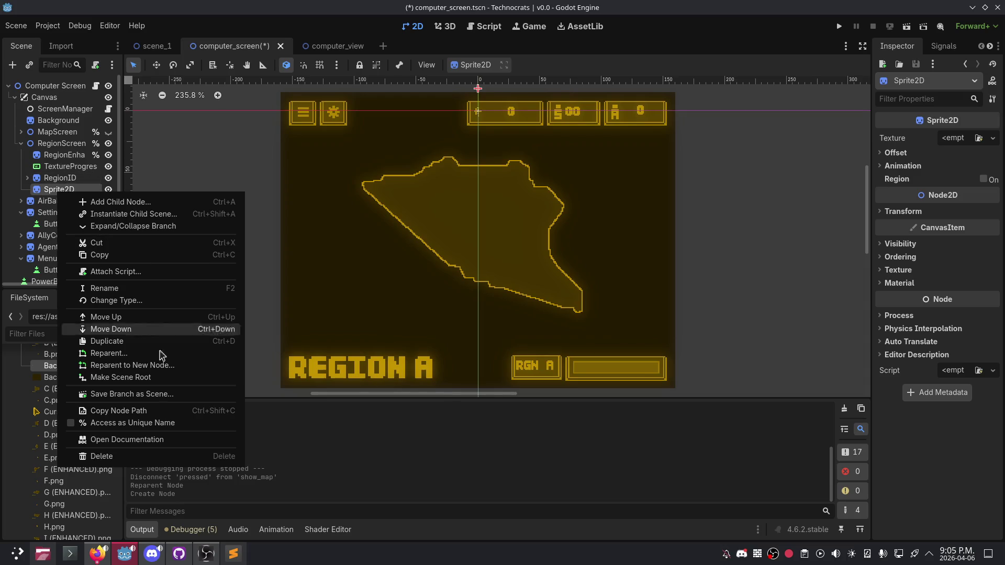
click(112, 289)
text(BackButton)
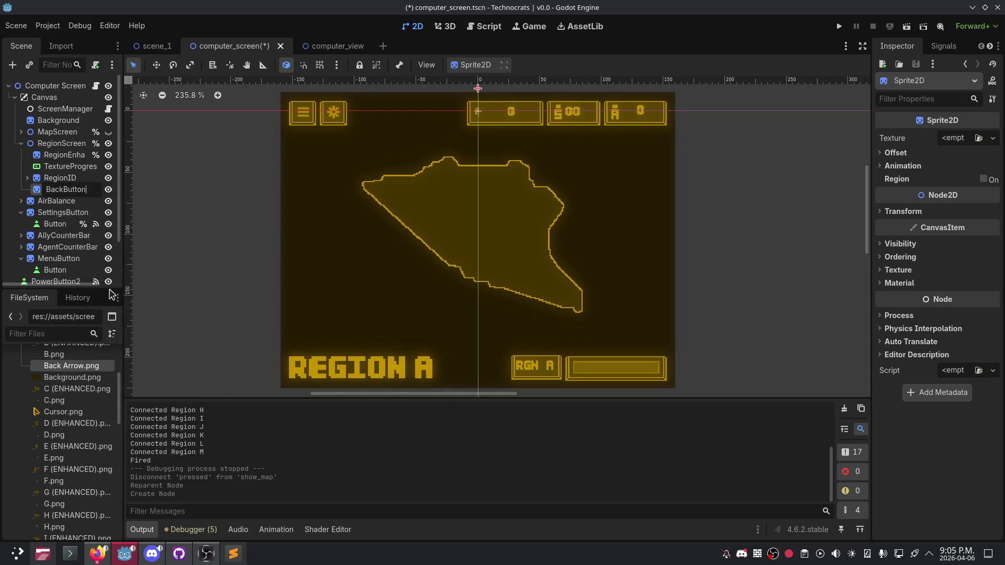
key(Return)
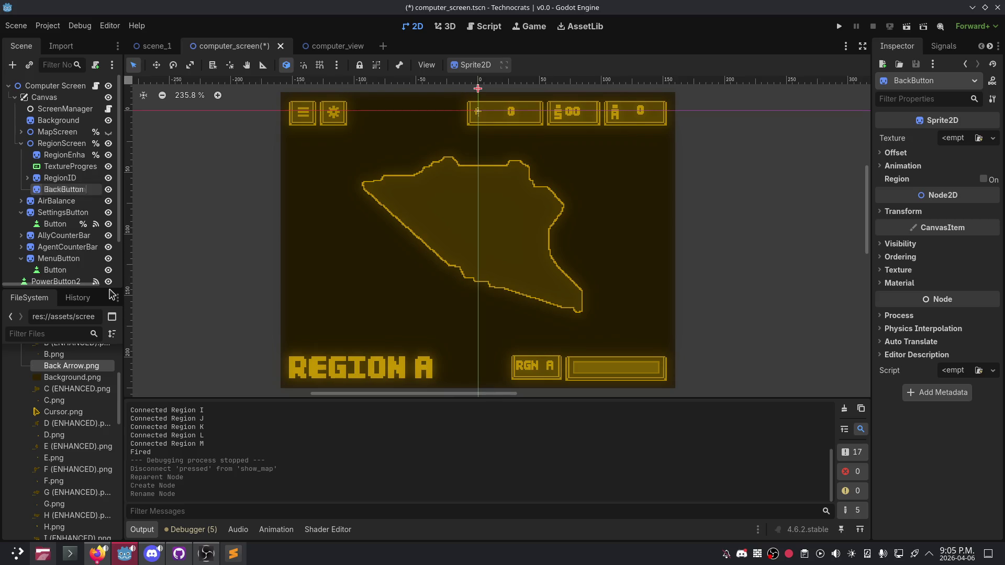
right_click(82, 198)
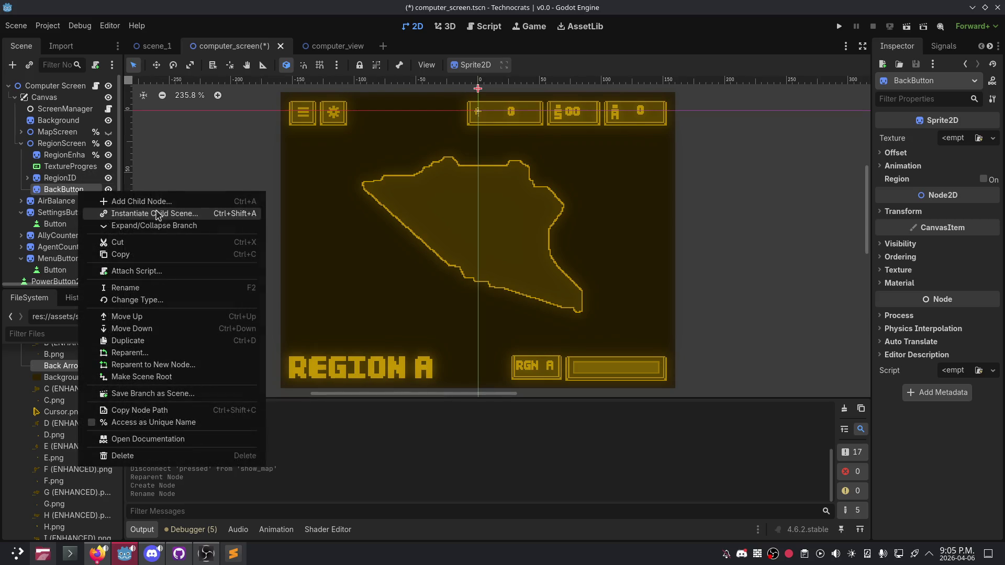
Step: Quick Load Back Arrow.png as the BackButton sprite's texture in the Inspector
click(126, 200)
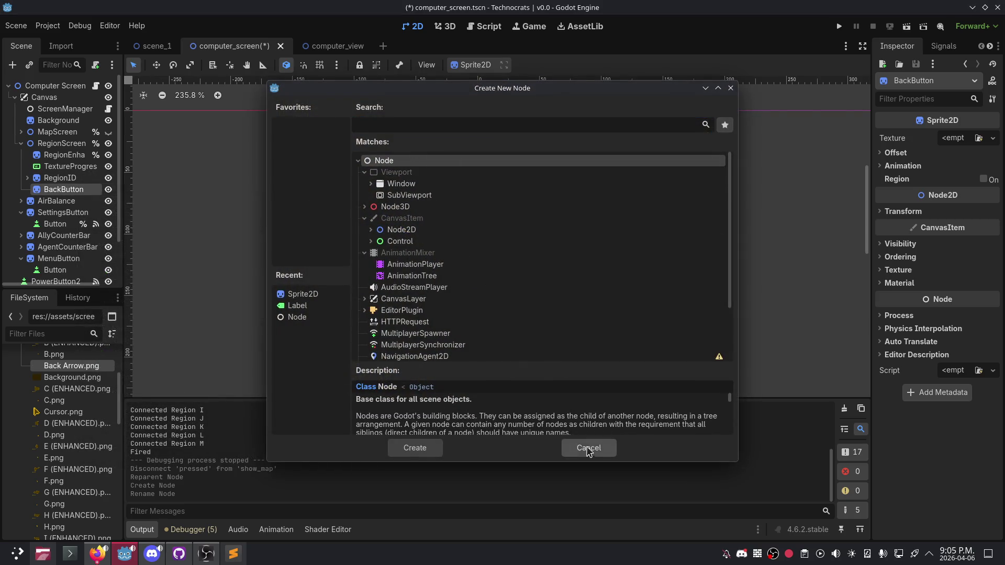
click(588, 448)
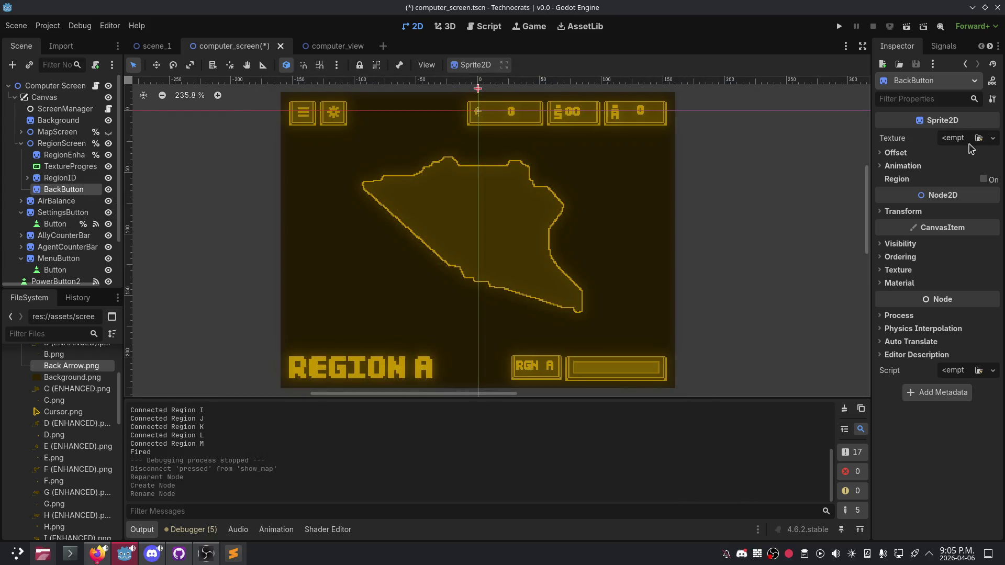
click(991, 138)
click(986, 142)
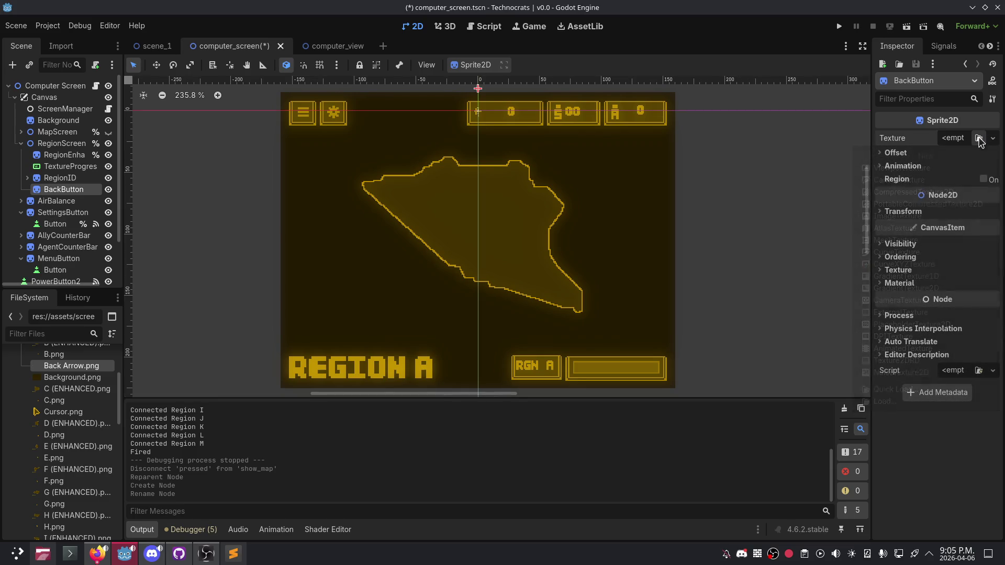
click(978, 138)
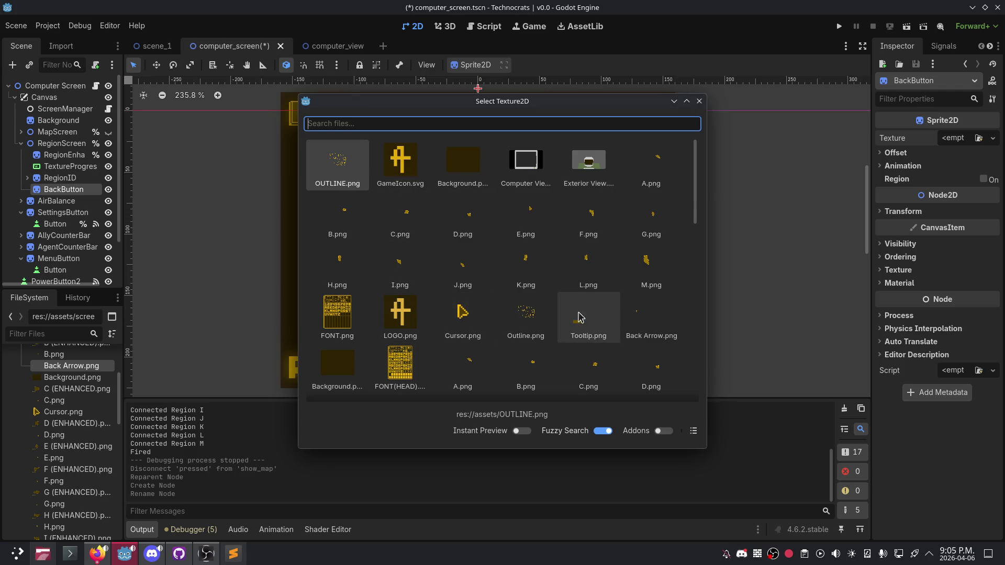
scroll(395, 300, down, 1)
scroll(396, 300, down, 1)
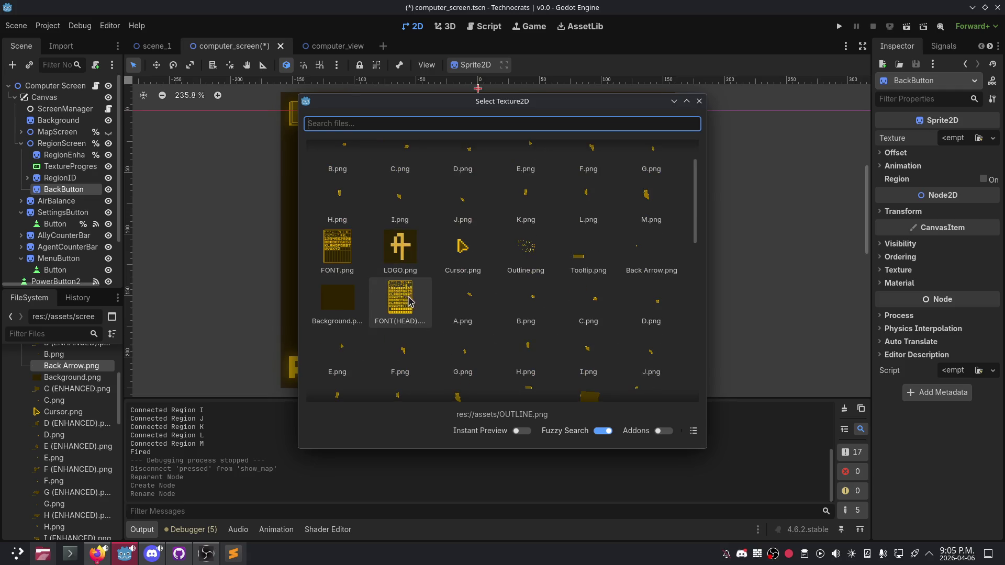
scroll(523, 321, down, 3)
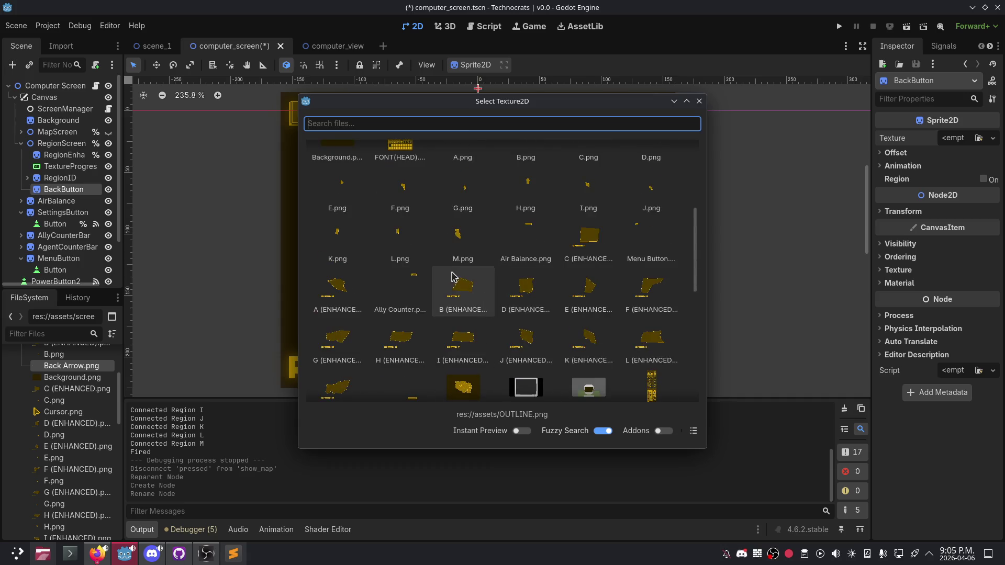
scroll(463, 308, down, 2)
scroll(458, 336, down, 4)
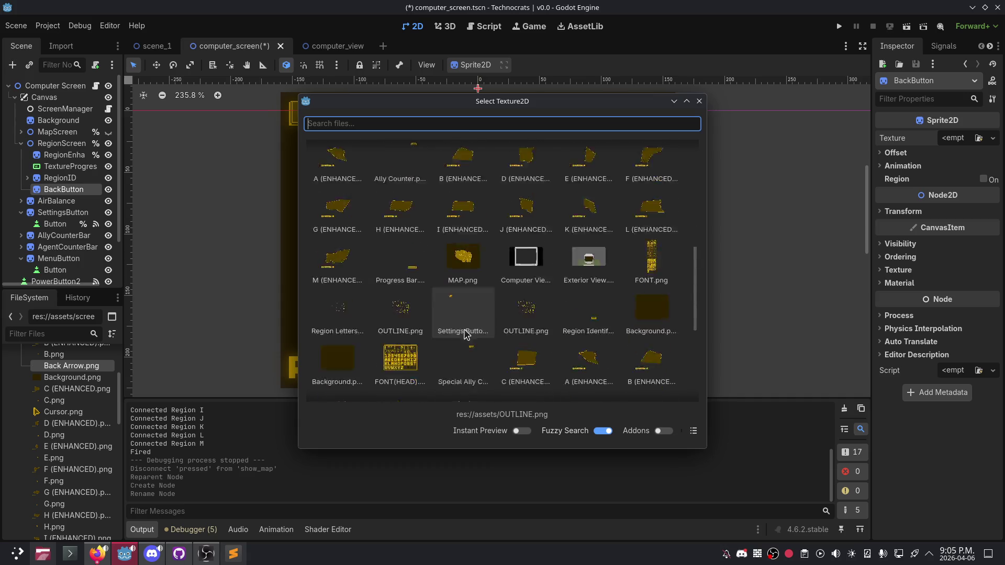
scroll(463, 335, down, 1)
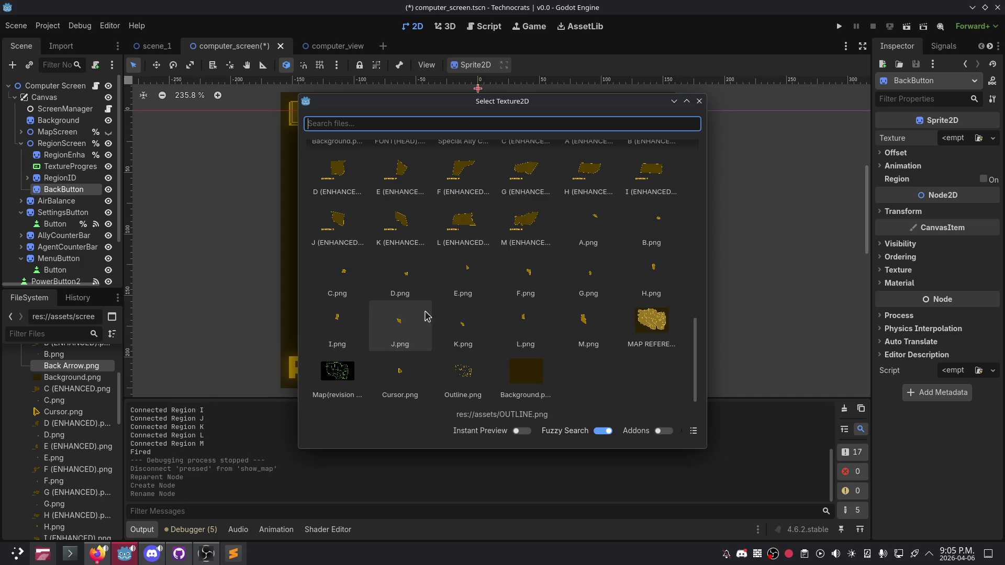
scroll(425, 315, up, 2)
scroll(423, 313, up, 2)
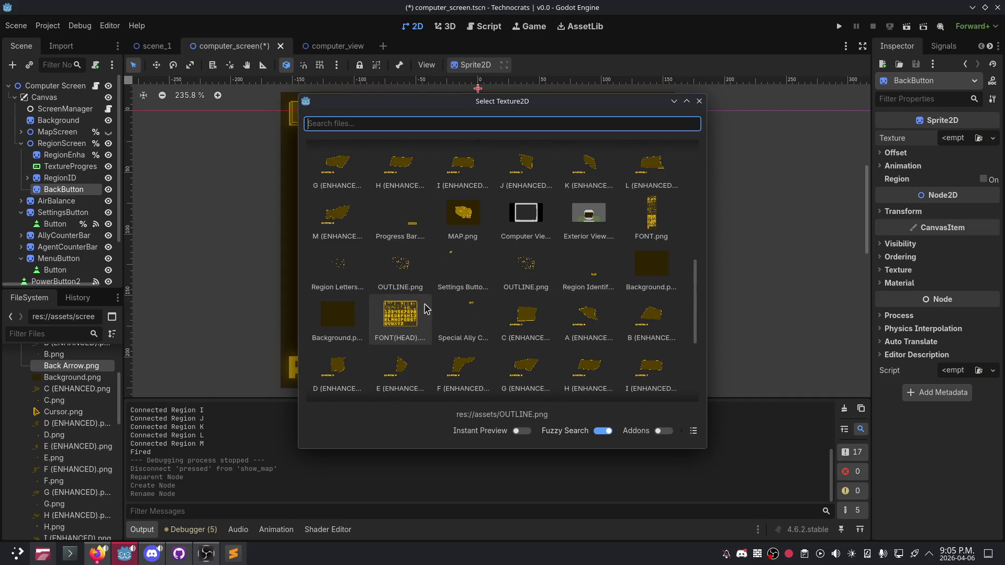
scroll(440, 314, up, 2)
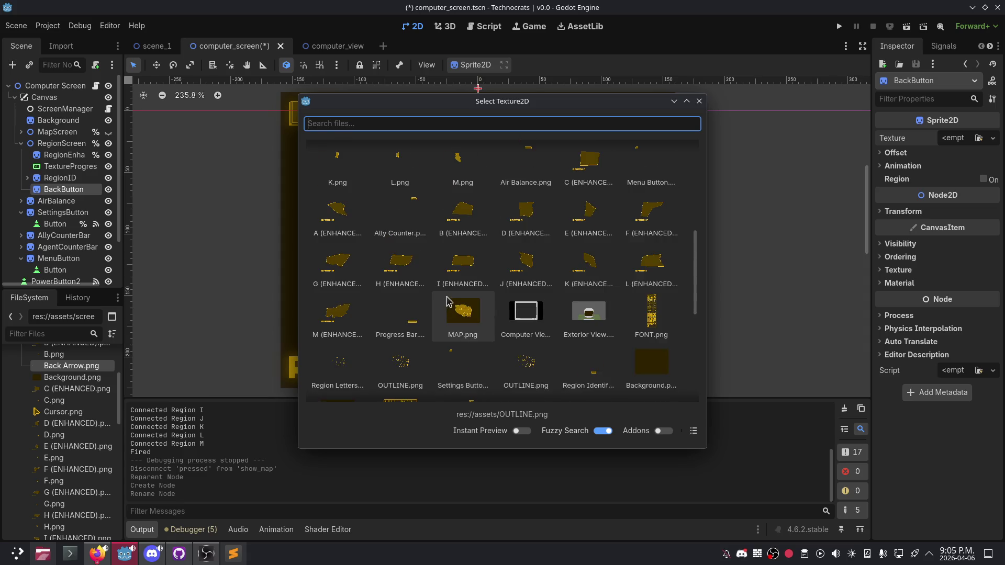
scroll(446, 305, up, 2)
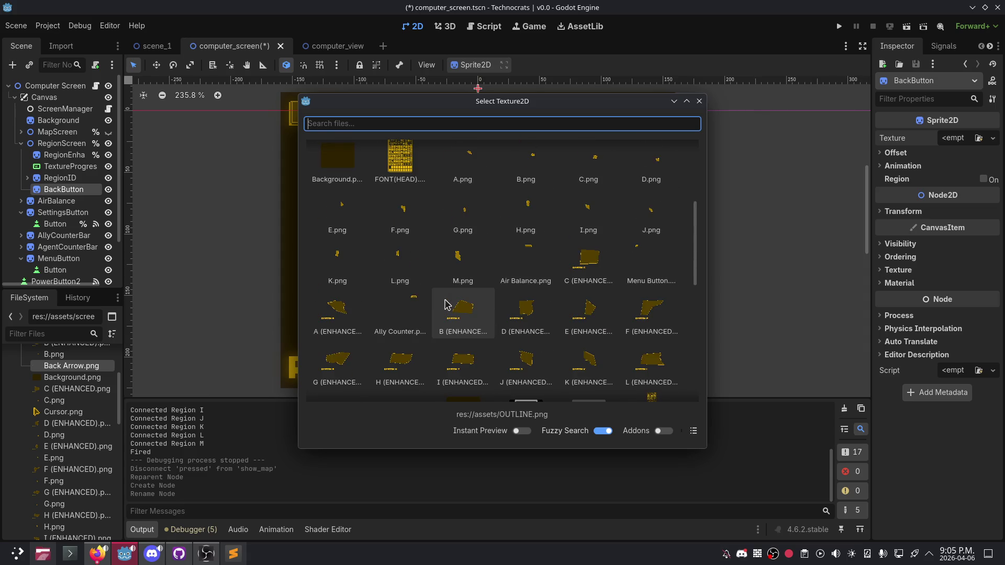
scroll(445, 338, up, 1)
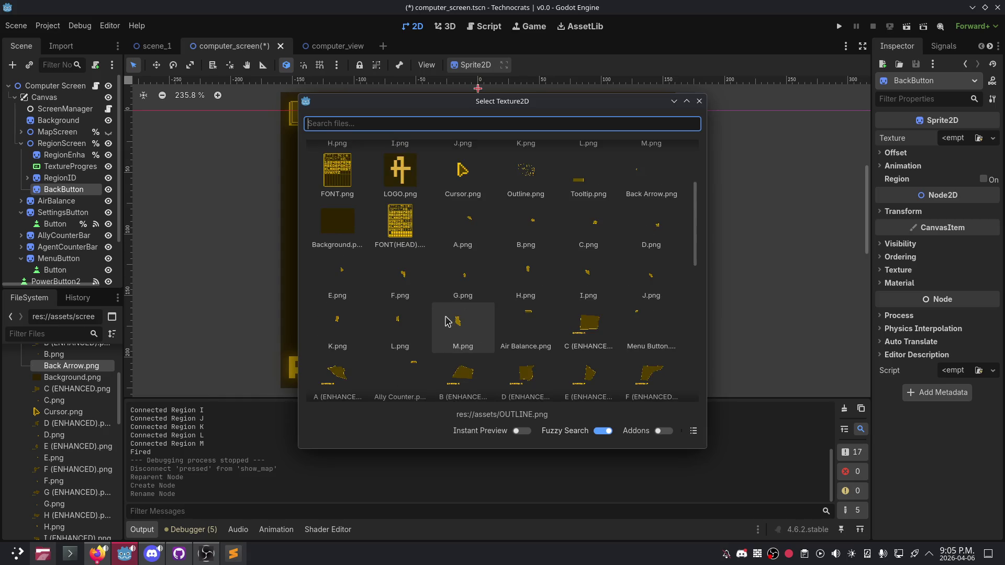
scroll(434, 303, up, 1)
click(662, 206)
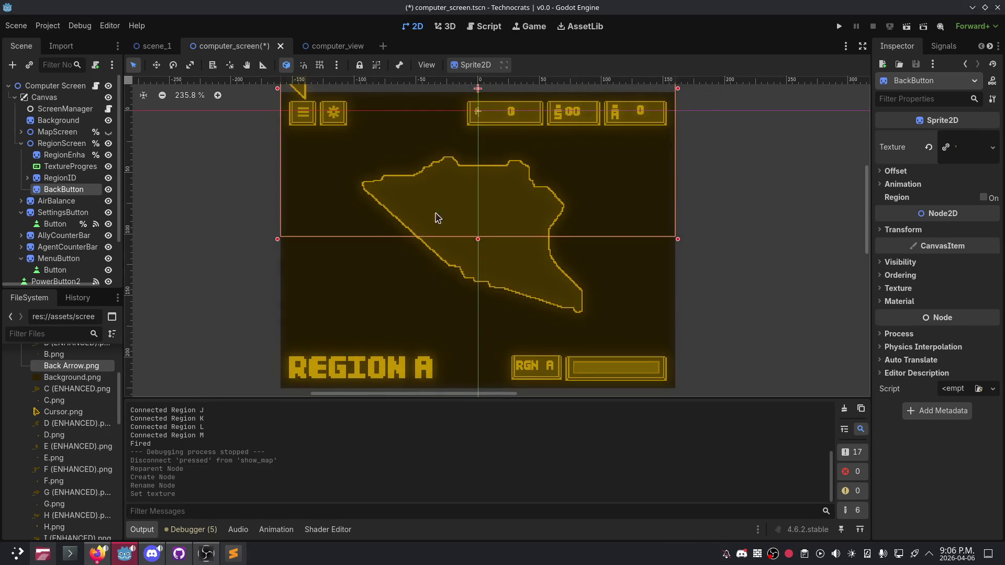
Step: Drag the back arrow to the Region A screen's left edge at position (0, 123)
drag(365, 196, 377, 244)
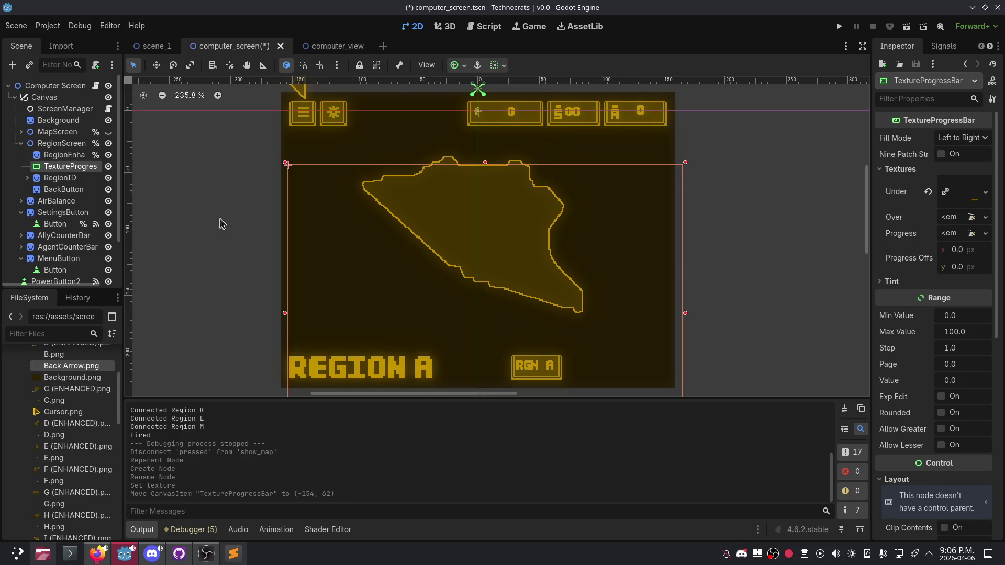
key(ctrl+z)
click(63, 189)
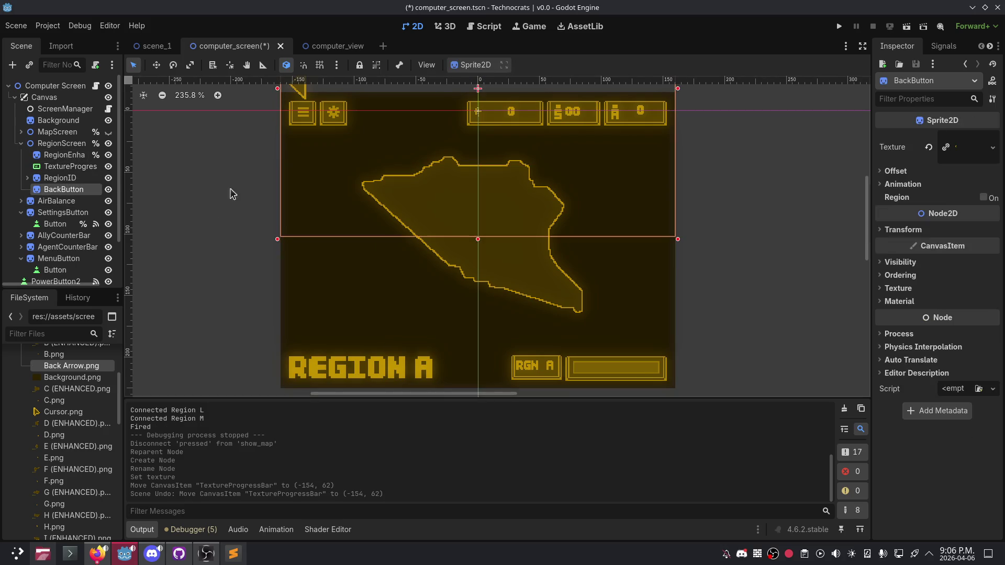
mouse_move(332, 168)
mouse_down()
mouse_move(336, 329)
mouse_move(332, 320)
mouse_up()
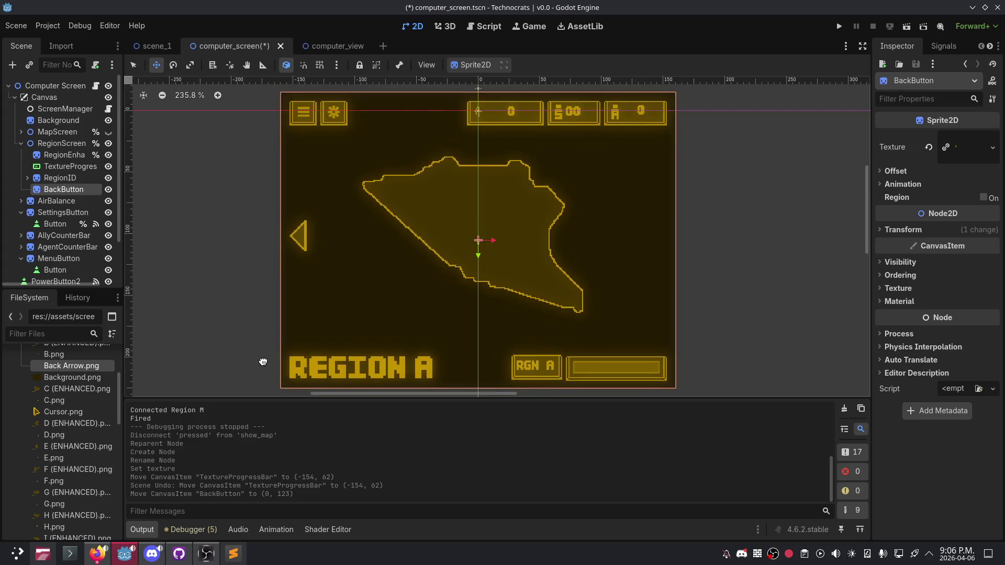
Step: Zoom the viewport to about 214% so the whole Region A screen fits
scroll(269, 359, up, 5)
scroll(291, 350, up, 3)
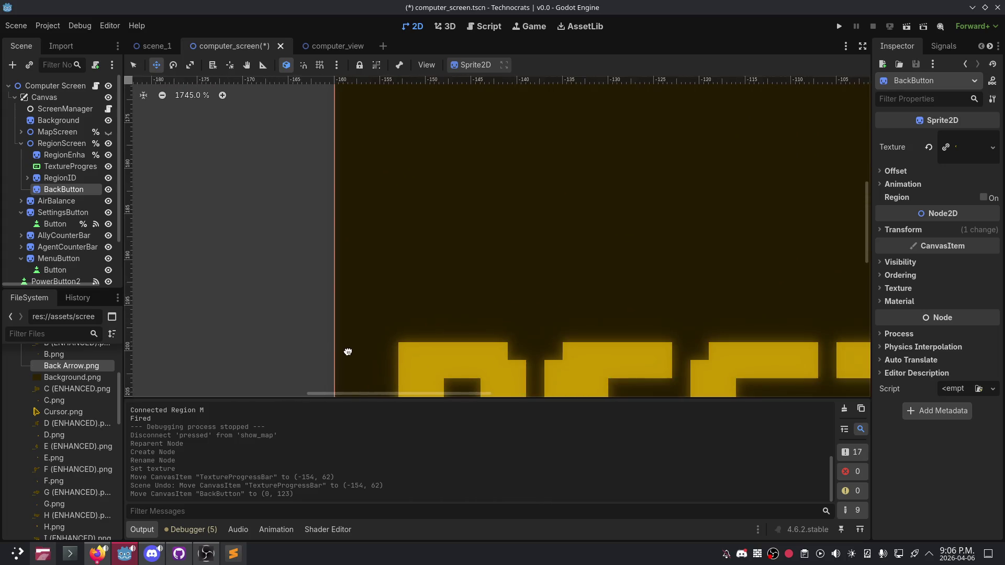
scroll(358, 345, down, 8)
scroll(403, 304, up, 3)
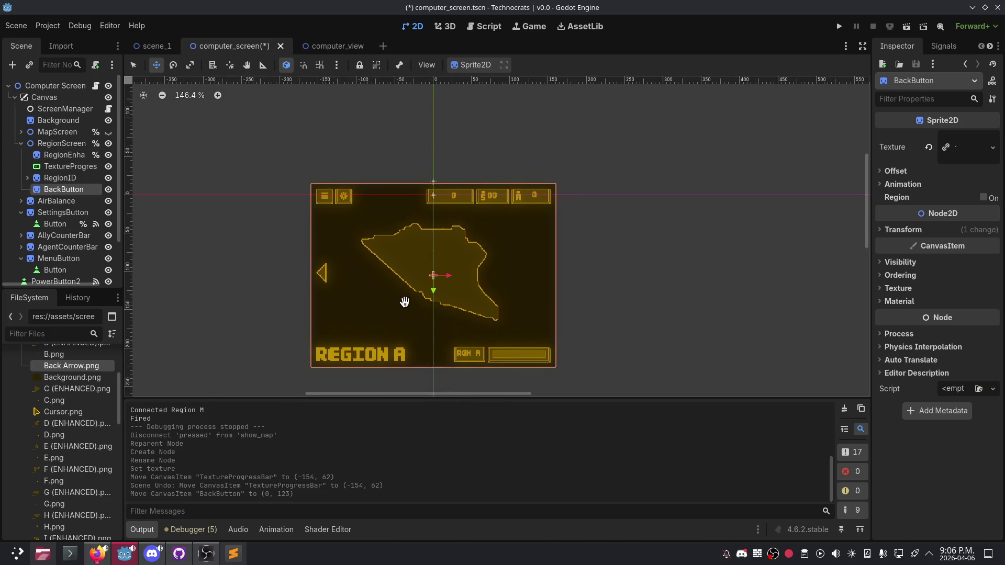
scroll(407, 303, down, 2)
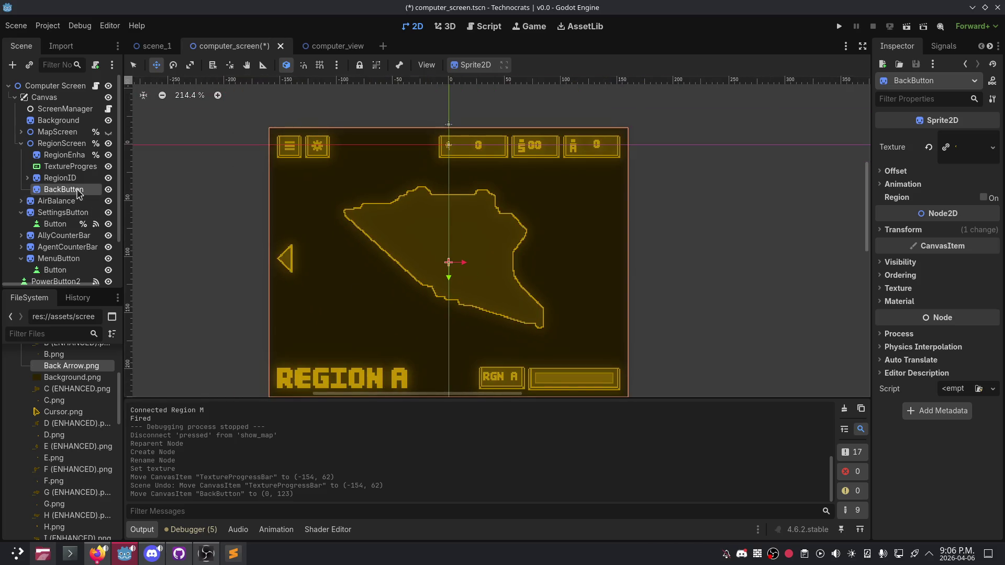
right_click(77, 189)
click(133, 199)
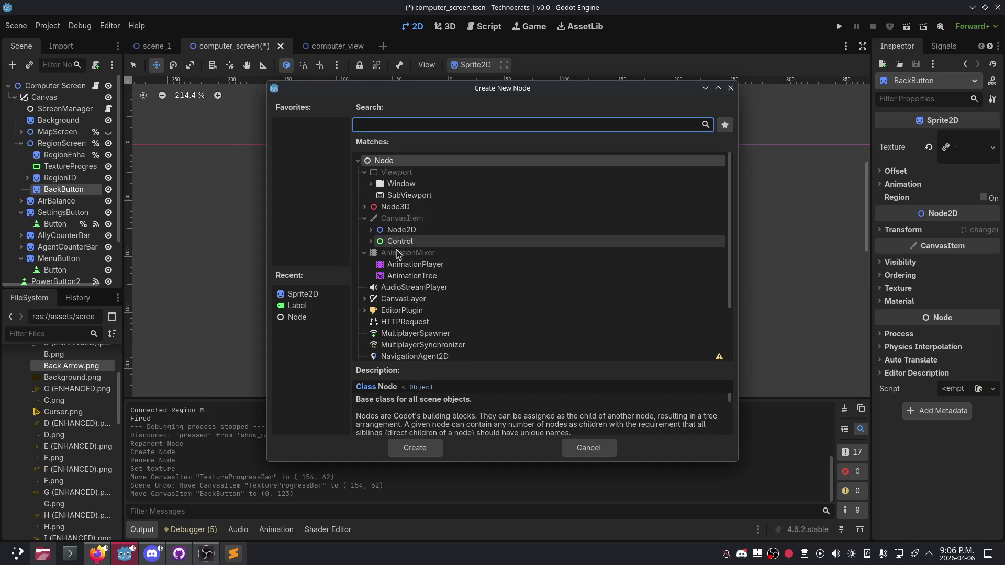
Step: Create a Button node from Control > BaseButton as BackButton's child
click(371, 241)
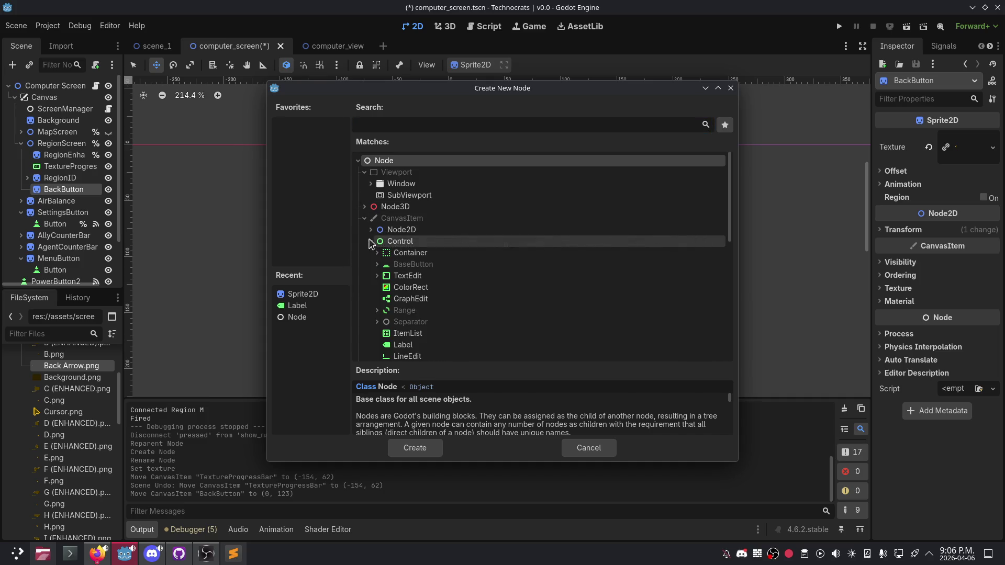
scroll(427, 283, down, 5)
scroll(421, 251, up, 5)
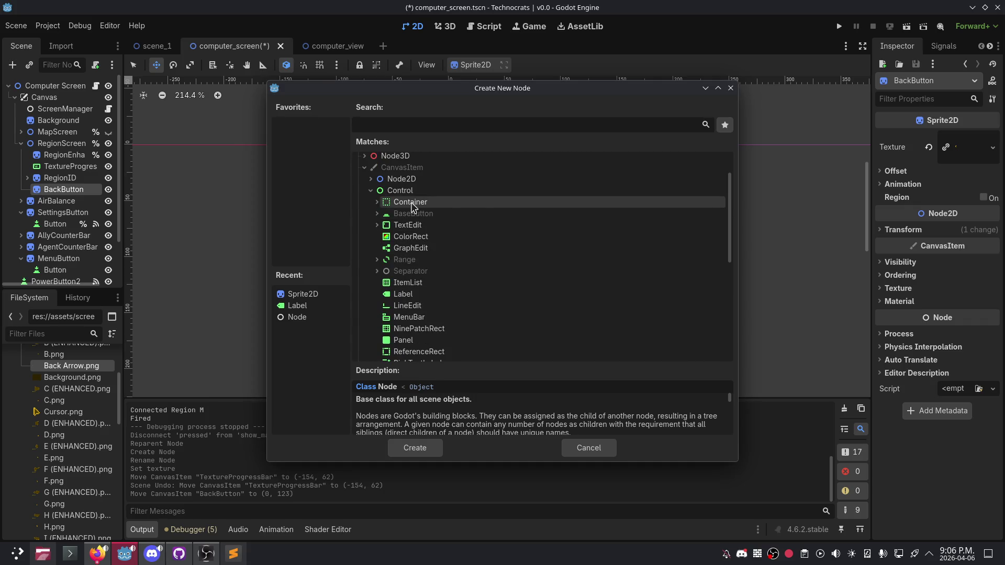
scroll(416, 269, down, 2)
scroll(415, 306, down, 3)
scroll(416, 311, up, 4)
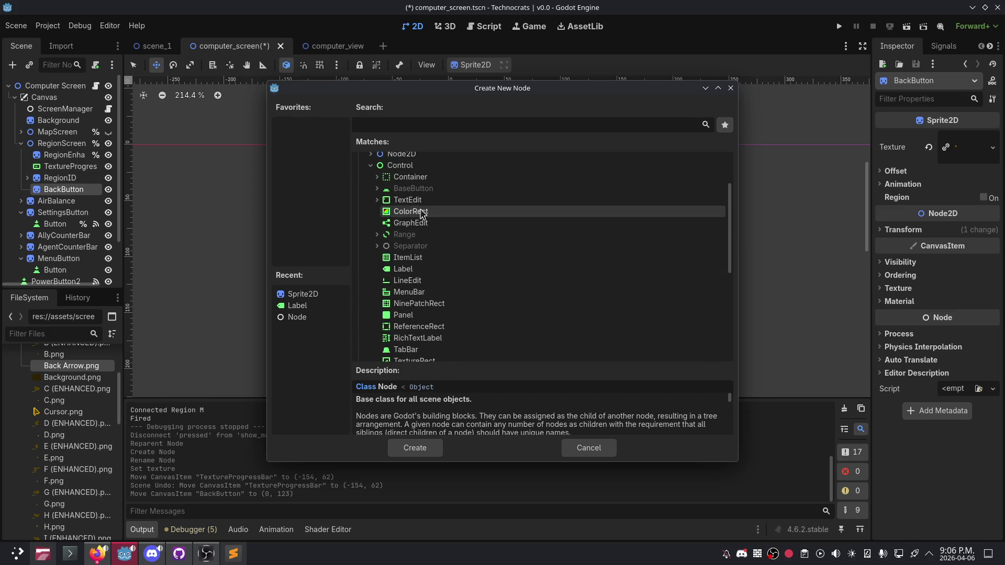
click(377, 188)
click(413, 204)
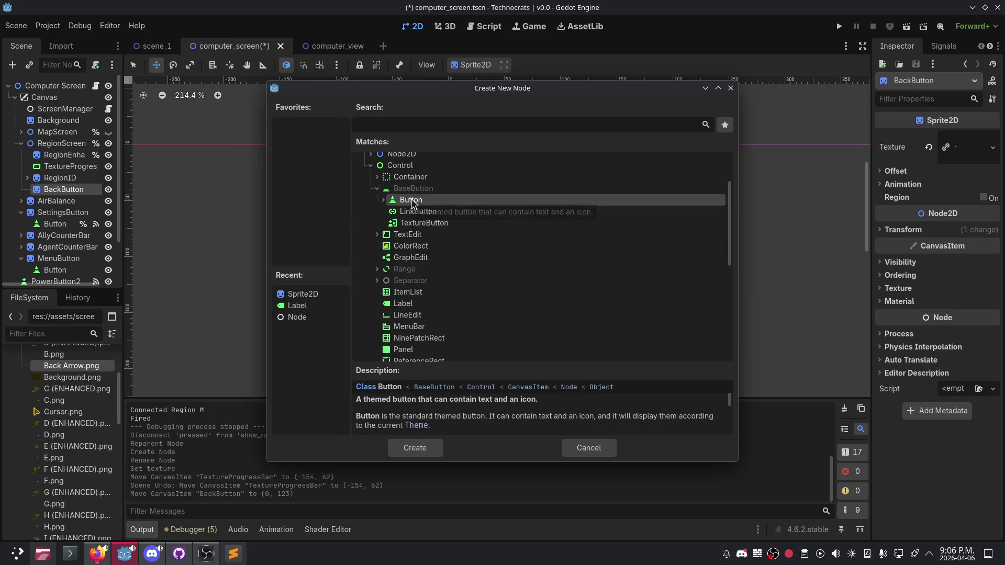
double_click(414, 201)
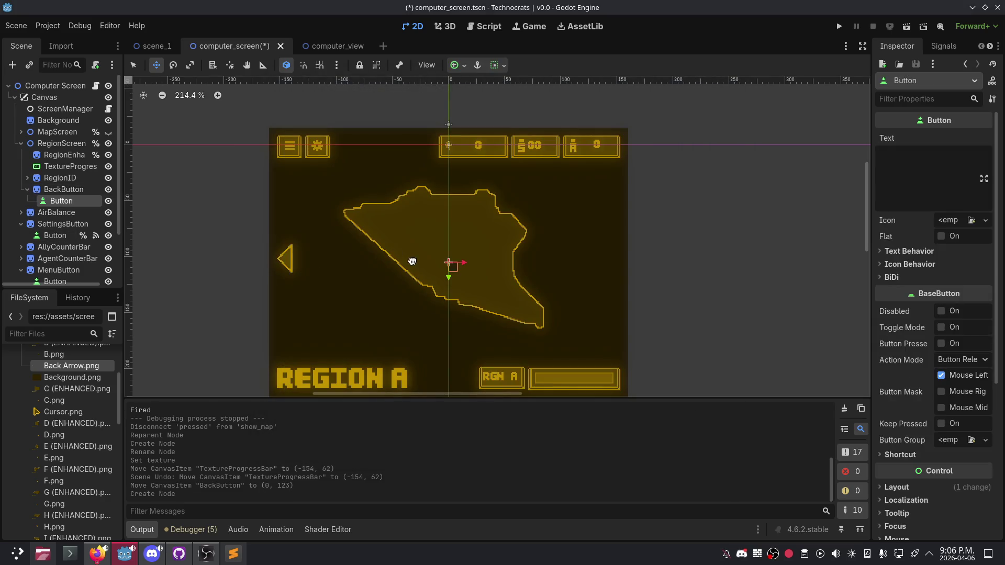
Step: Open screen_manager.gd beside the Button's Signals and check show_map's connections
click(944, 47)
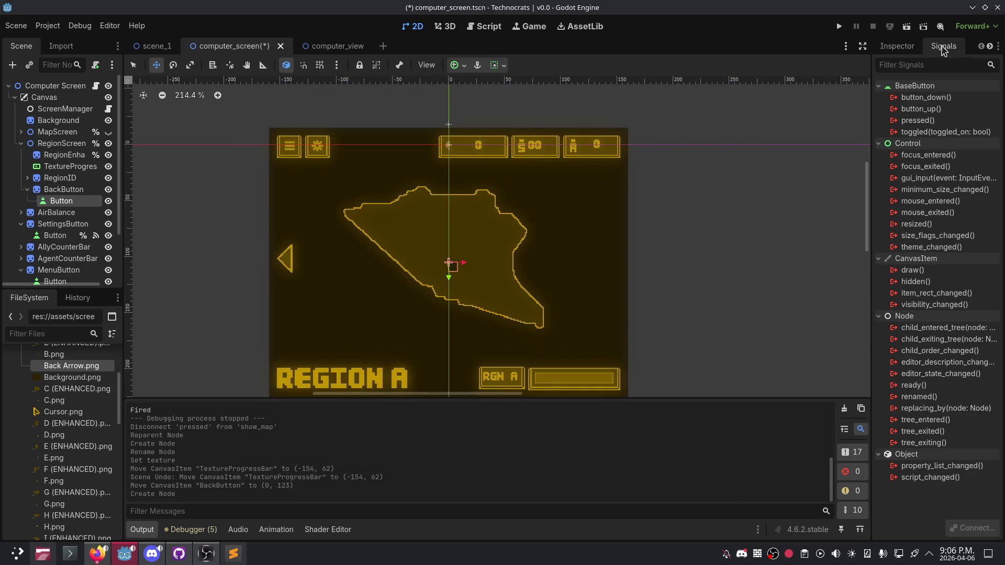
click(348, 46)
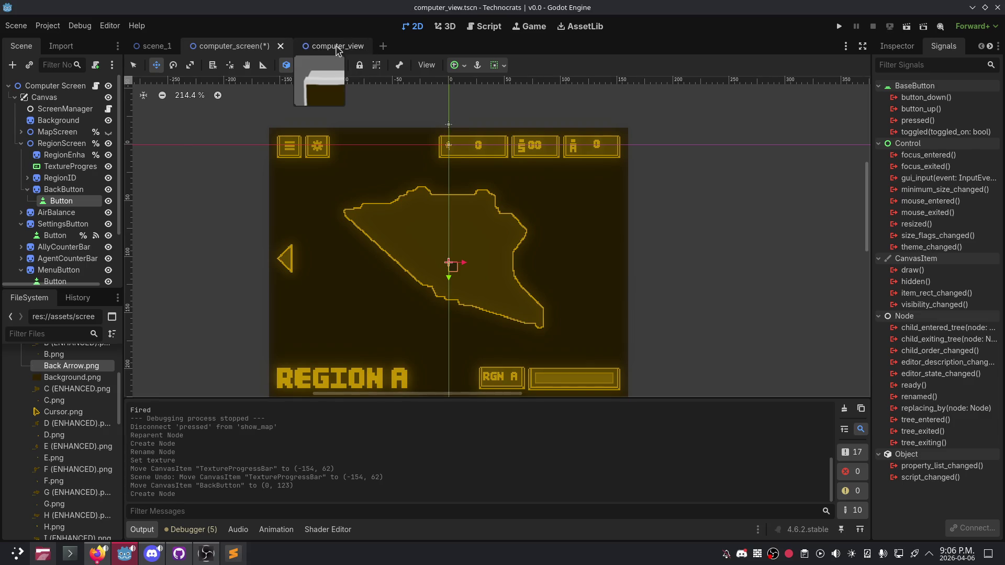
click(246, 47)
click(481, 29)
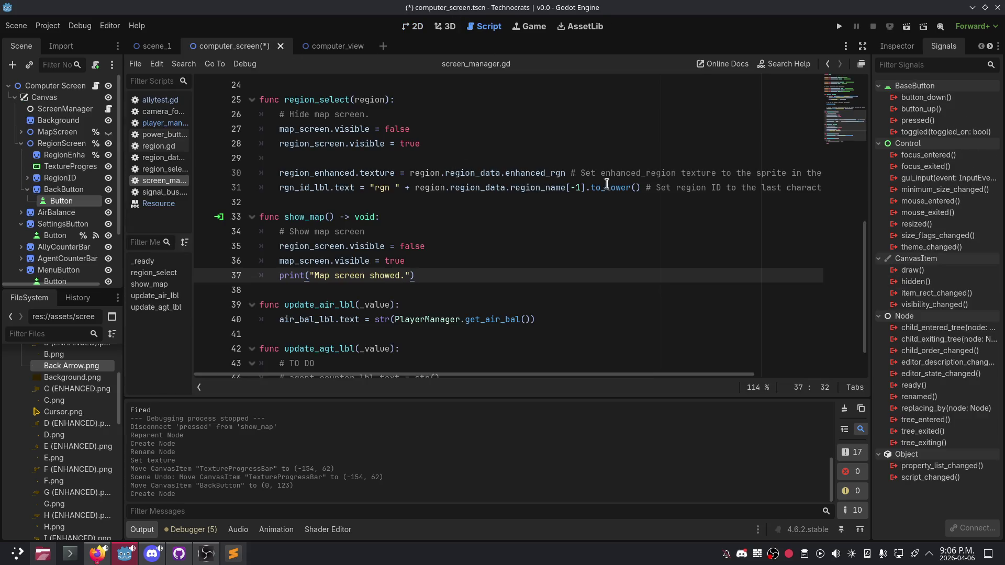
click(219, 216)
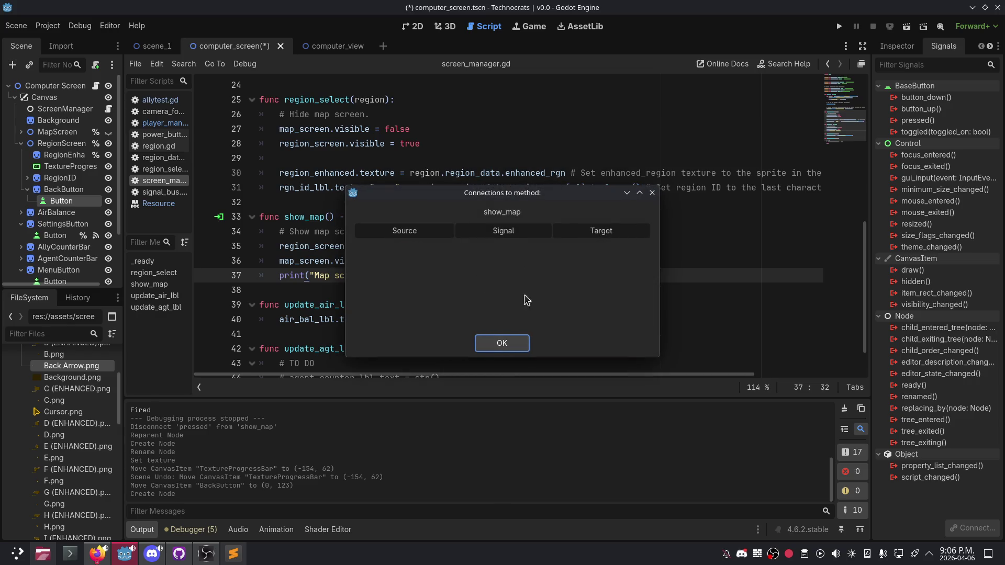
click(506, 342)
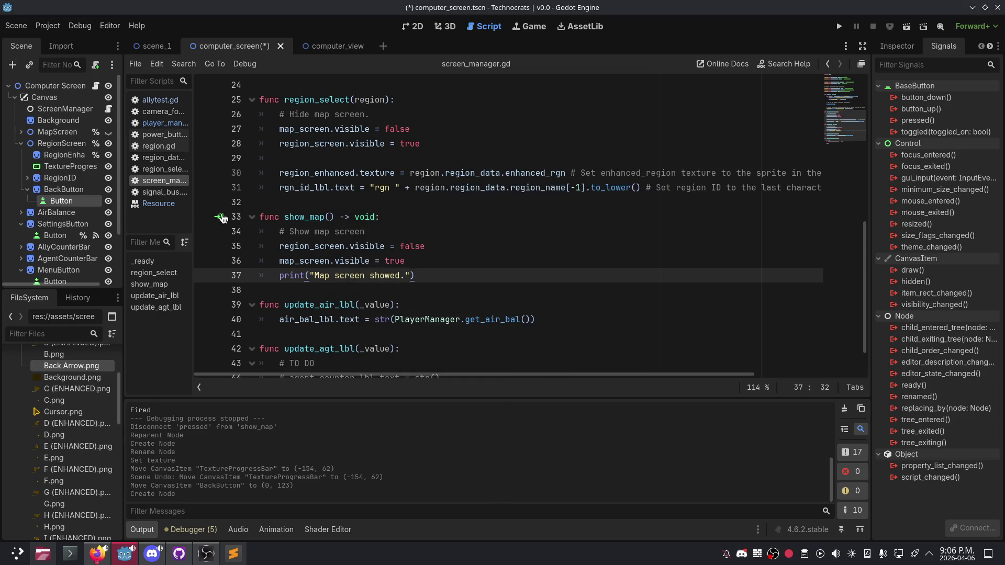
Step: Connect pressed to ScreenManager, then delete _on_button_pressed and disconnect the signal
double_click(917, 121)
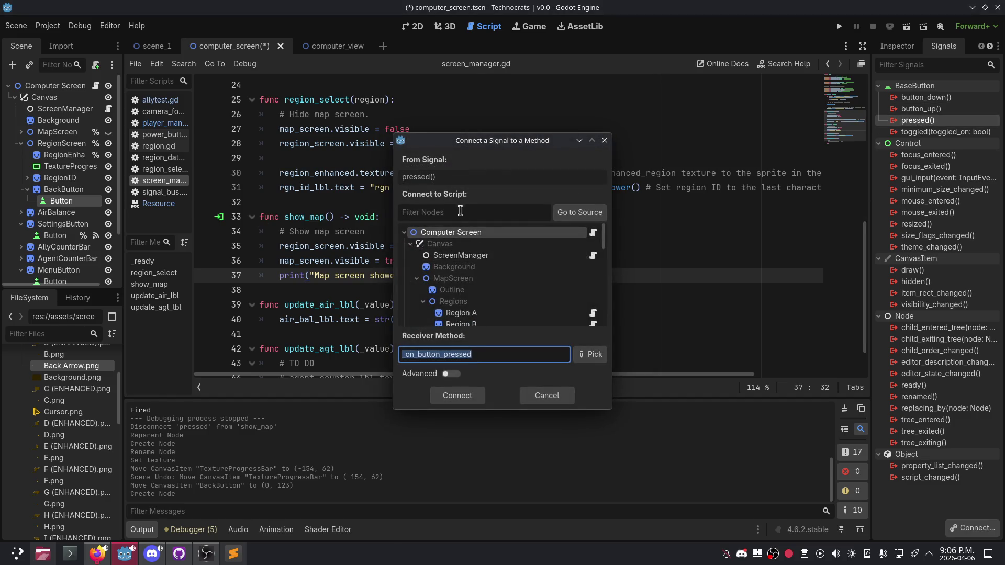
click(460, 255)
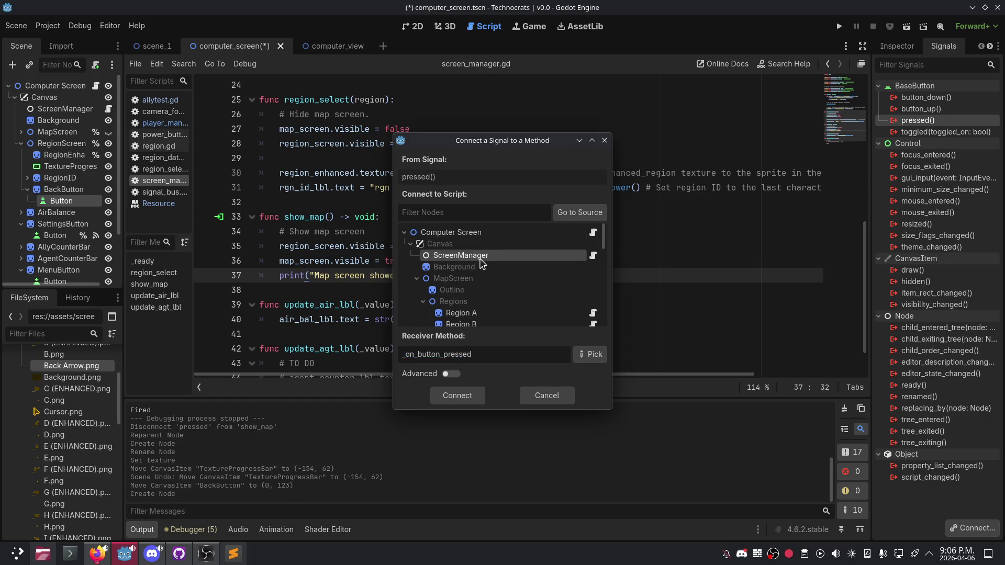
double_click(458, 256)
key(ctrl+z)
key(ctrl+z)
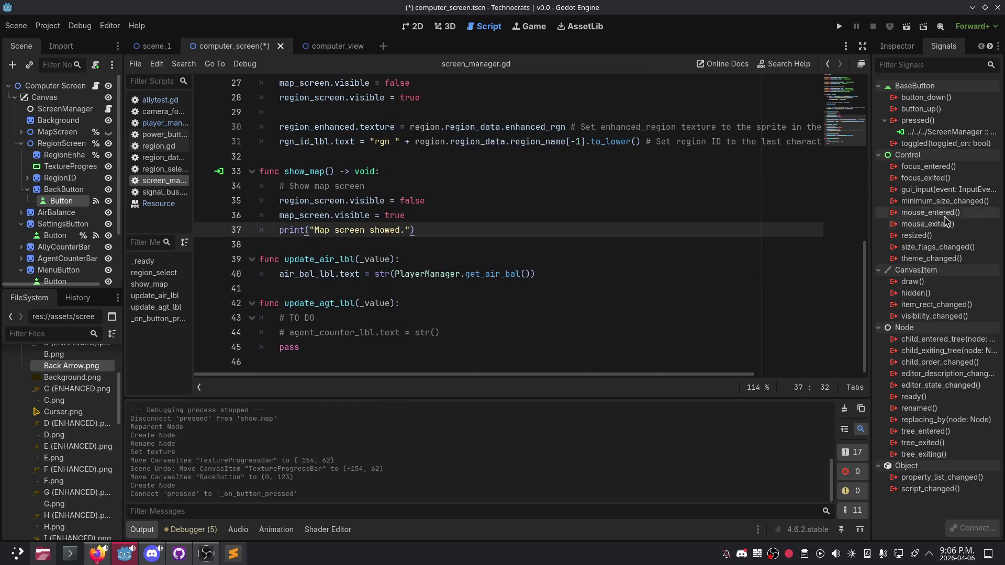
right_click(924, 131)
click(935, 150)
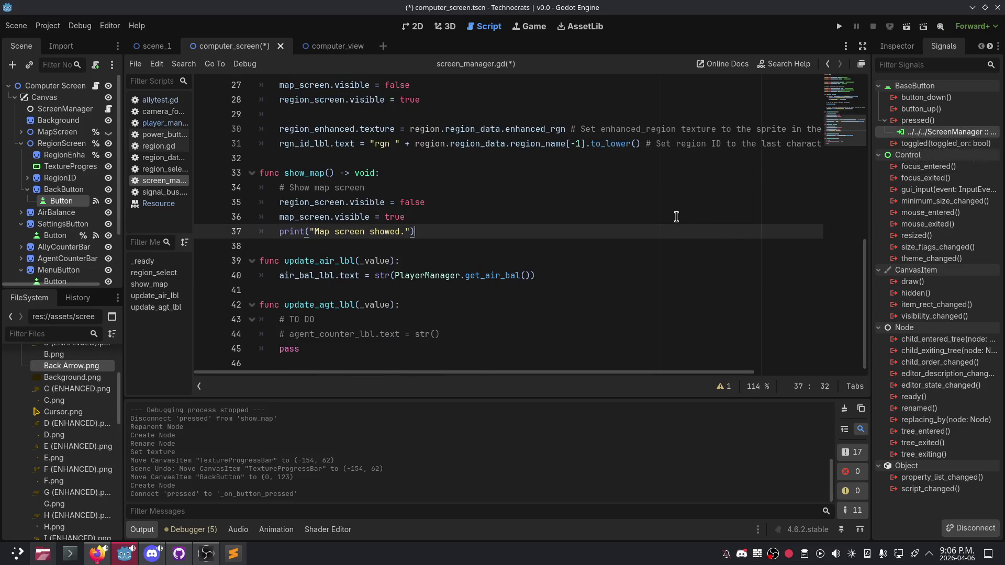
key(ctrl+z)
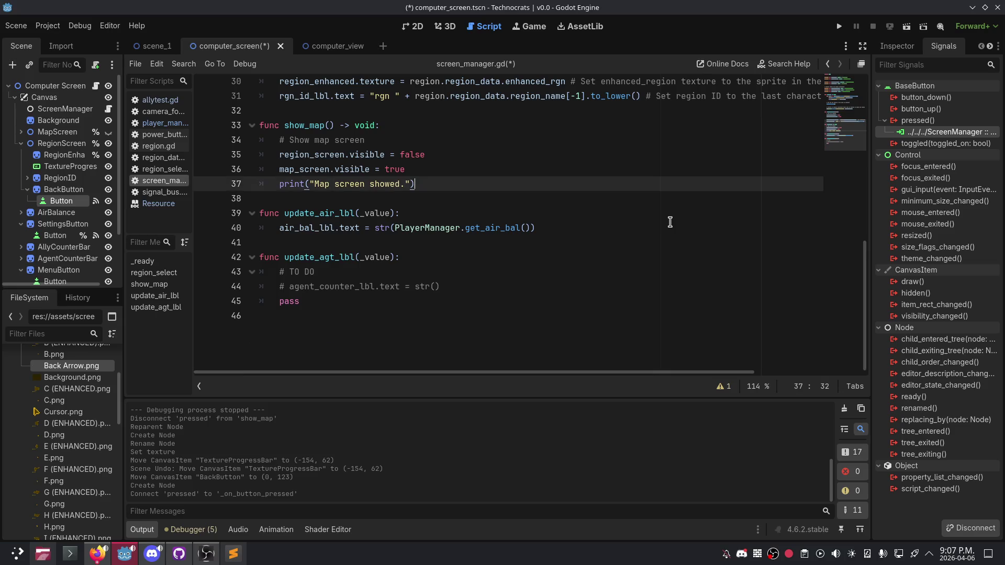
right_click(899, 131)
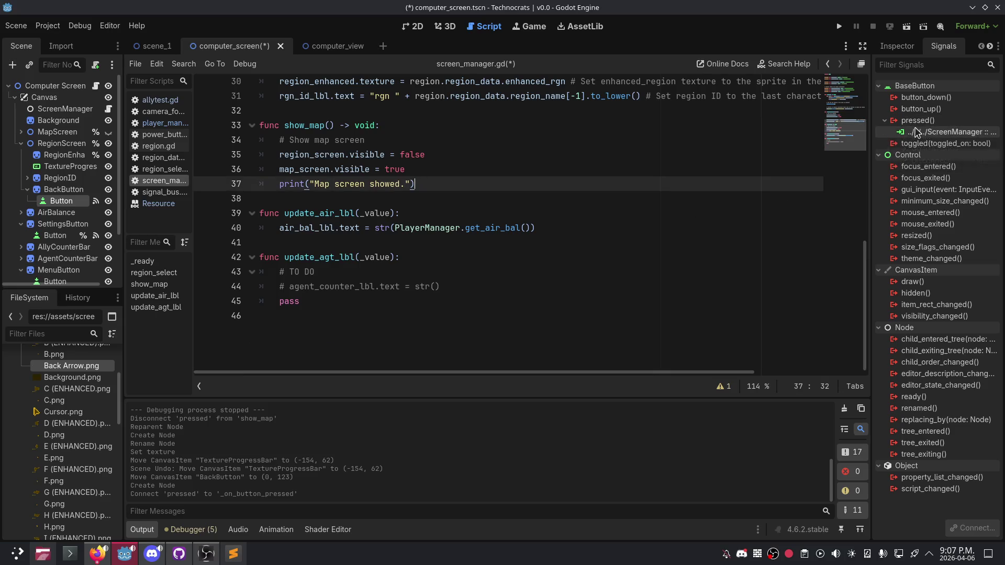
click(920, 160)
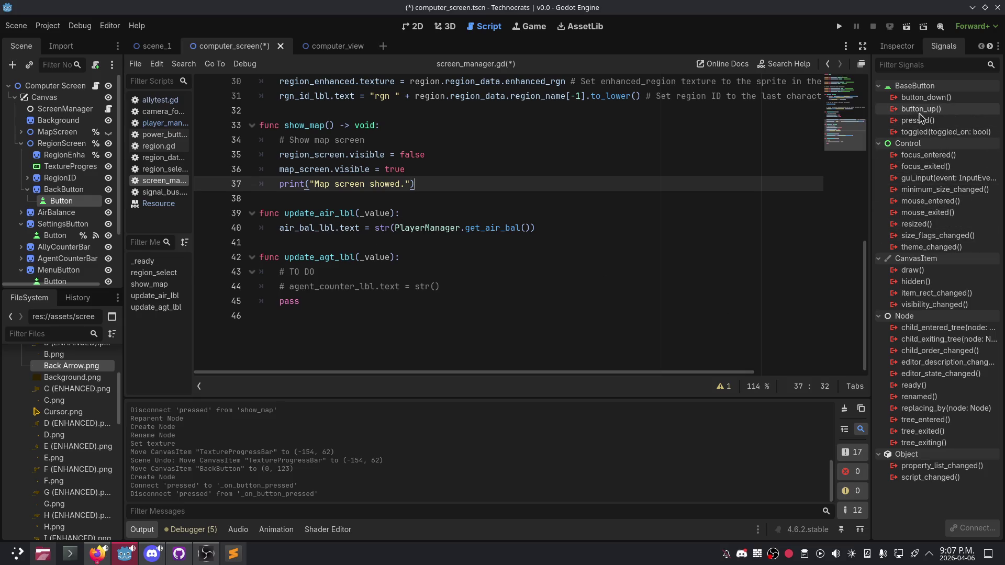
Step: Connect the back Button's pressed signal to ScreenManager, picking show_map() from the method list as receiver
click(903, 121)
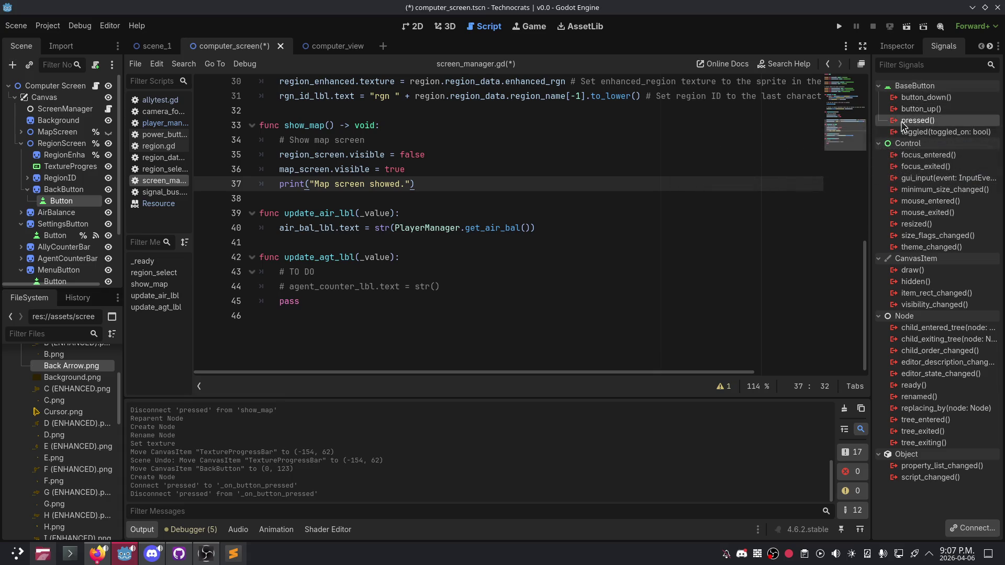
double_click(911, 121)
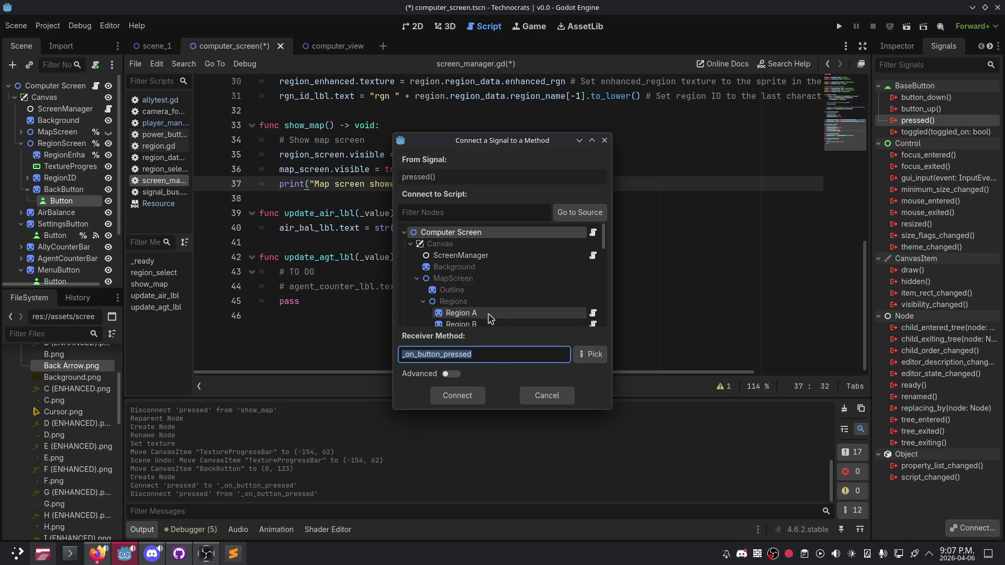
click(494, 255)
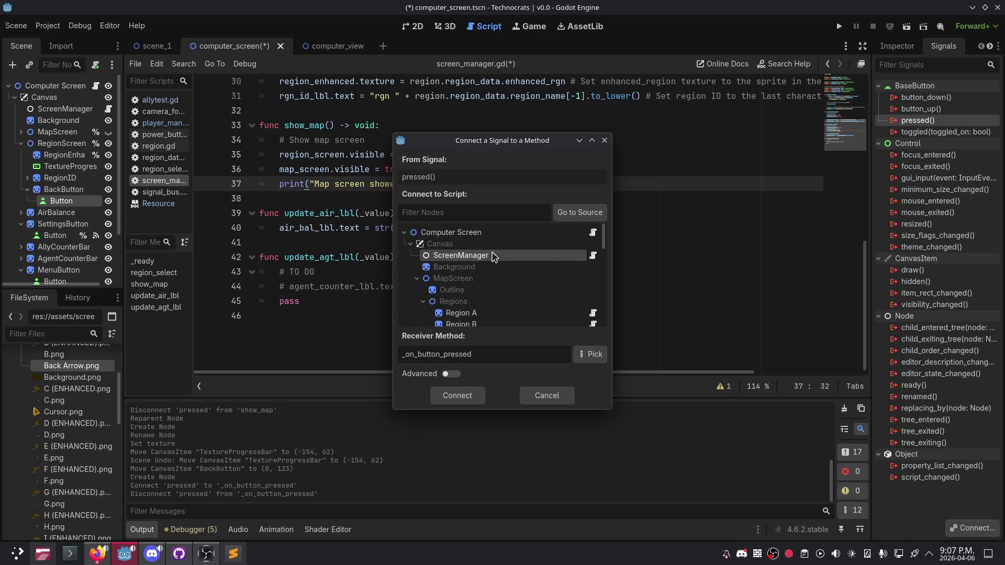
click(500, 355)
text(show_map()
click(456, 395)
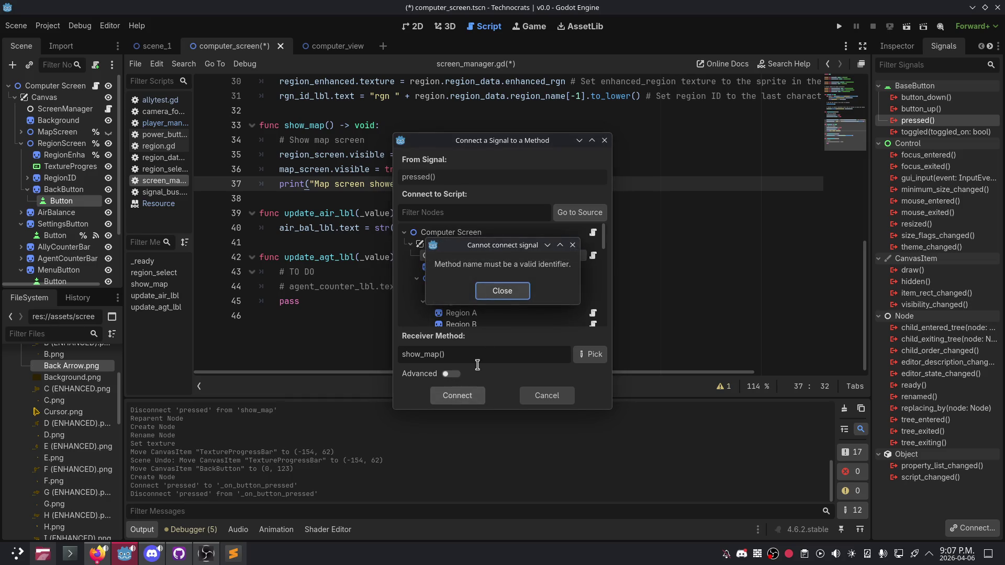
click(501, 291)
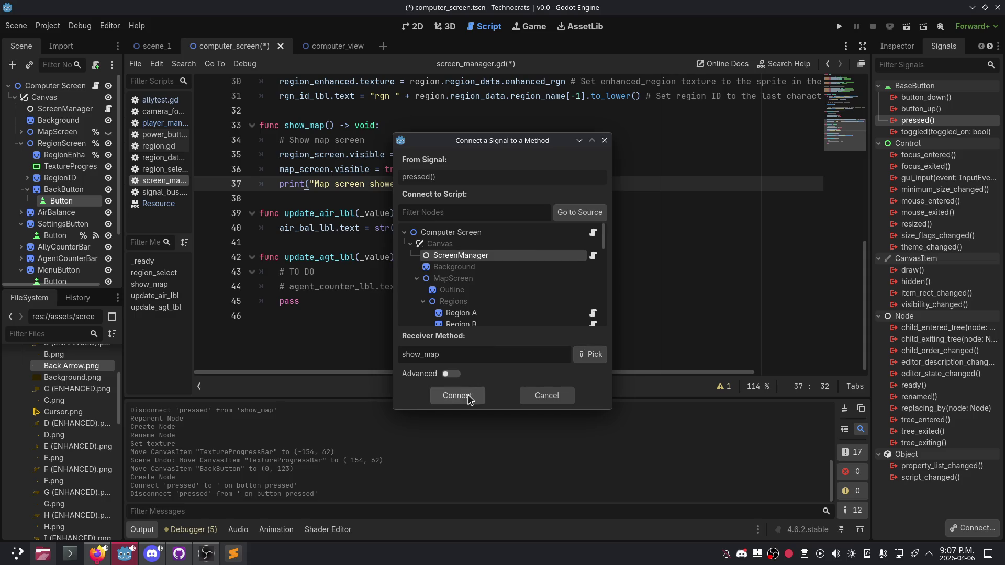
click(595, 355)
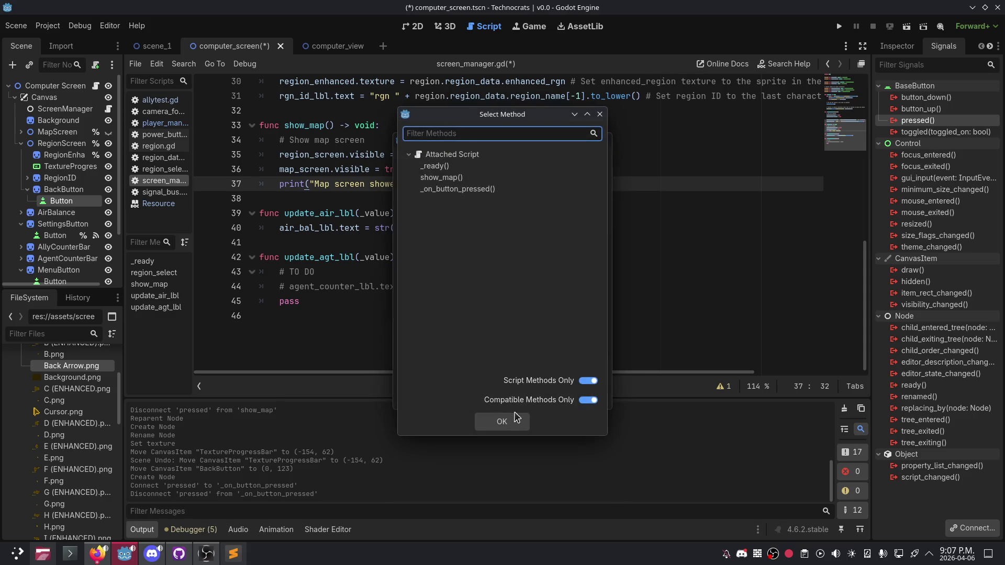
double_click(456, 181)
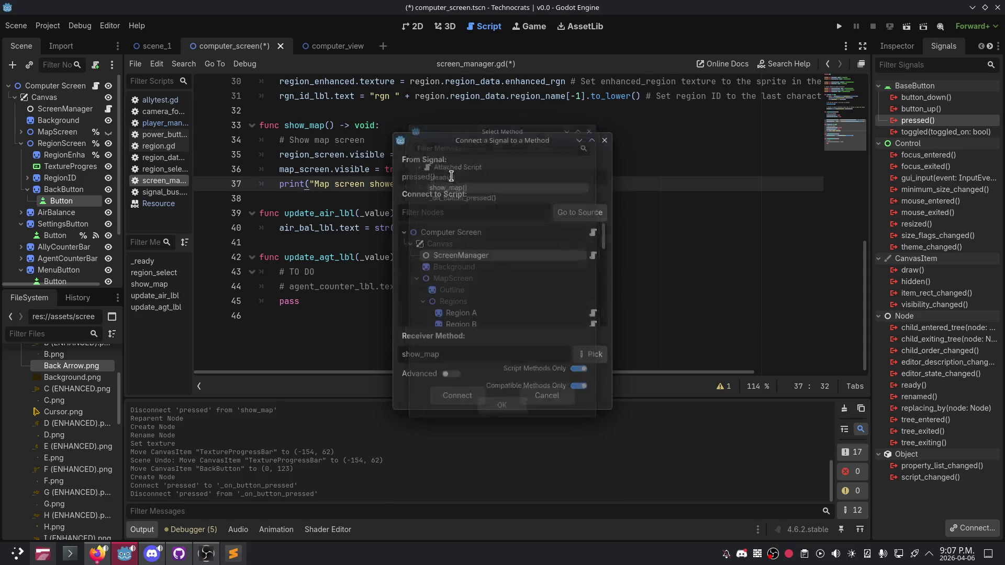
click(456, 396)
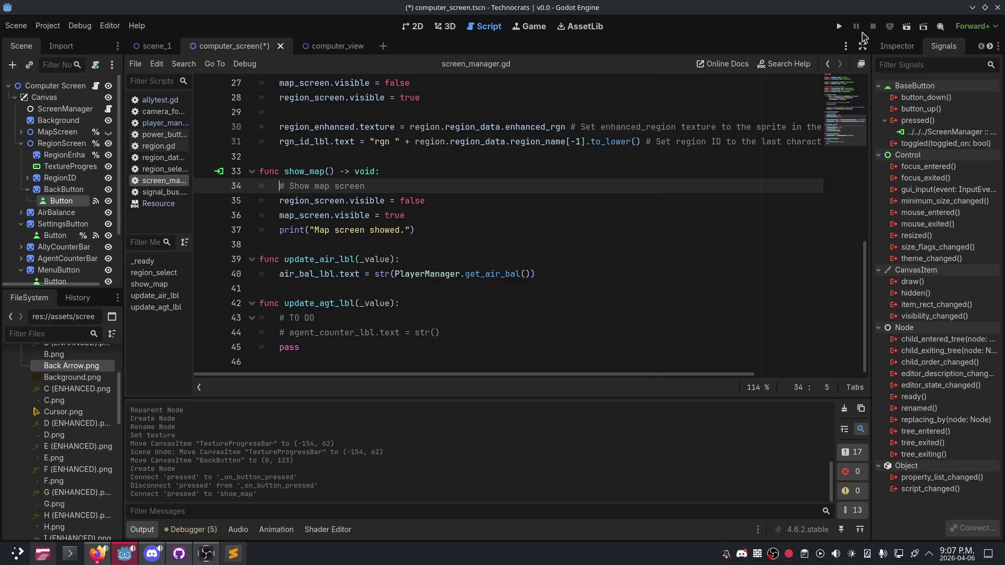
Step: Run the game and check the back arrow returns from Region A to the full map
click(839, 26)
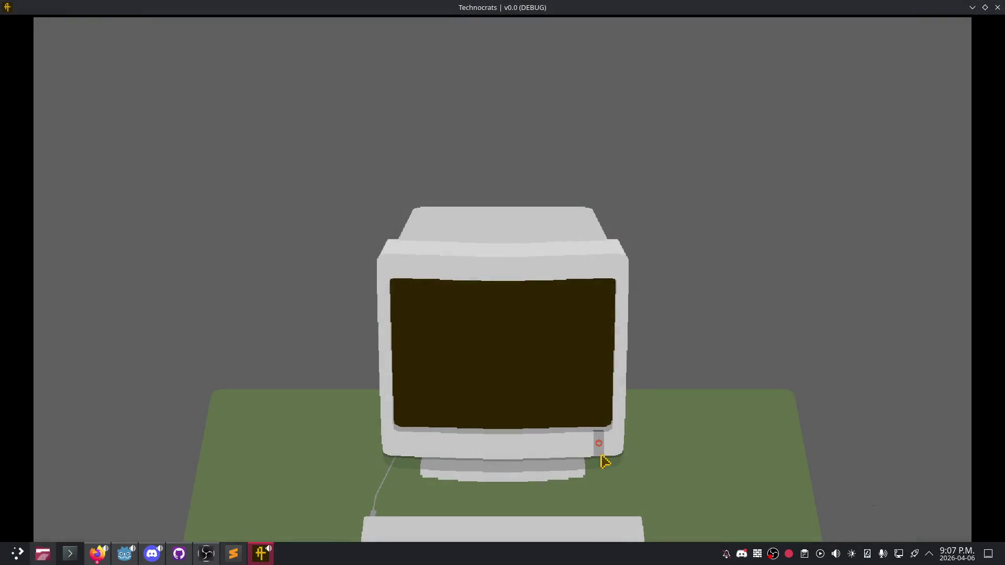
click(599, 445)
click(240, 273)
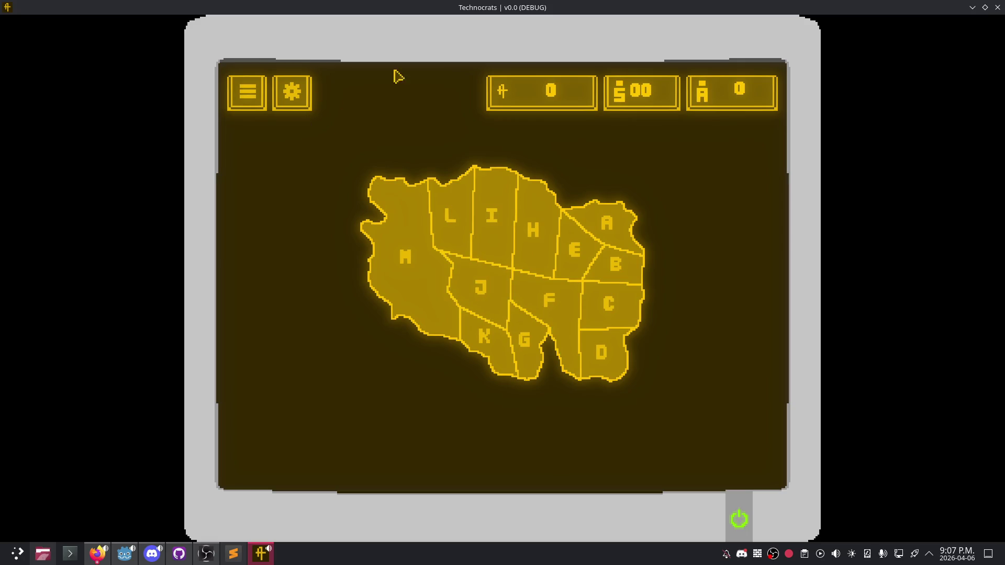
Step: Close the game and show the computer_screen scene with the back button's Inspector properties
click(998, 8)
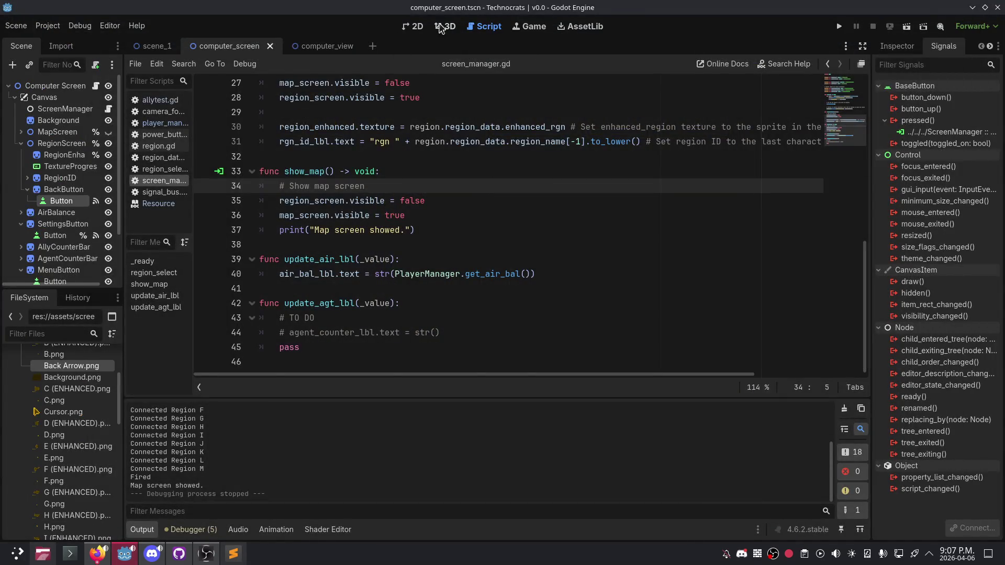
click(416, 26)
click(897, 46)
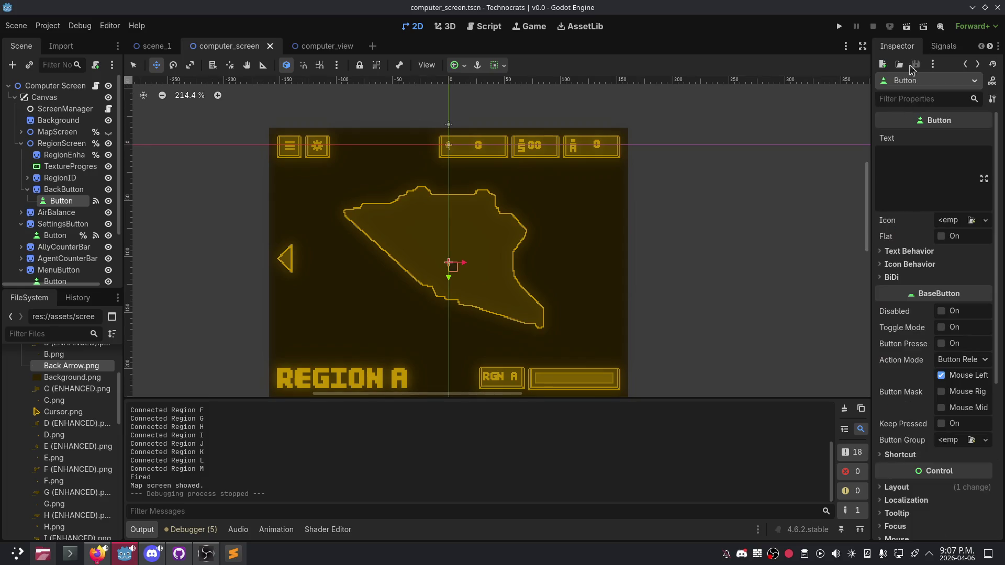
Step: Move the Button onto the back arrow and tick Flat so it has no background
drag(451, 269, 284, 259)
scroll(340, 308, up, 5)
scroll(251, 269, up, 13)
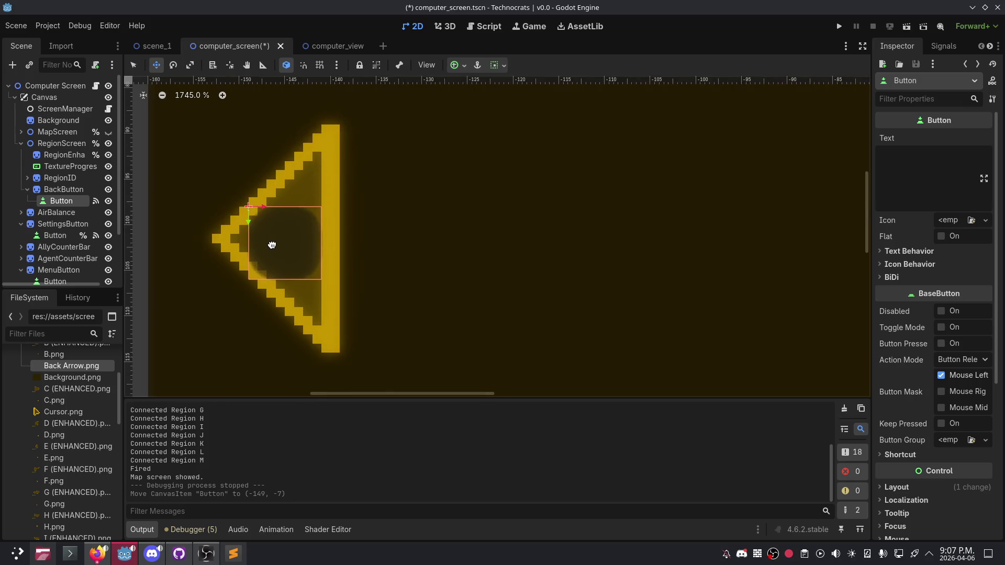
click(945, 220)
click(922, 224)
click(941, 236)
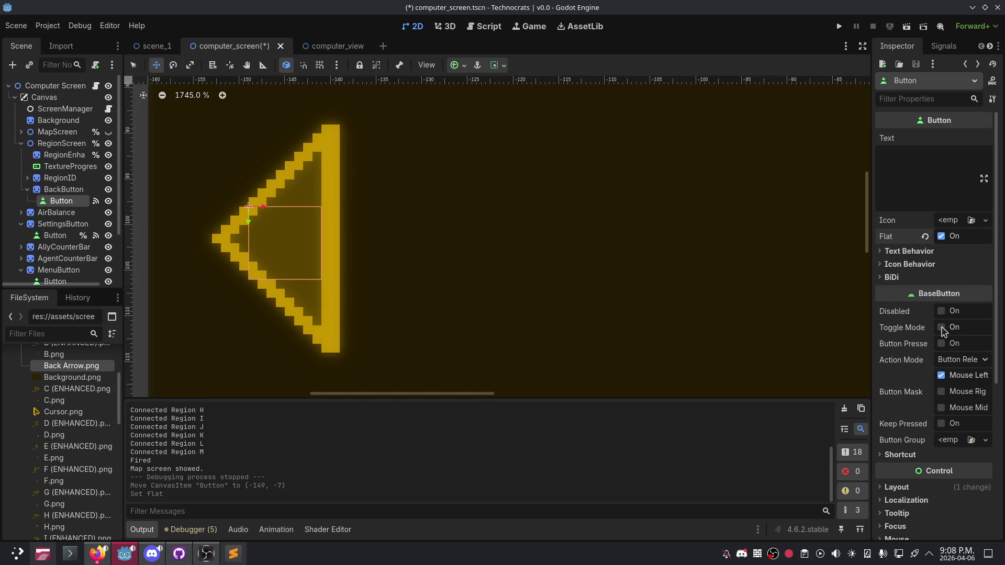
mouse_move(922, 401)
scroll(911, 439, down, 3)
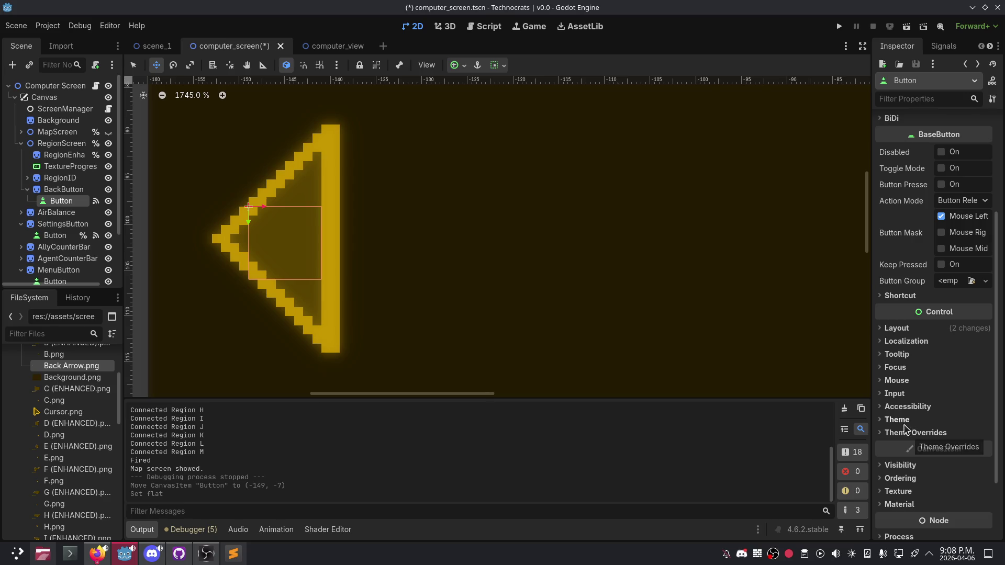
click(907, 328)
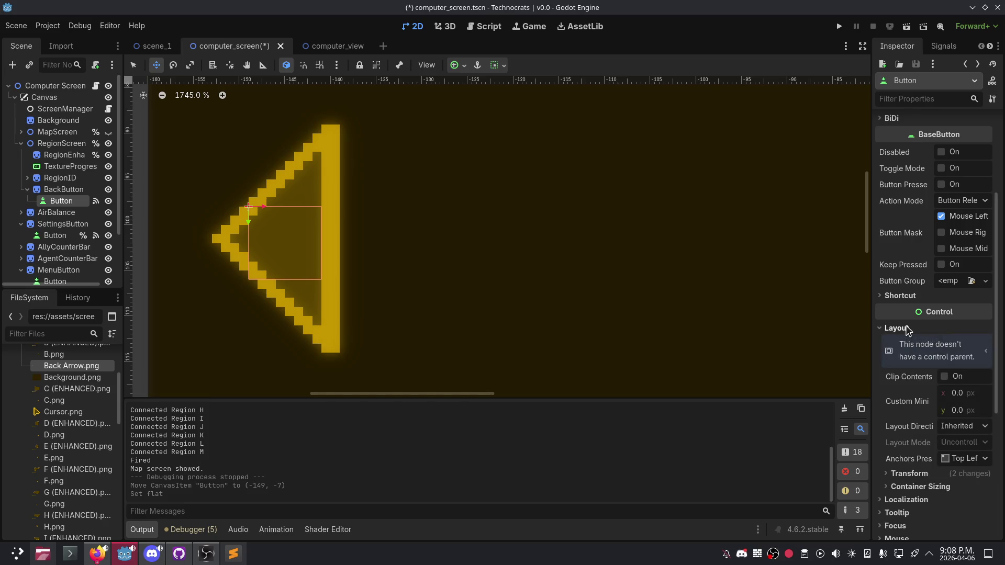
click(907, 329)
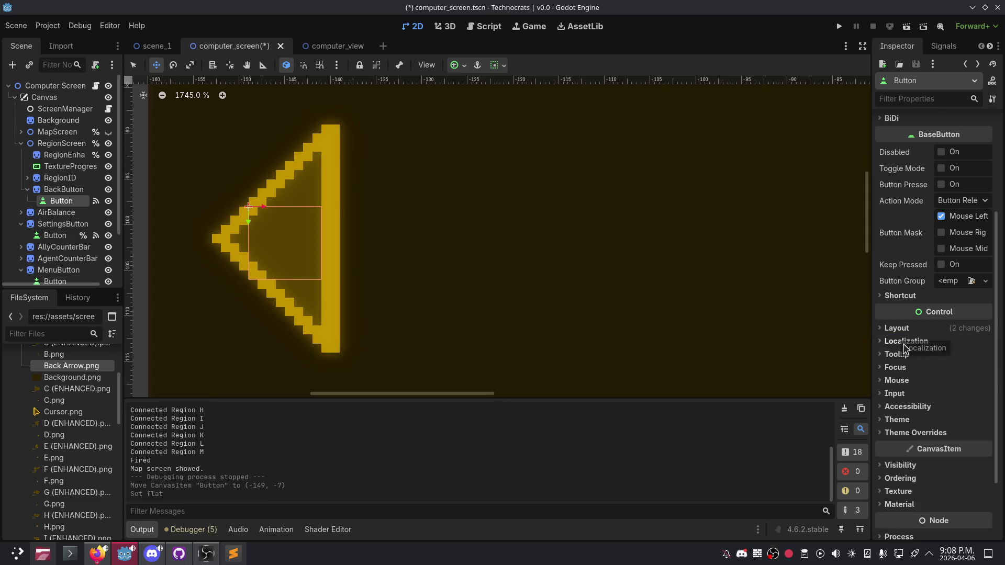
Step: Scale and reposition the Button to cover the whole arrow, then save and run the game
click(190, 64)
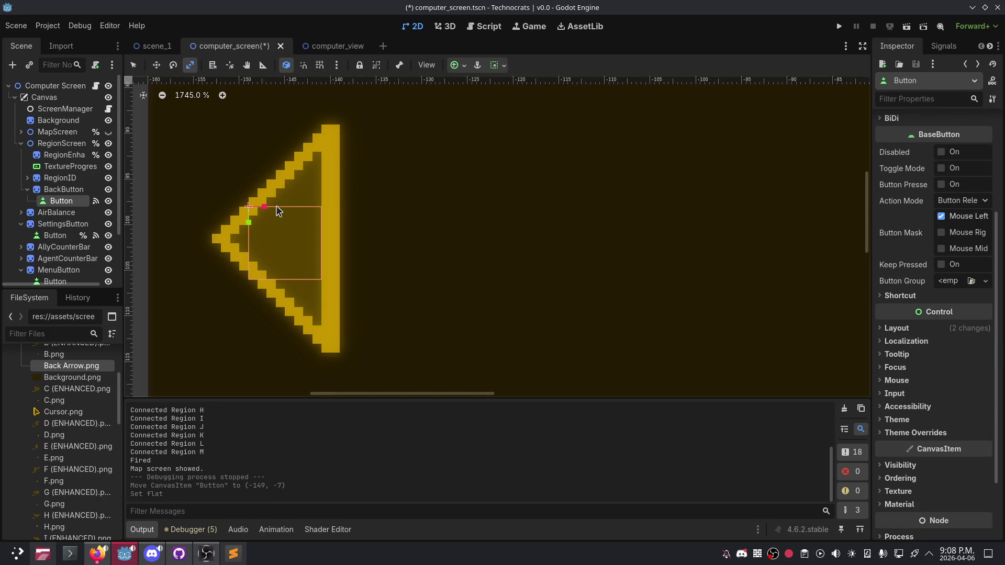
drag(265, 209, 254, 246)
drag(260, 211, 276, 230)
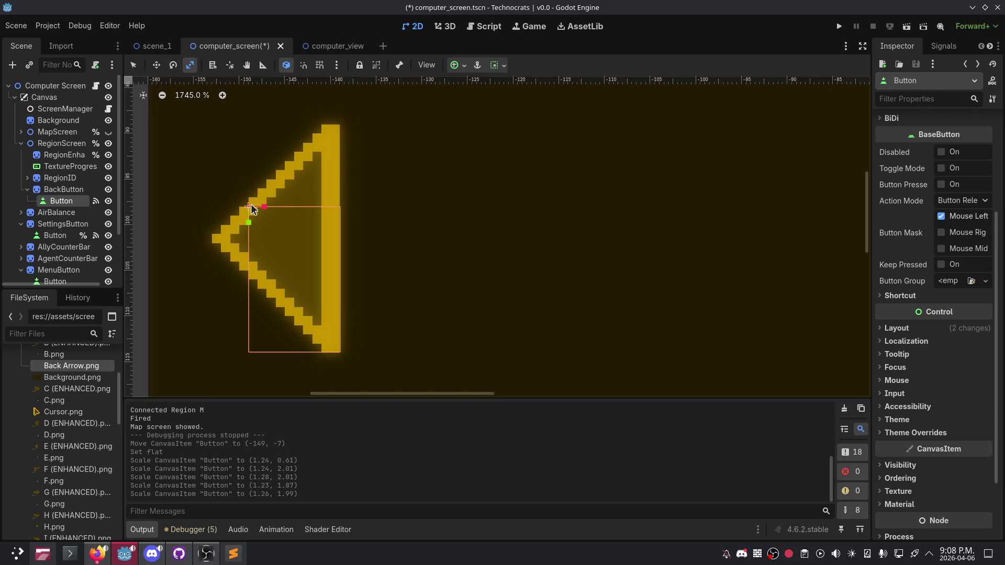
click(133, 65)
drag(278, 251, 245, 174)
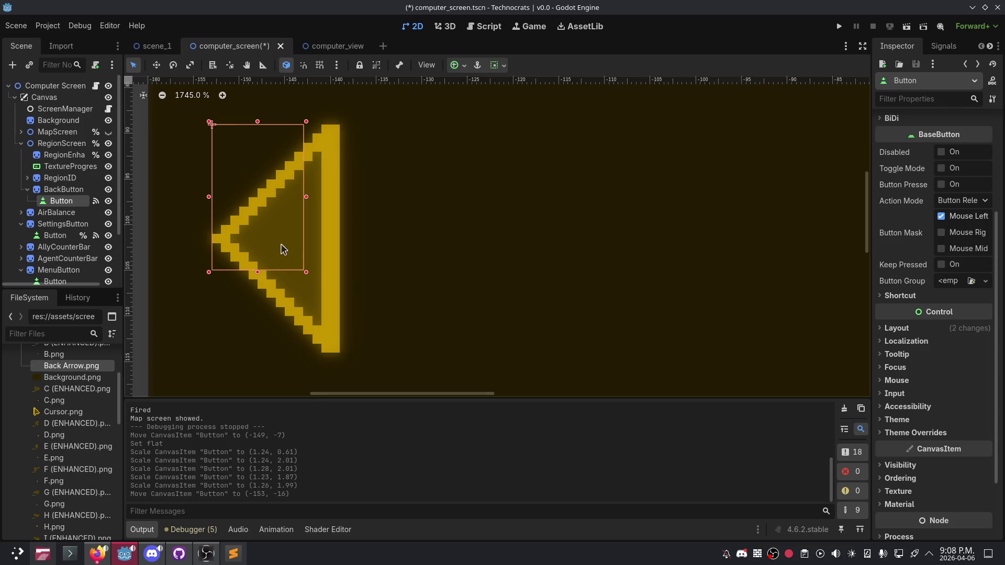
key(s)
drag(289, 207, 328, 281)
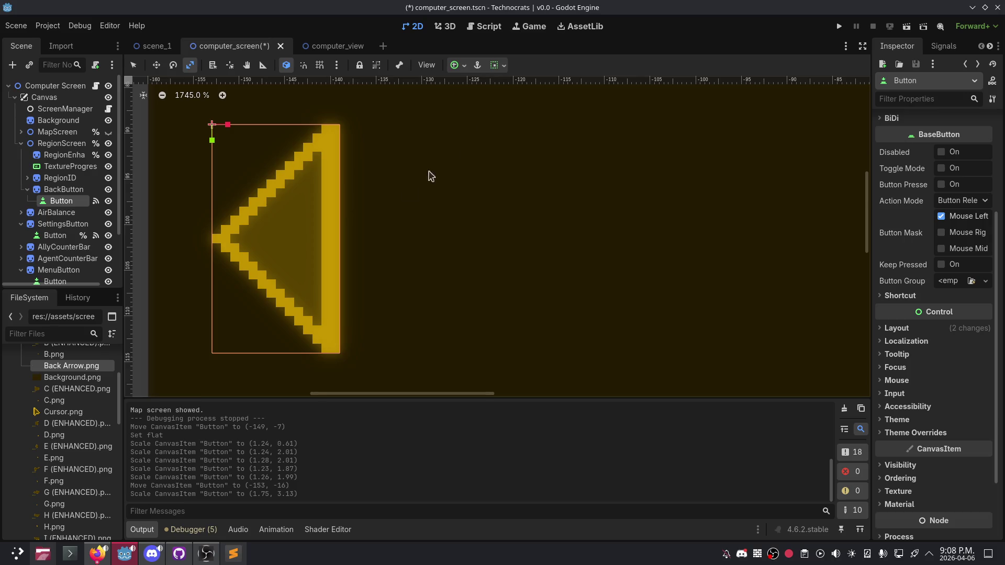
click(839, 26)
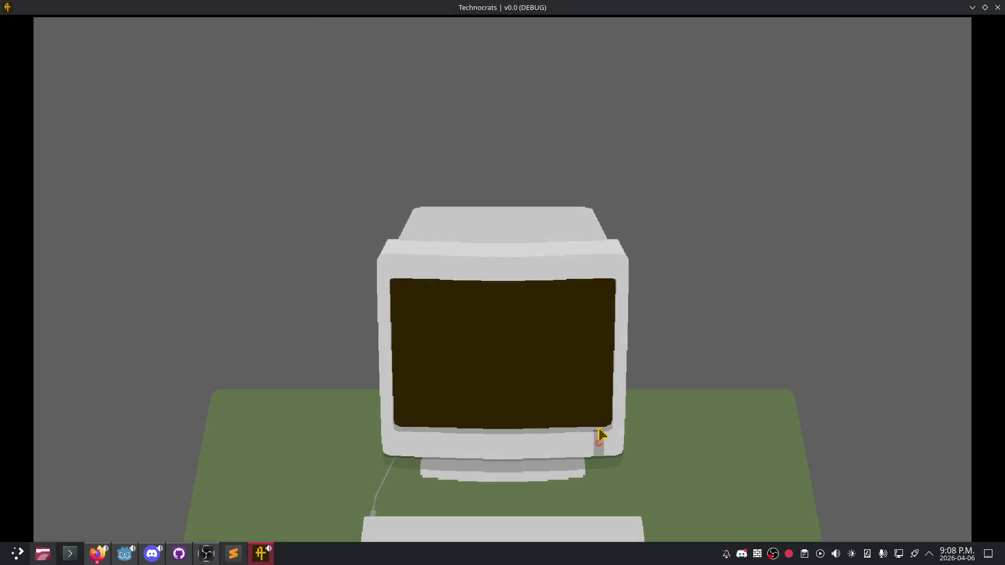
Step: Open the computer screen and test Regions A, E, G, J and M, returning to the map each time
click(600, 438)
click(246, 273)
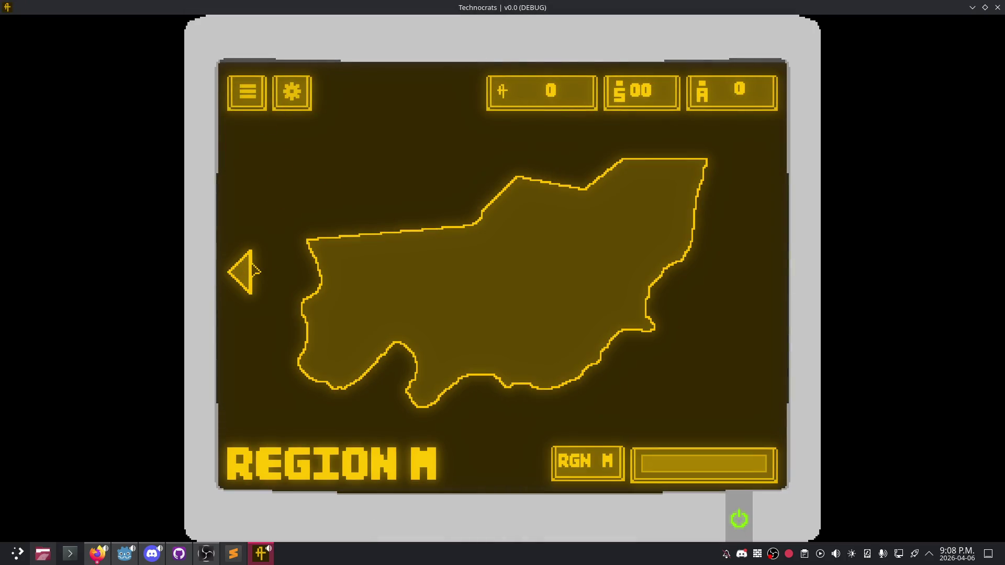
click(251, 290)
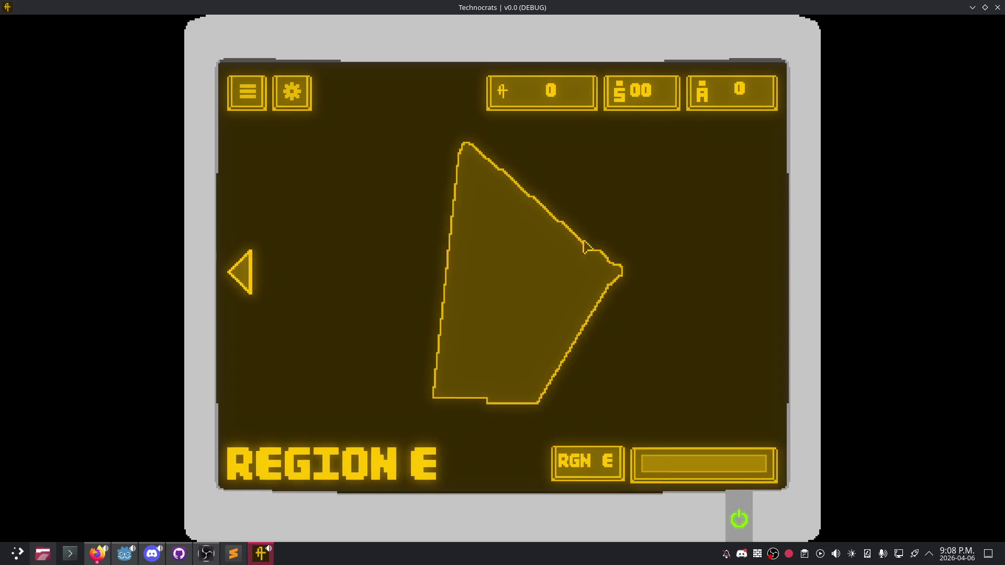
click(240, 276)
click(254, 282)
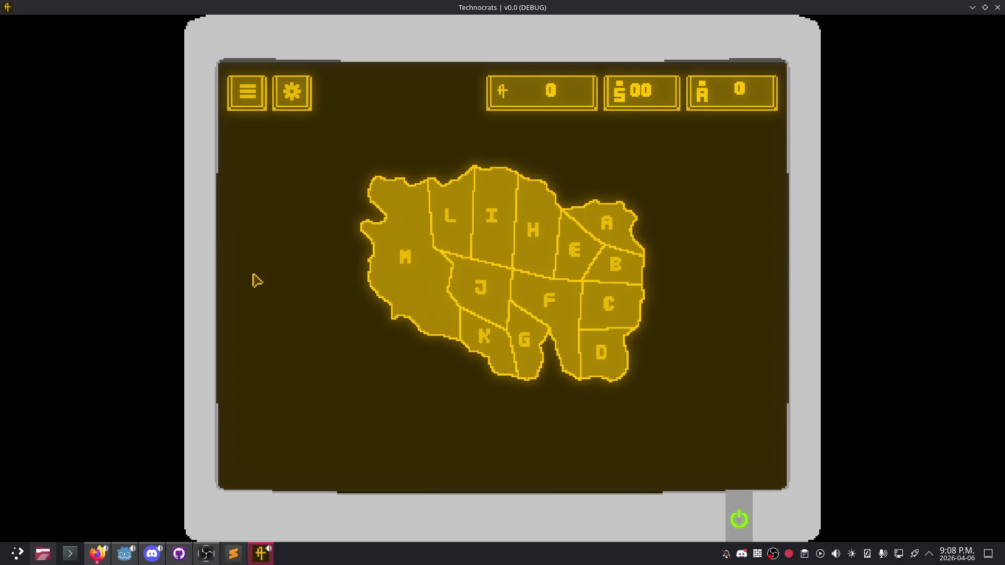
click(246, 275)
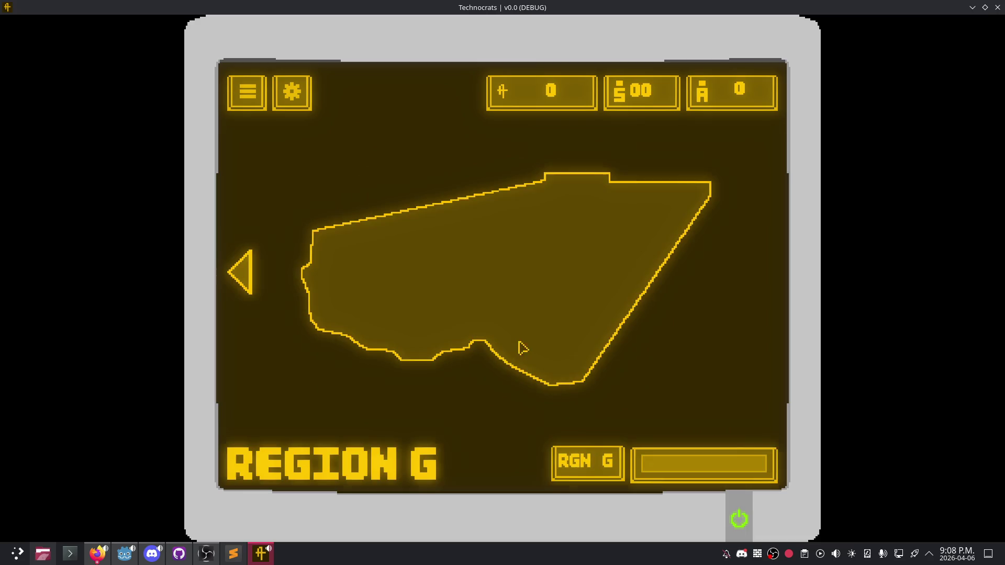
click(243, 279)
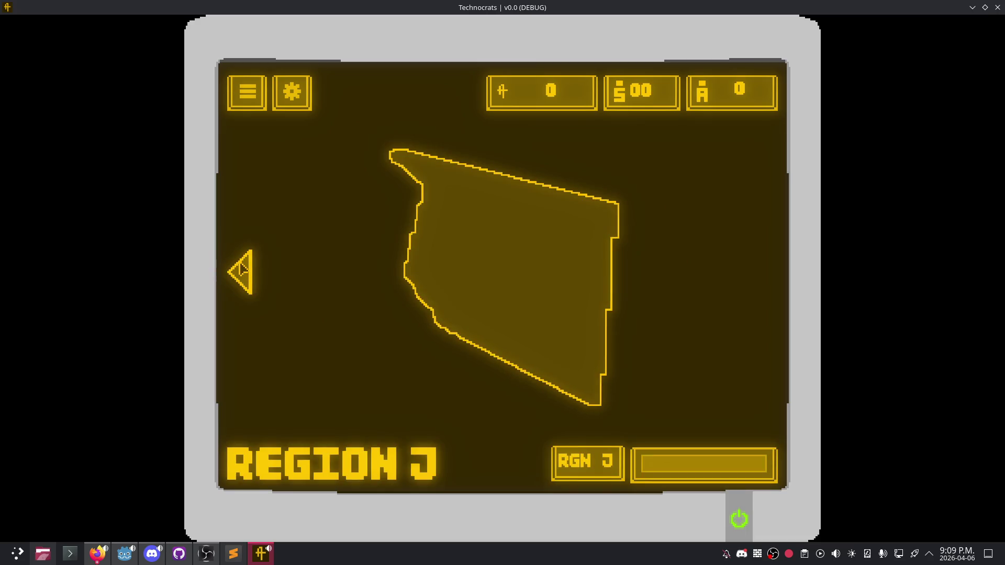
click(242, 270)
click(254, 272)
click(414, 205)
click(246, 271)
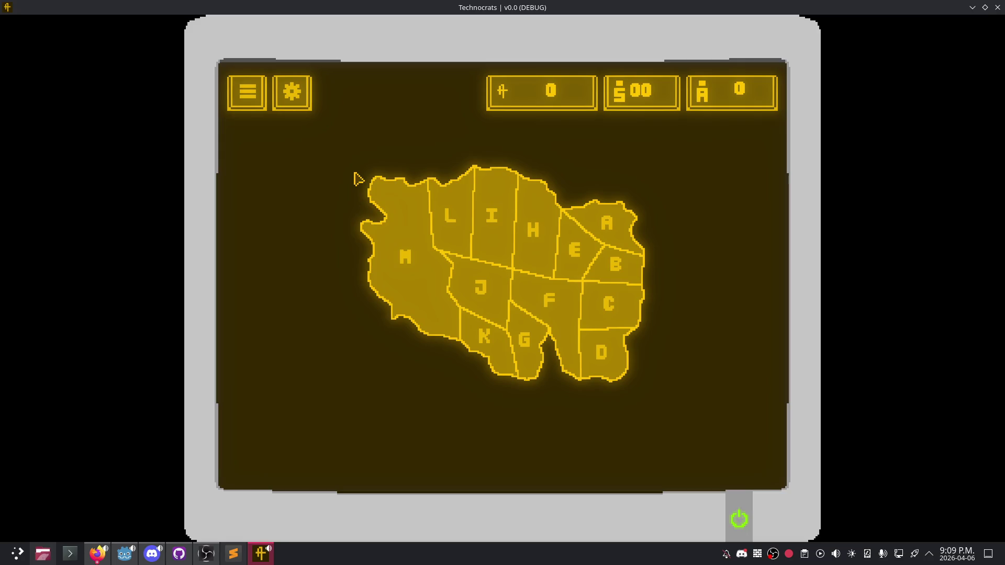
Step: Test Regions F, H, D, L and M with the back arrow, then close the game
click(547, 319)
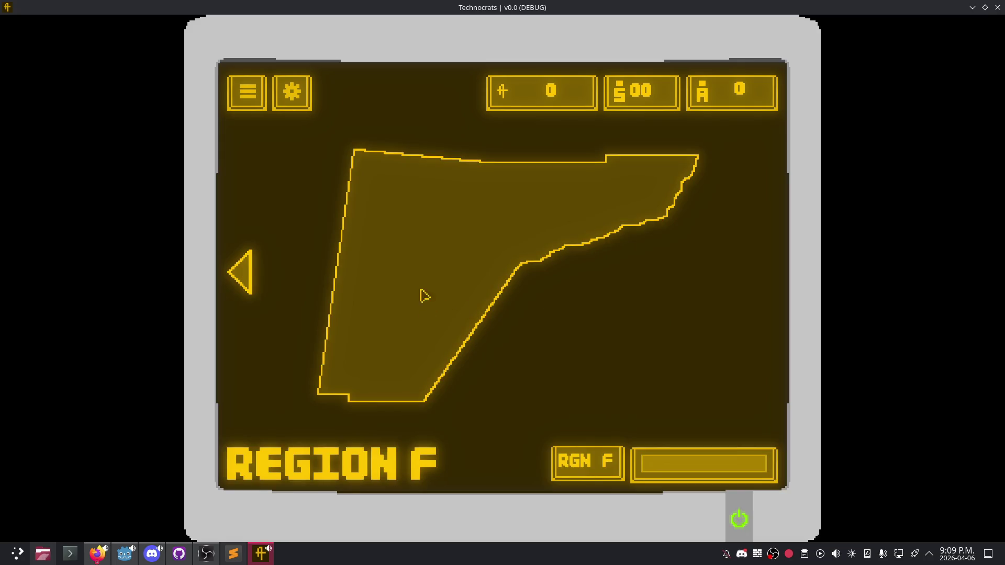
click(241, 273)
click(552, 219)
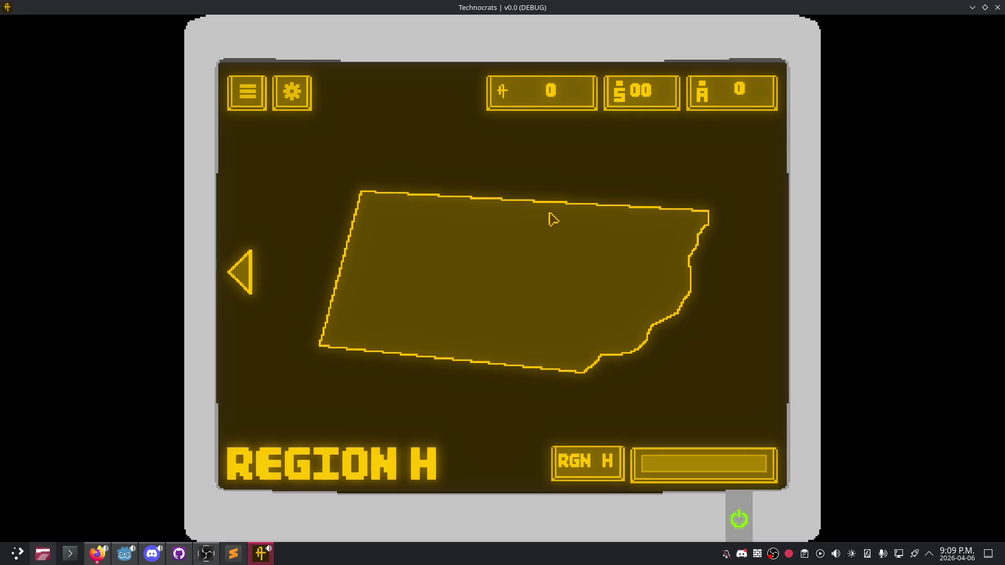
click(254, 278)
click(534, 246)
click(234, 272)
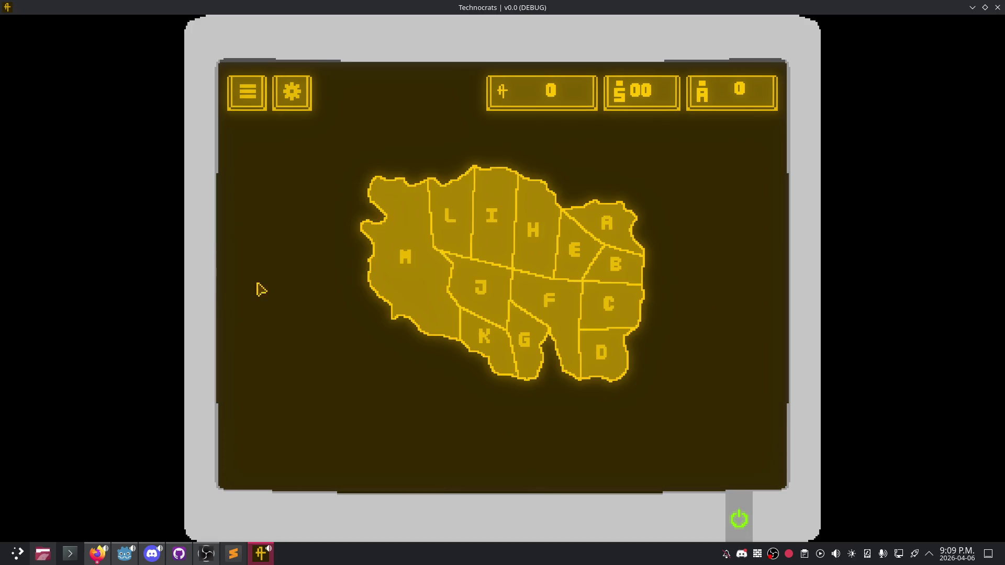
click(613, 352)
click(253, 276)
click(450, 214)
click(244, 276)
click(407, 269)
click(246, 270)
click(452, 207)
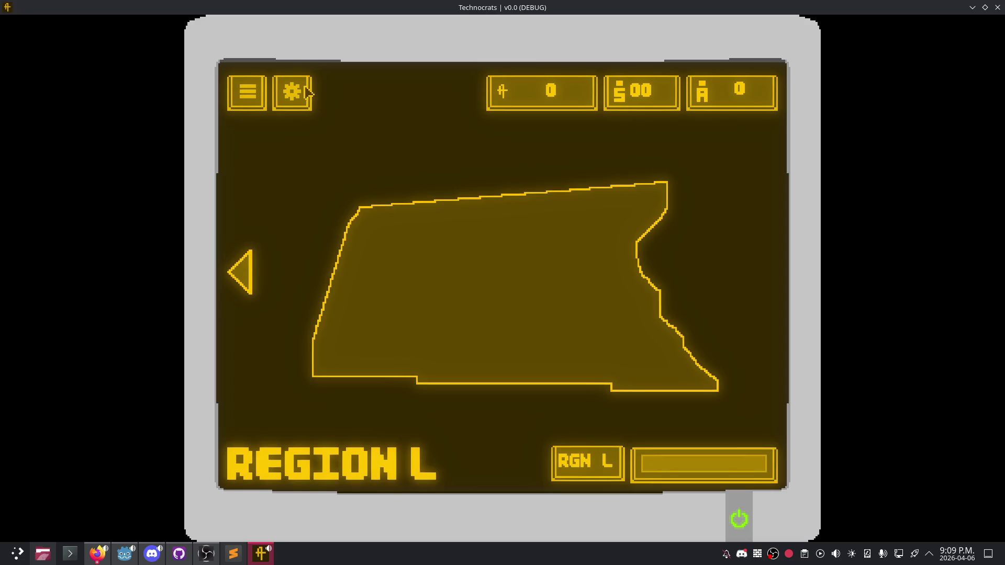
click(249, 267)
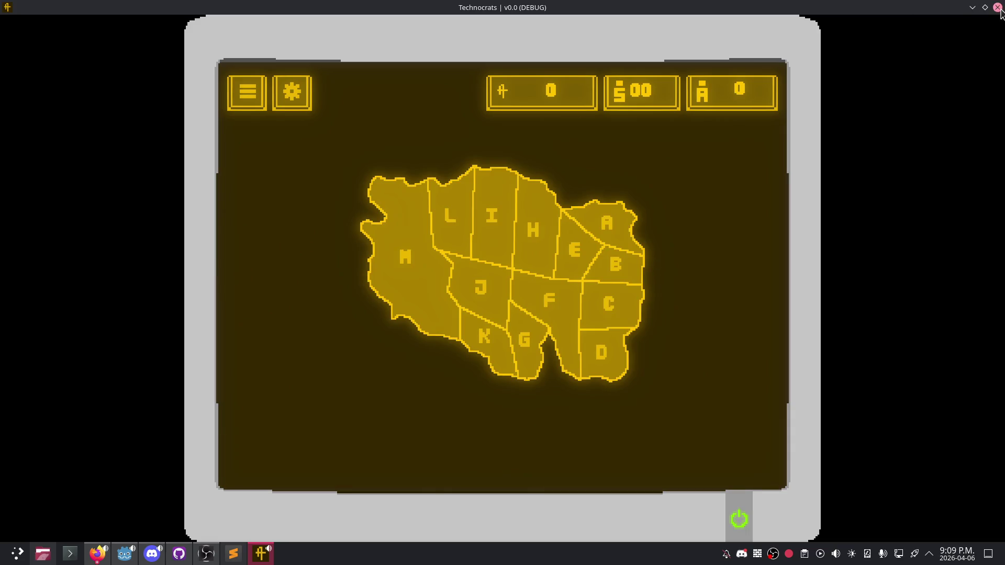
click(998, 8)
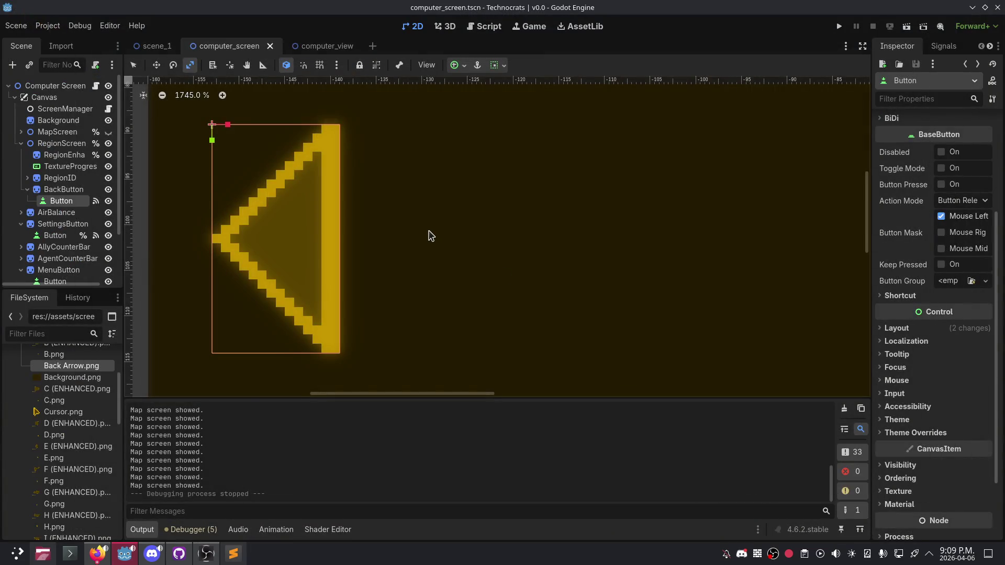
scroll(428, 236, down, 9)
drag(554, 230, 437, 242)
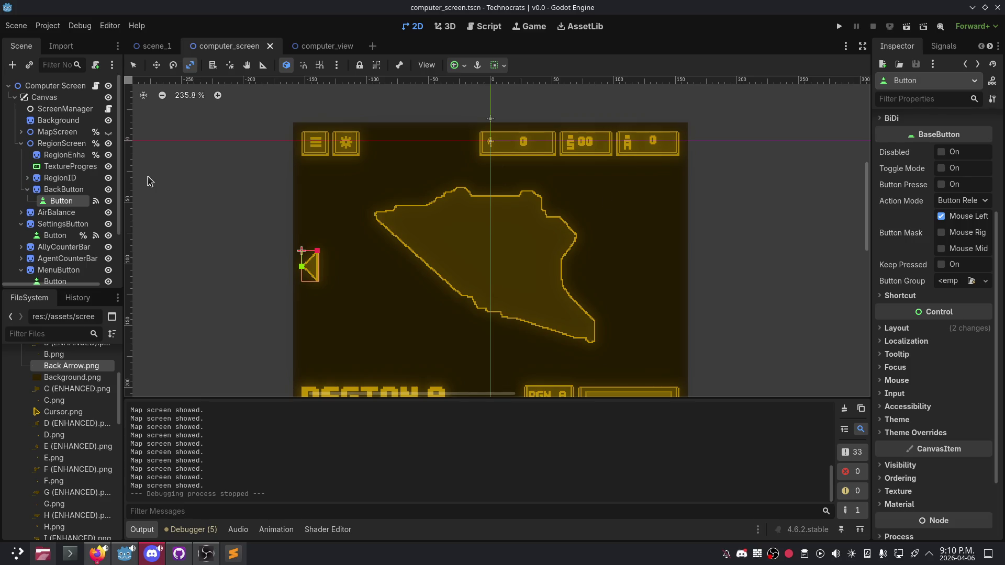
click(839, 26)
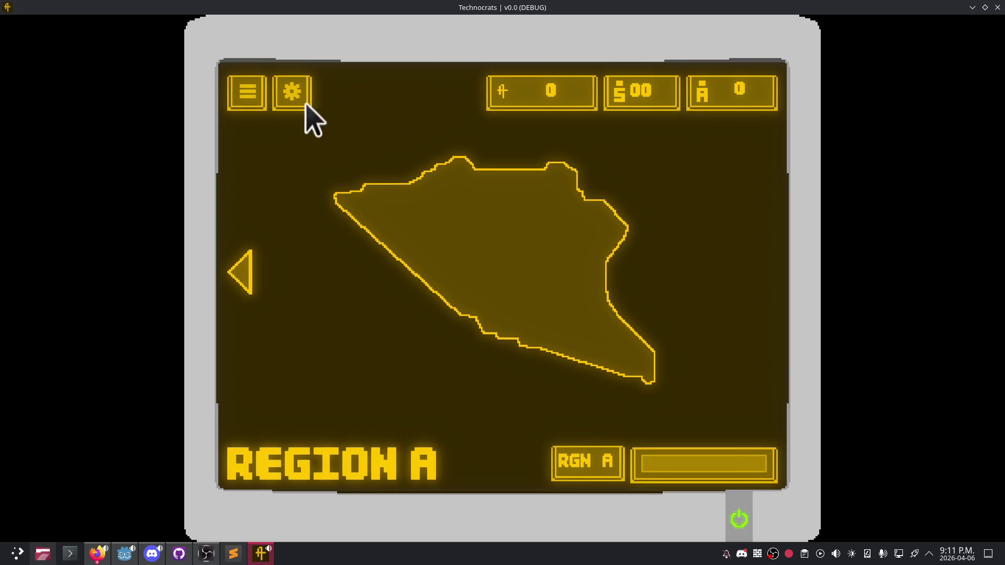
Step: Return from the Region A screen to the full region map, then close the game
click(243, 274)
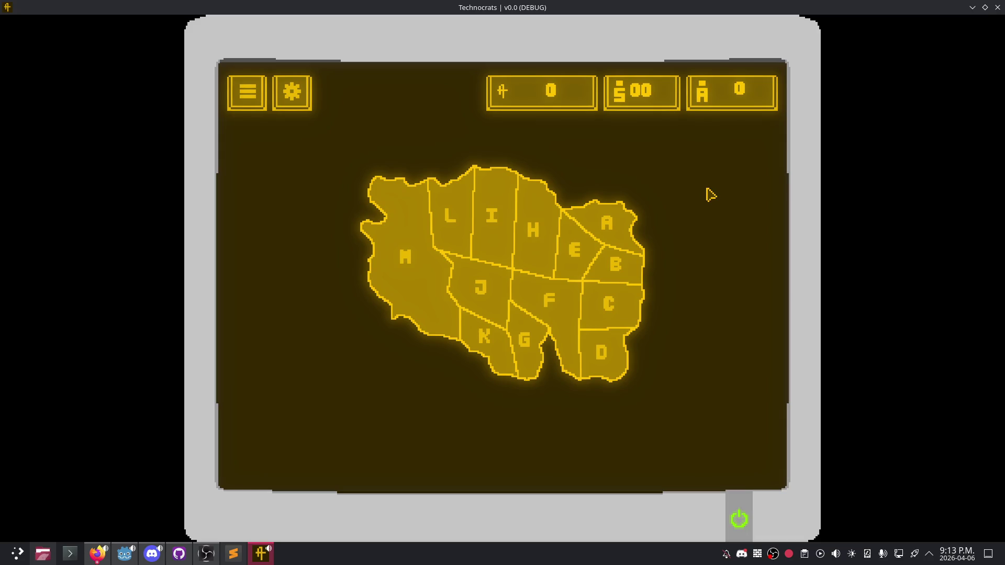
click(997, 8)
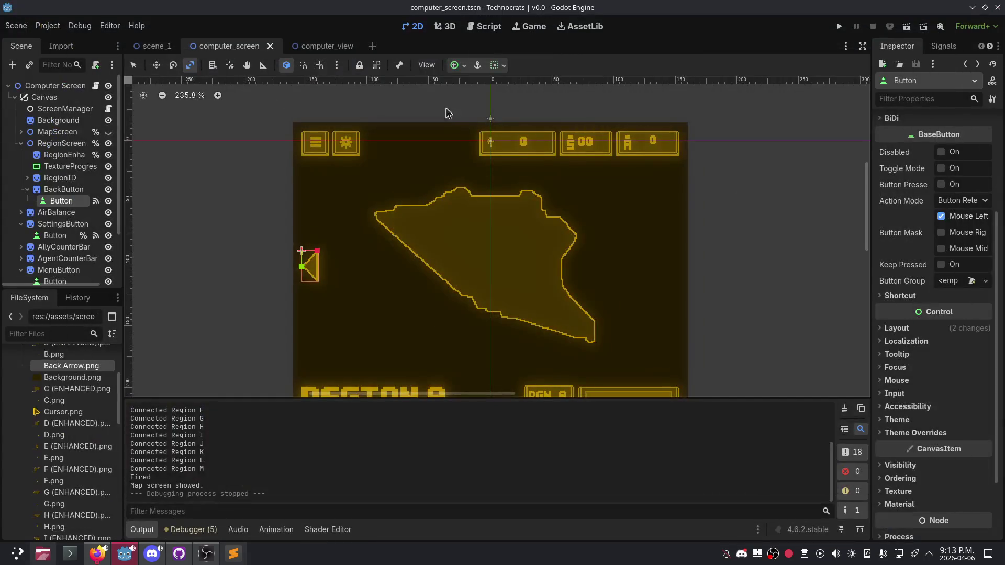
Step: Look through the region_selection.gd, region_data.gd and region.gd scripts
click(480, 28)
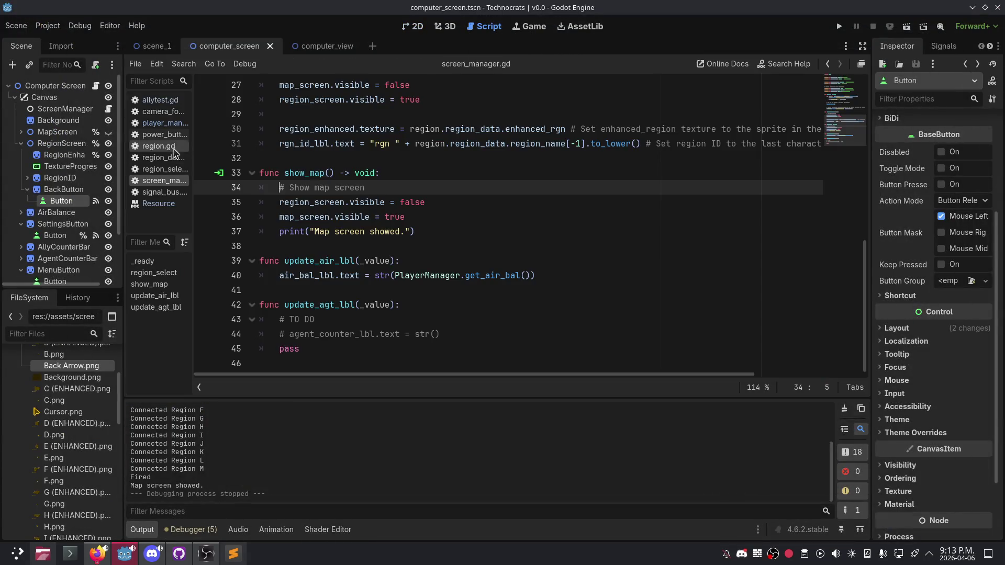
click(164, 170)
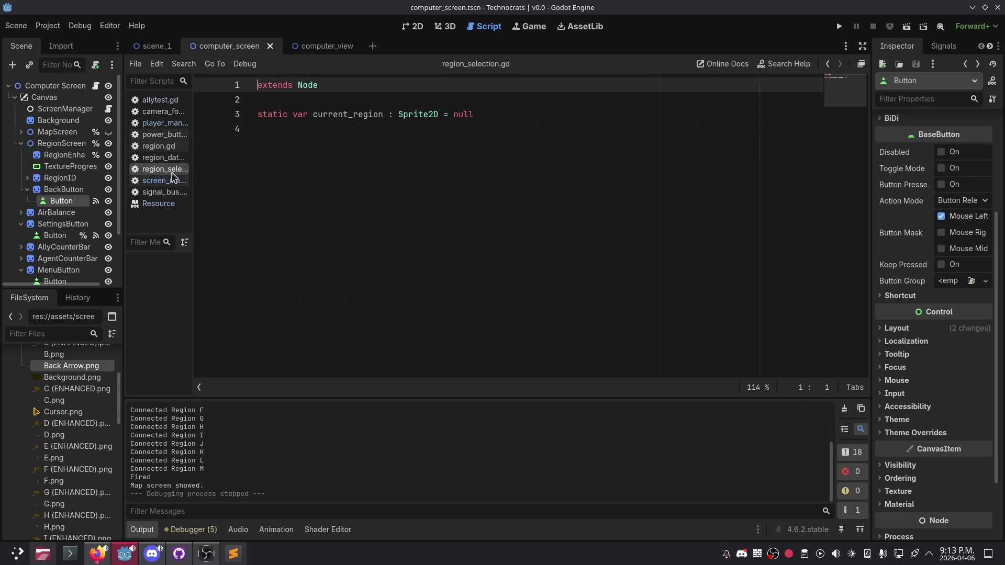
click(173, 181)
click(168, 159)
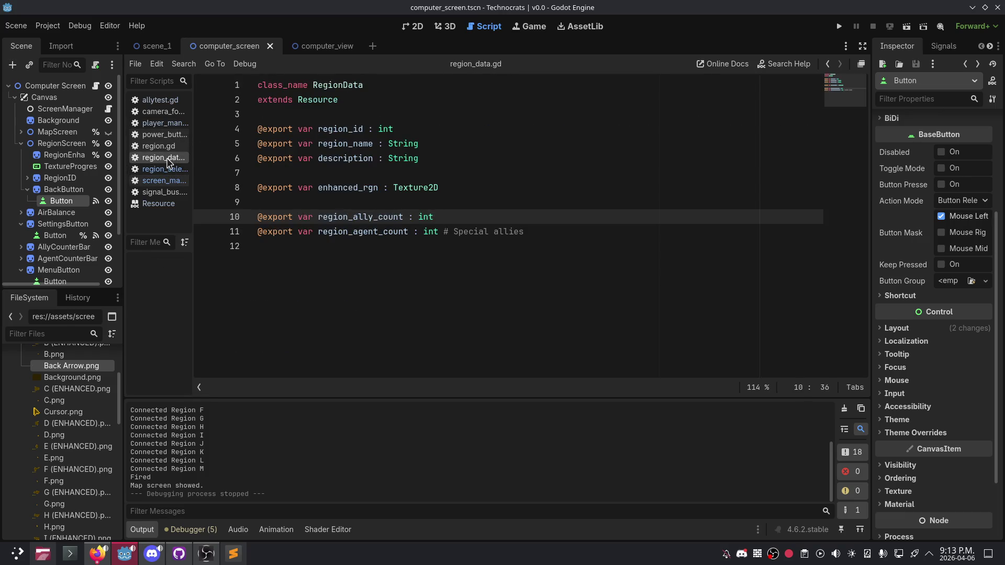
click(159, 146)
right_click(415, 239)
scroll(415, 238, up, 5)
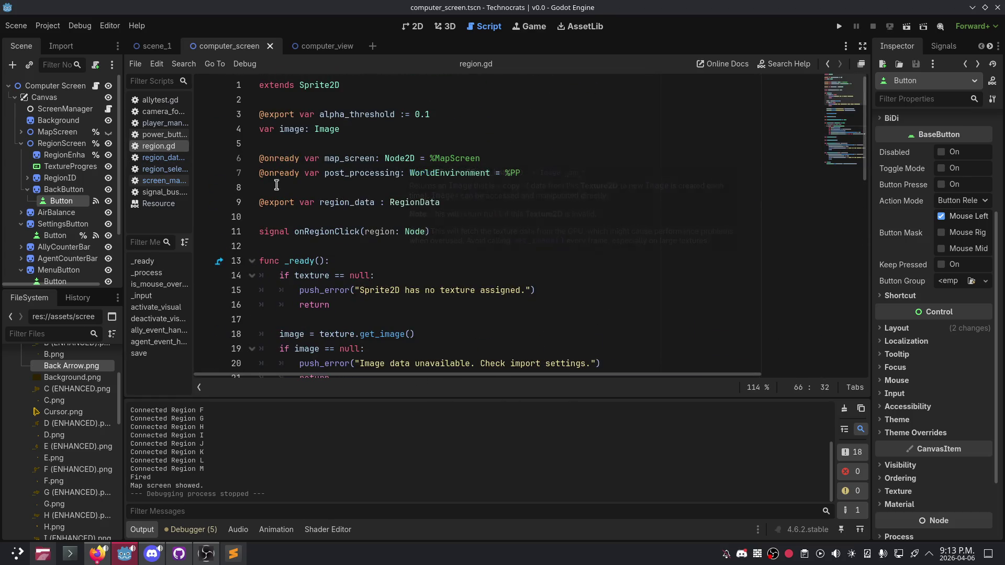
click(163, 158)
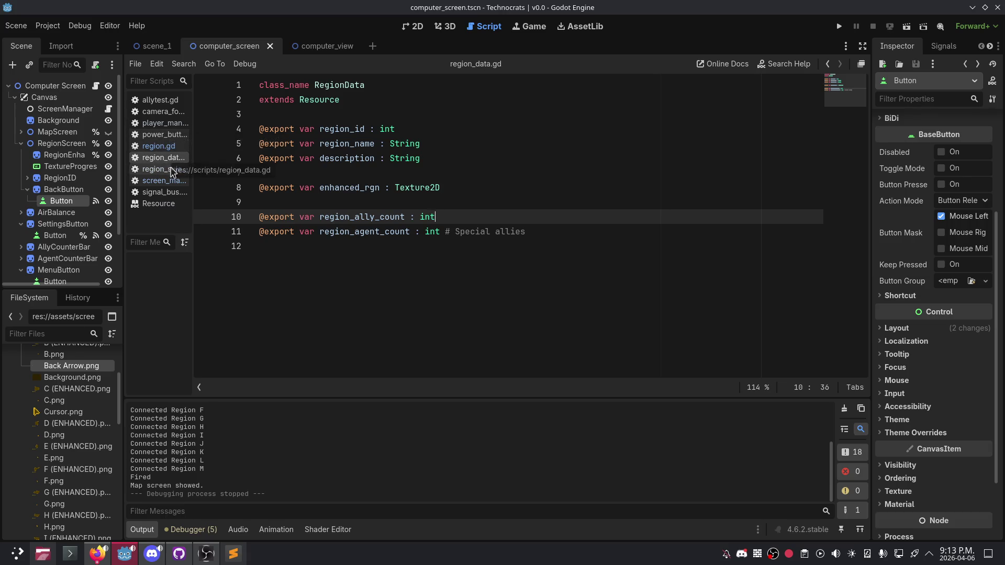
Step: Open screen_manager.gd at the top with the caret on line 13, and expand MapScreen
click(162, 180)
scroll(373, 185, up, 5)
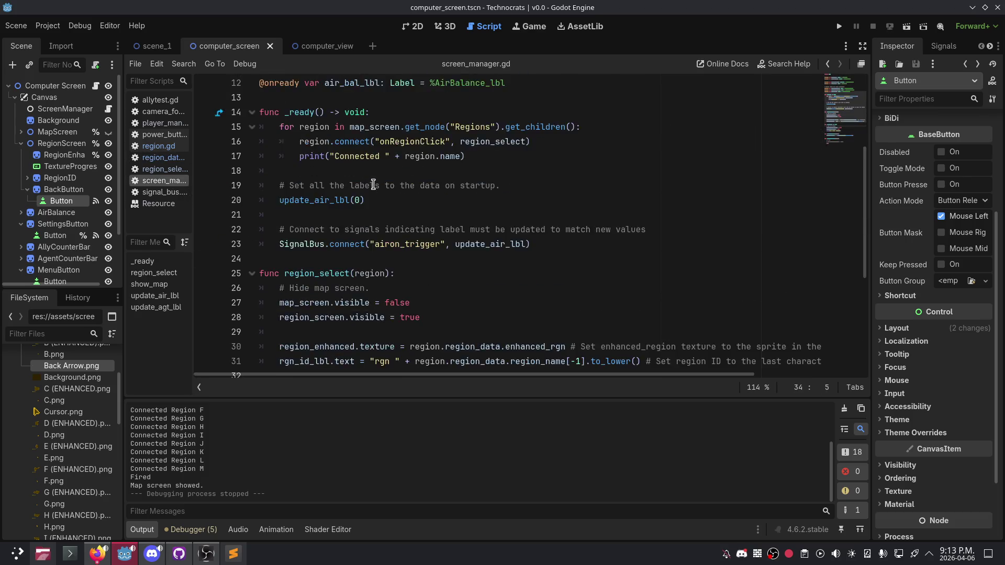
scroll(373, 185, up, 1)
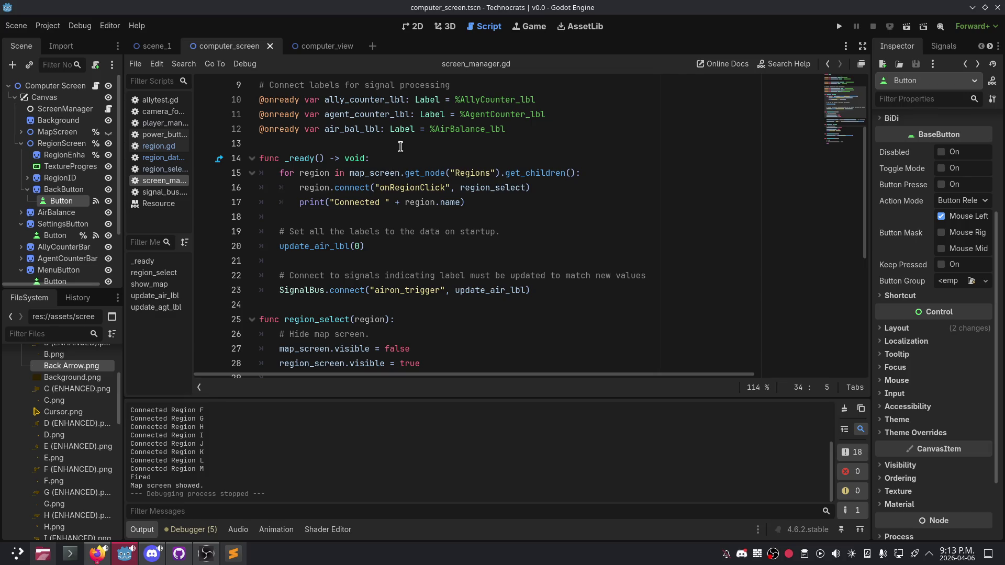
click(358, 144)
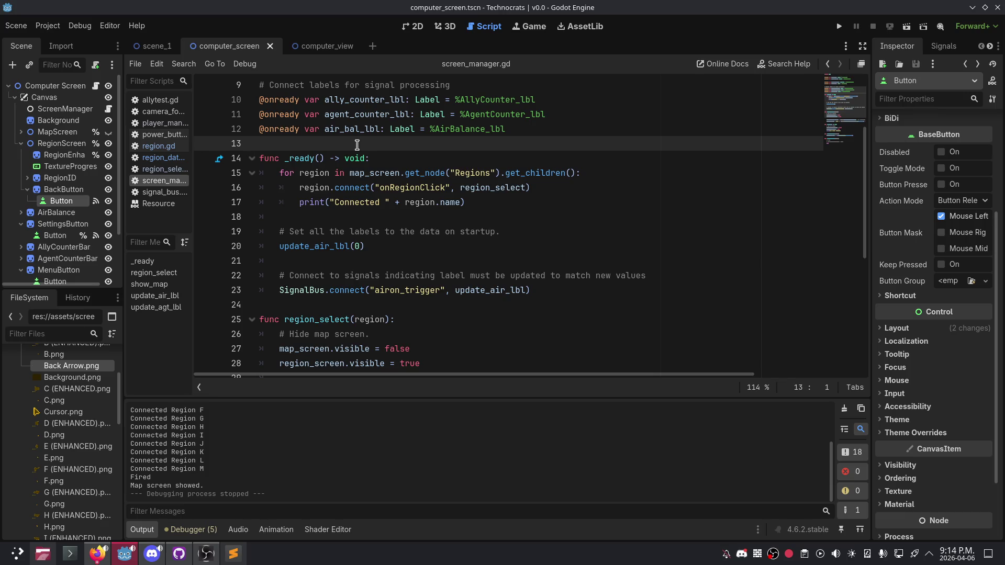
scroll(392, 145, up, 3)
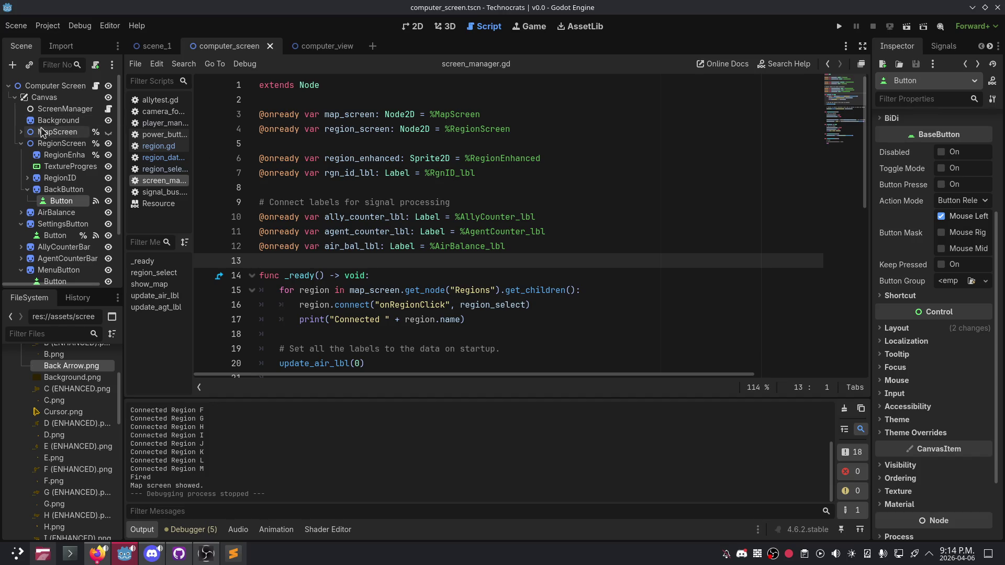
click(21, 132)
Step: Expand Regions to list Region A–K, then select the ScreenManager node
click(28, 155)
click(60, 166)
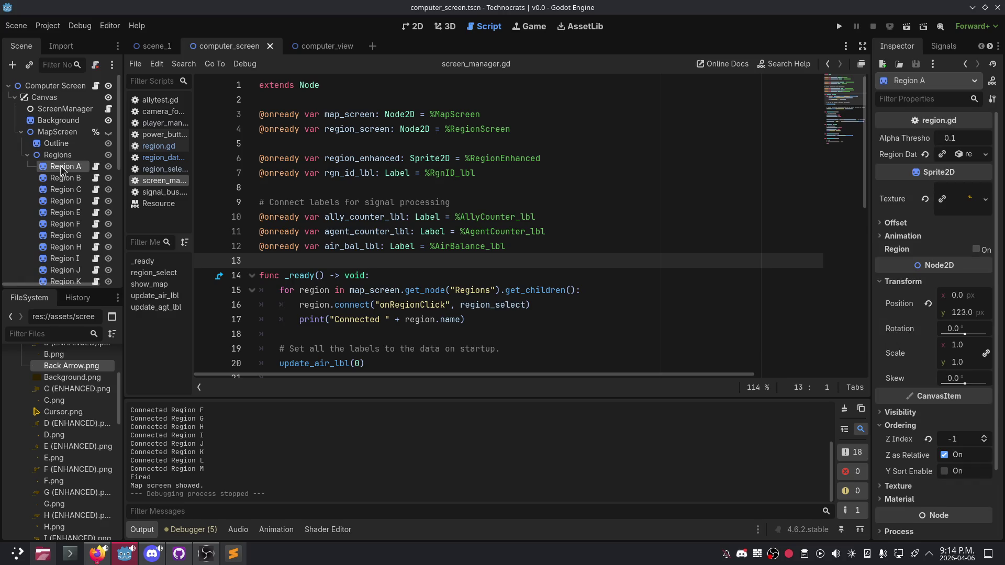
click(63, 109)
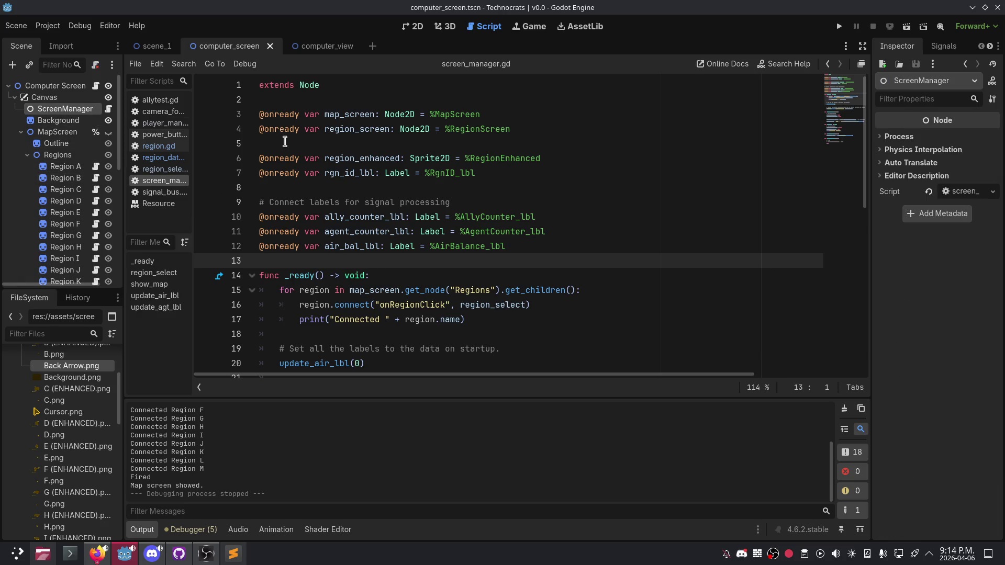
Step: Insert two blank lines after line 12 in screen_manager.gd
click(553, 250)
key(Return)
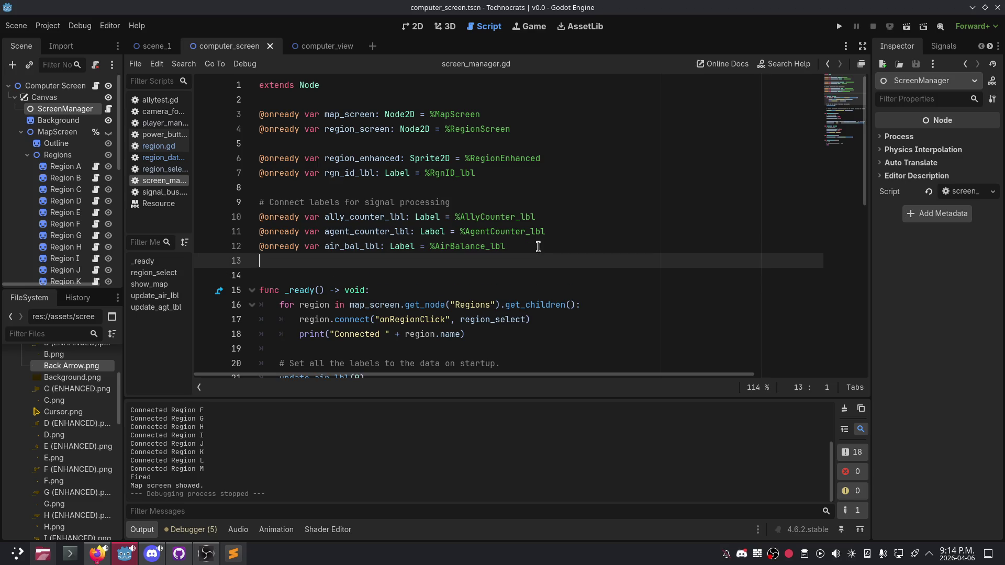
key(Return)
text(p)
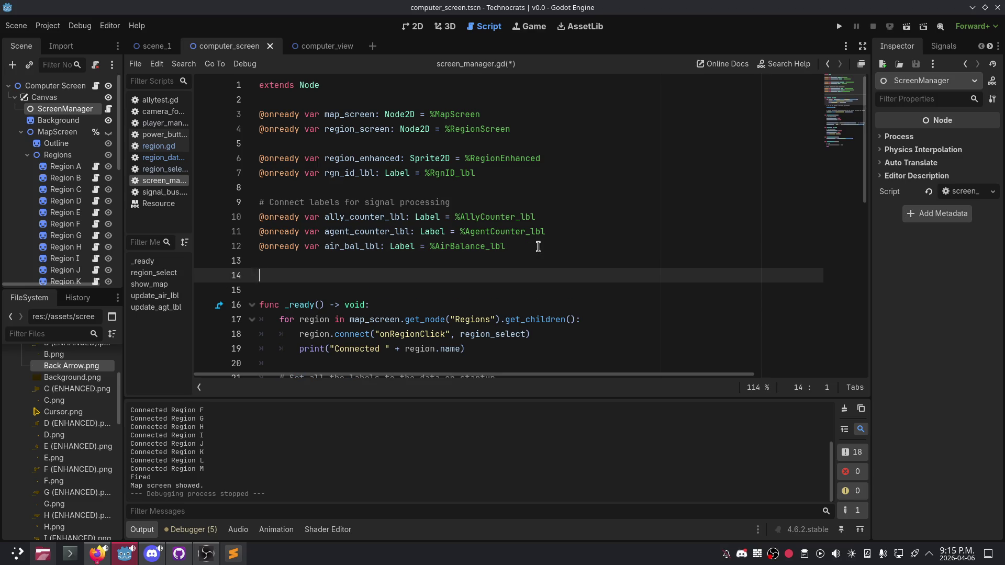
key(Escape)
key(BackSpace)
Step: Open a new Firefox window from the taskbar
key(alt+Tab)
key(alt+Tab)
key(alt+Tab)
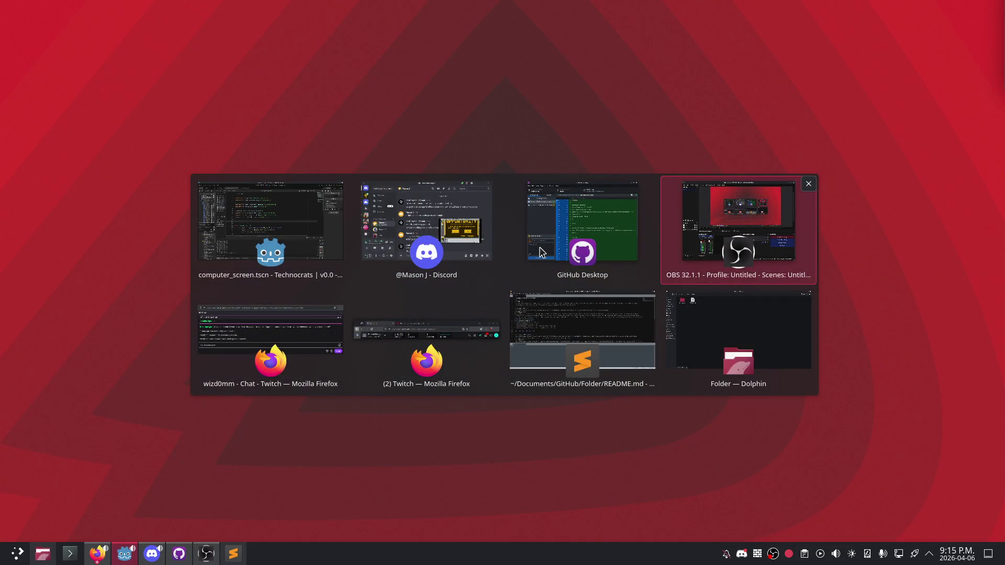
key(Escape)
right_click(97, 553)
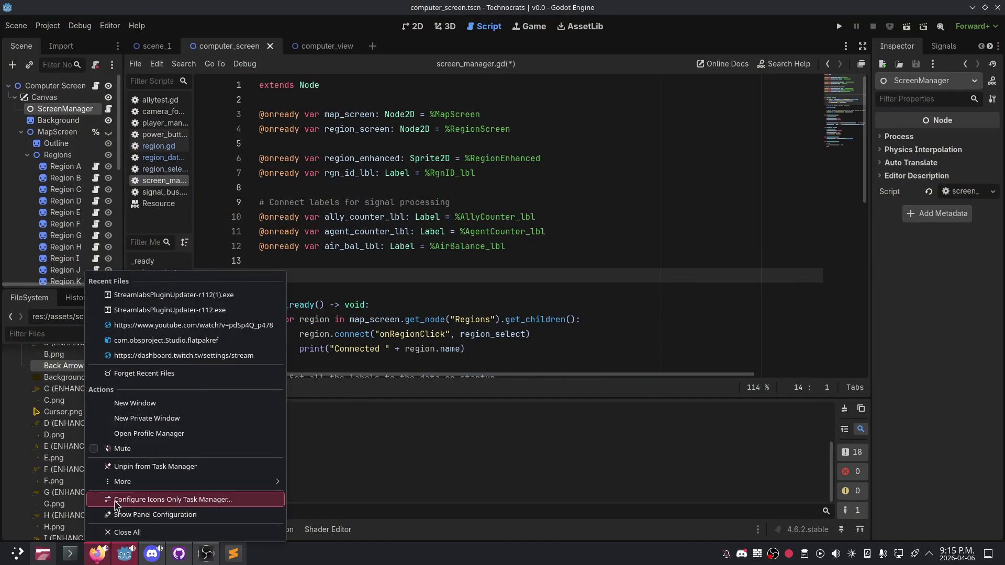
click(150, 401)
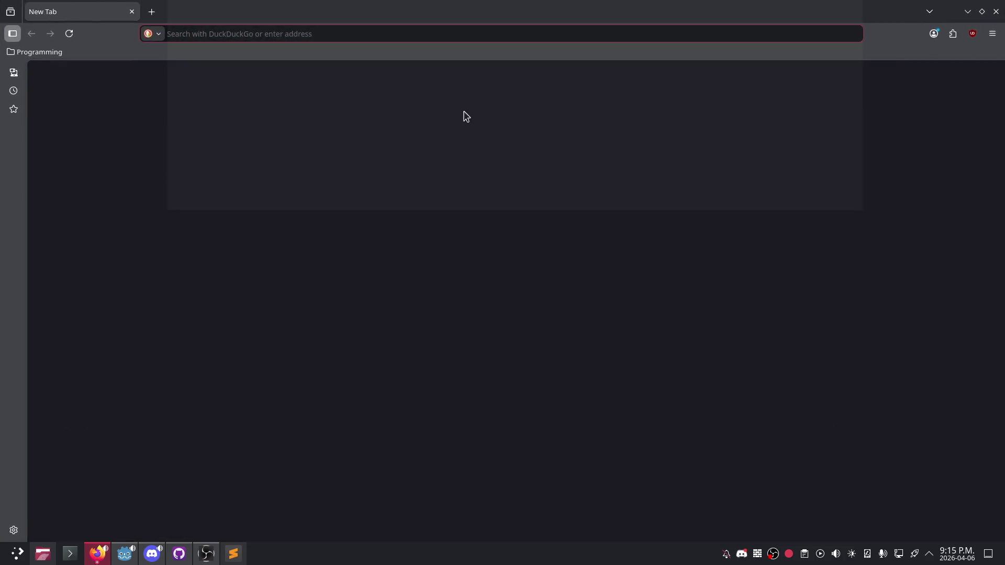
Step: Search DuckDuckGo for 'godot public variables'
text(godot)
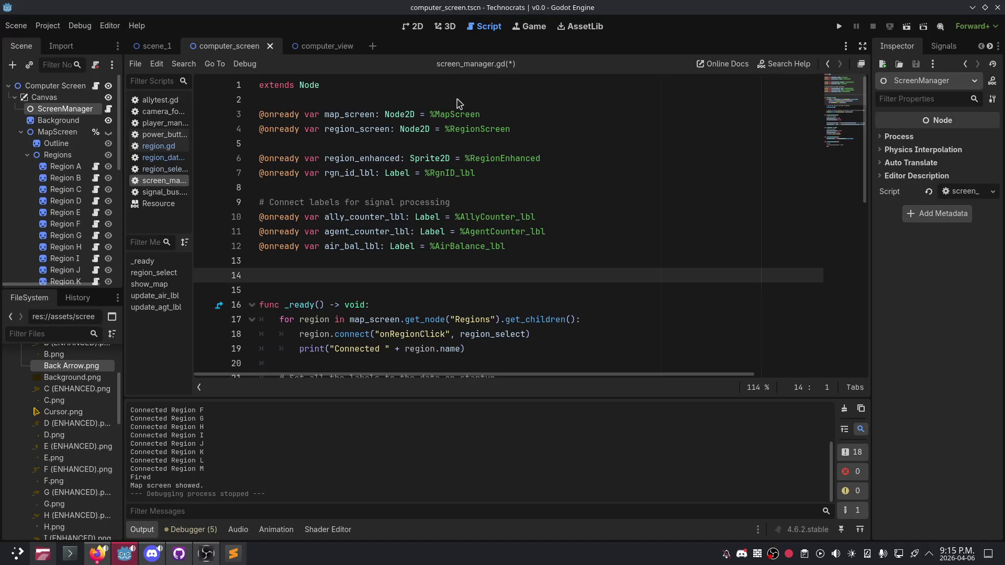
scroll(457, 103, down, 3)
key(alt+Tab)
text(pu)
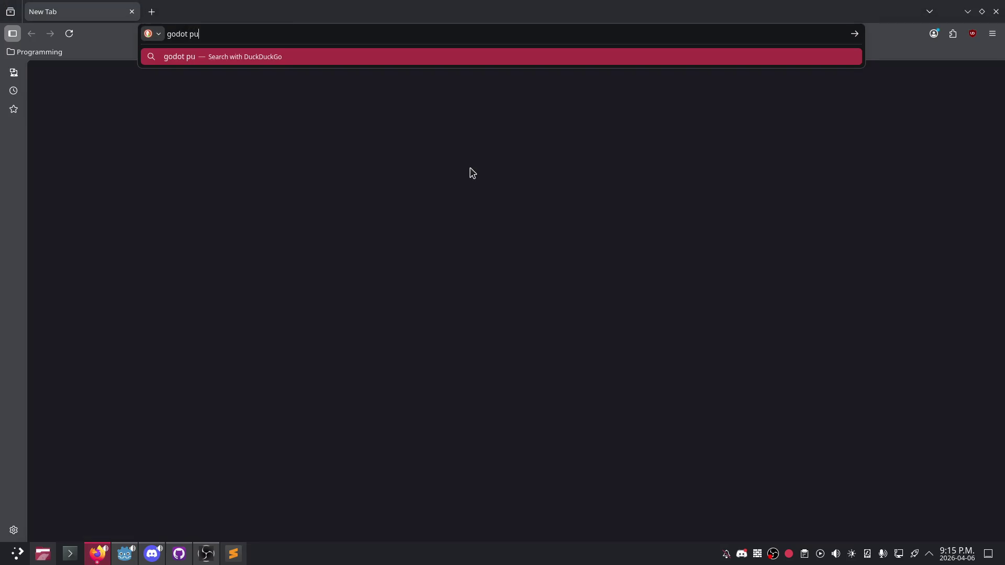
text(blic variables)
key(Return)
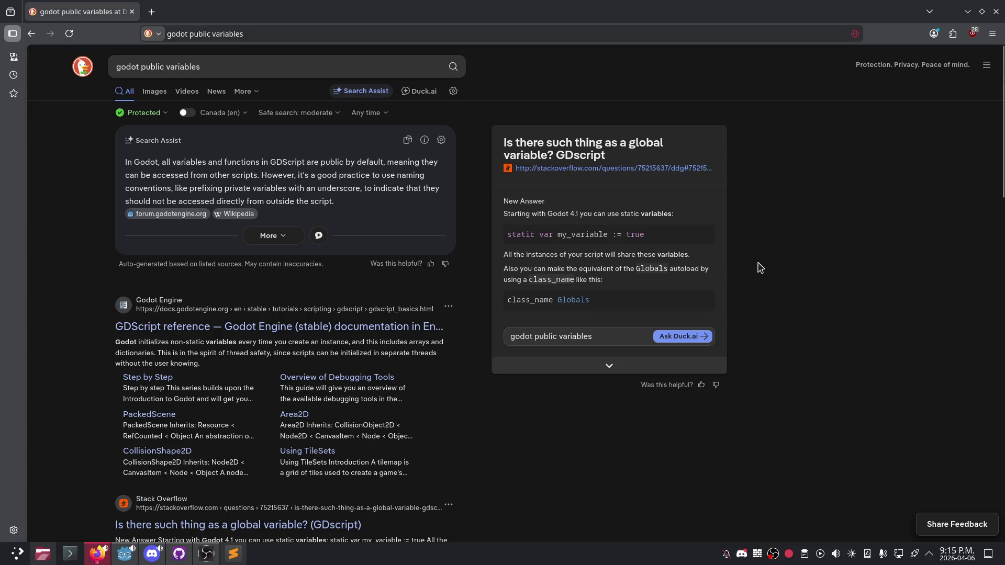
Step: Expand and read through the Stack Overflow answer, then close Firefox
click(604, 365)
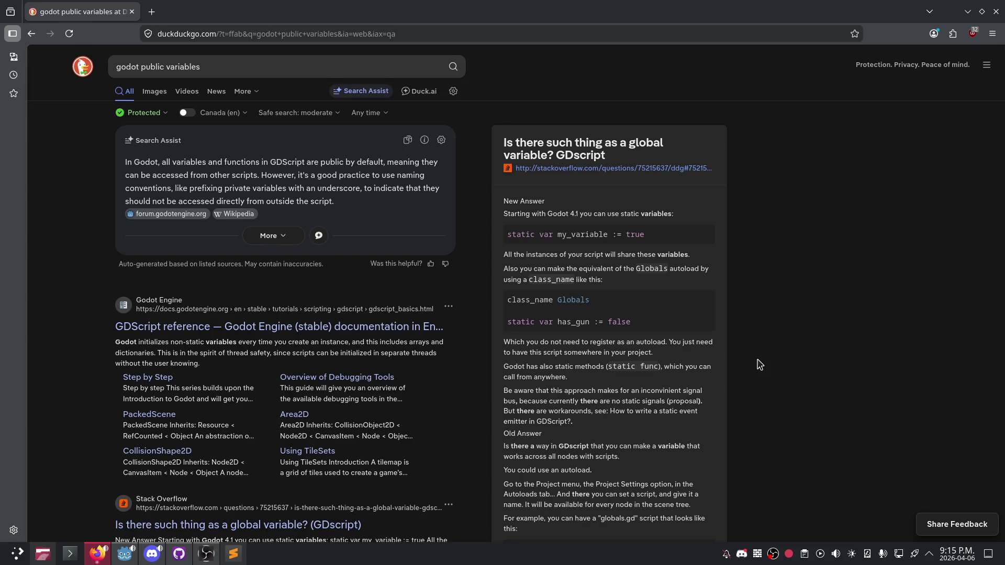
scroll(759, 365, down, 2)
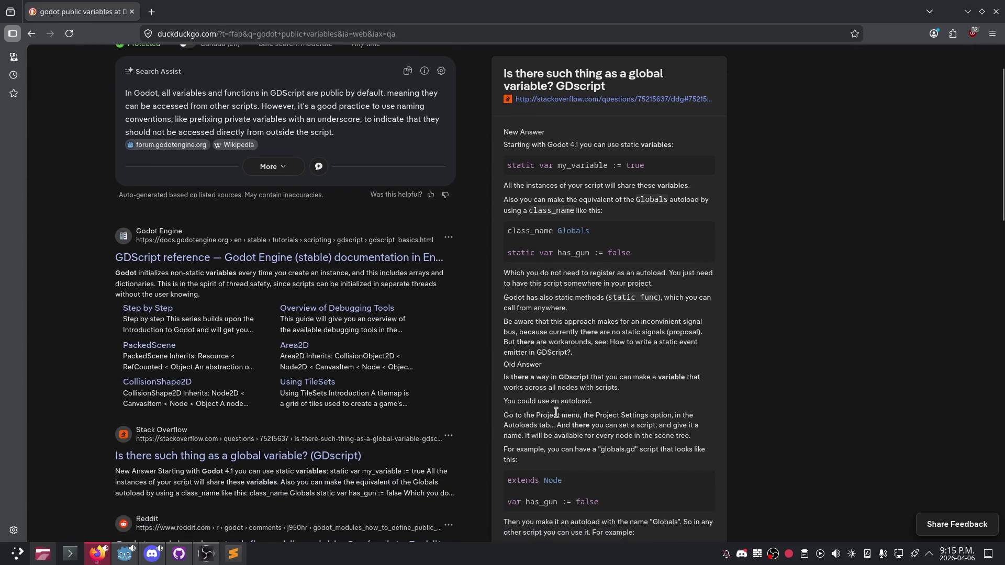
scroll(556, 413, down, 3)
scroll(547, 377, down, 4)
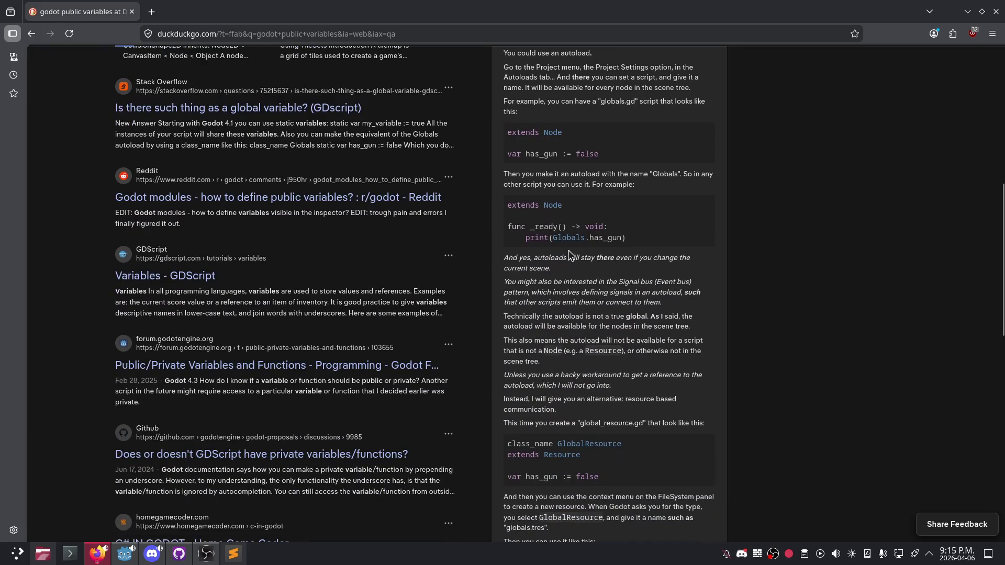
scroll(810, 287, down, 5)
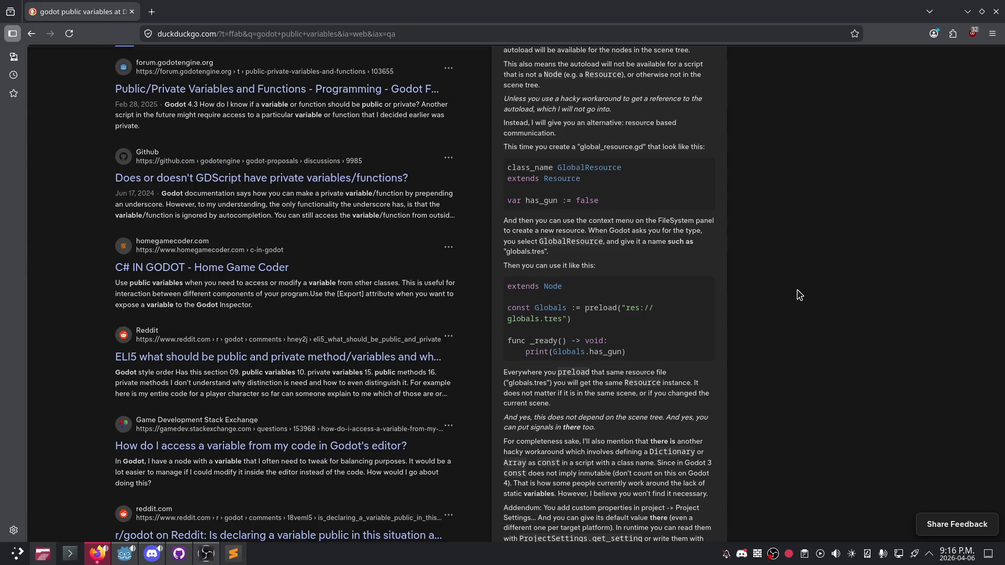
click(995, 11)
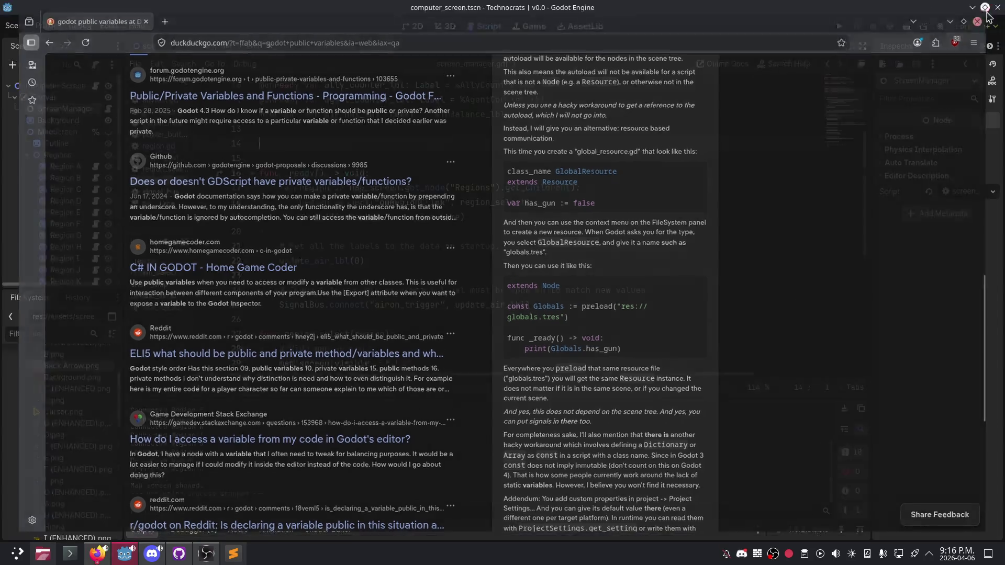
Step: Start a region.region_data line below line 18, check Region A, then delete the unfinished line
scroll(315, 201, down, 2)
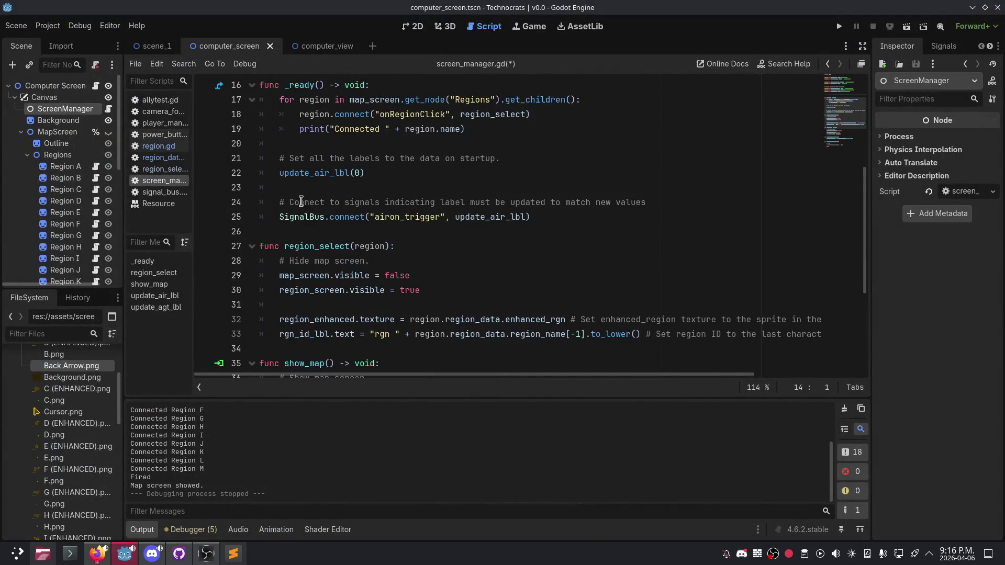
scroll(314, 204, up, 3)
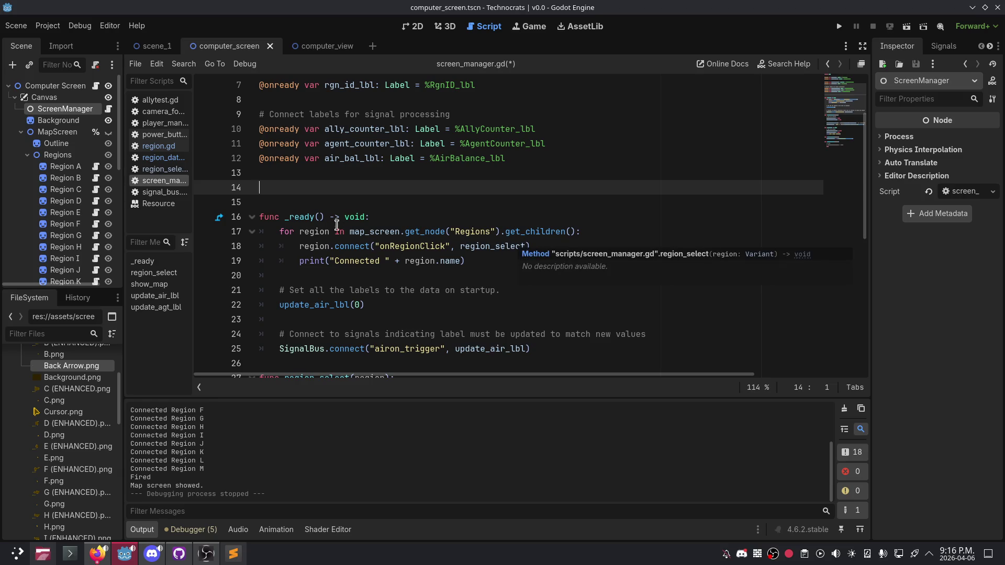
double_click(314, 231)
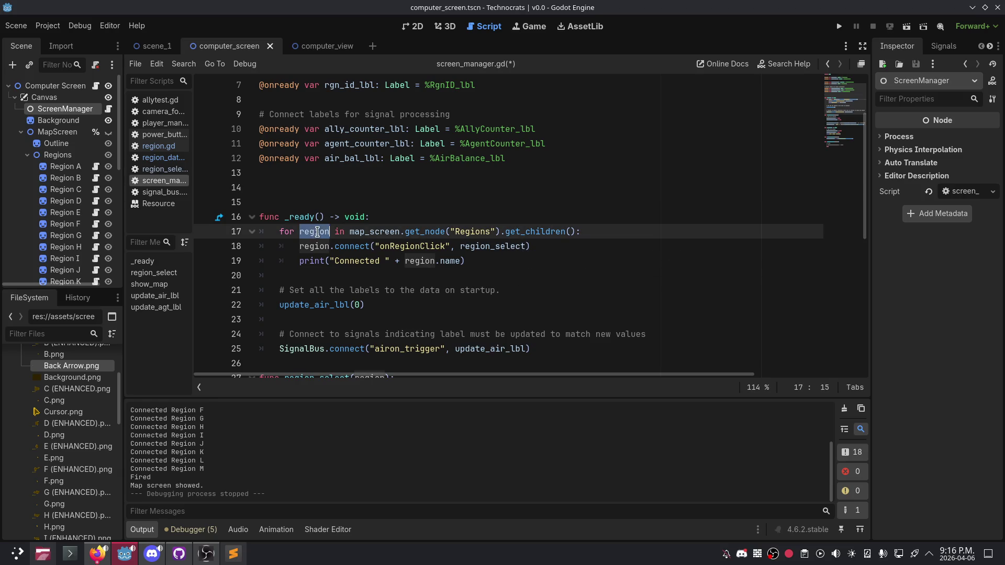
click(540, 246)
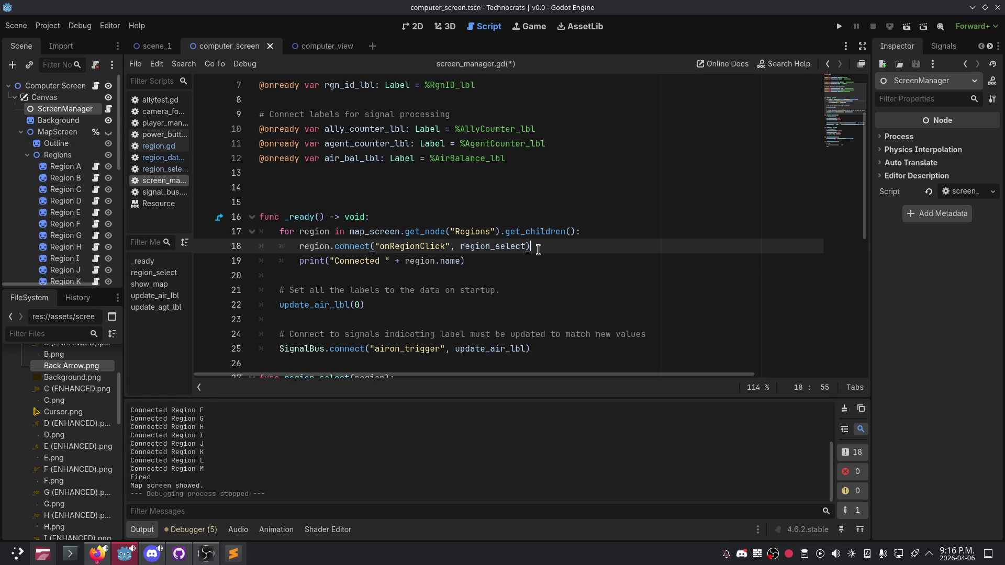
key(Return)
text(region.region_data)
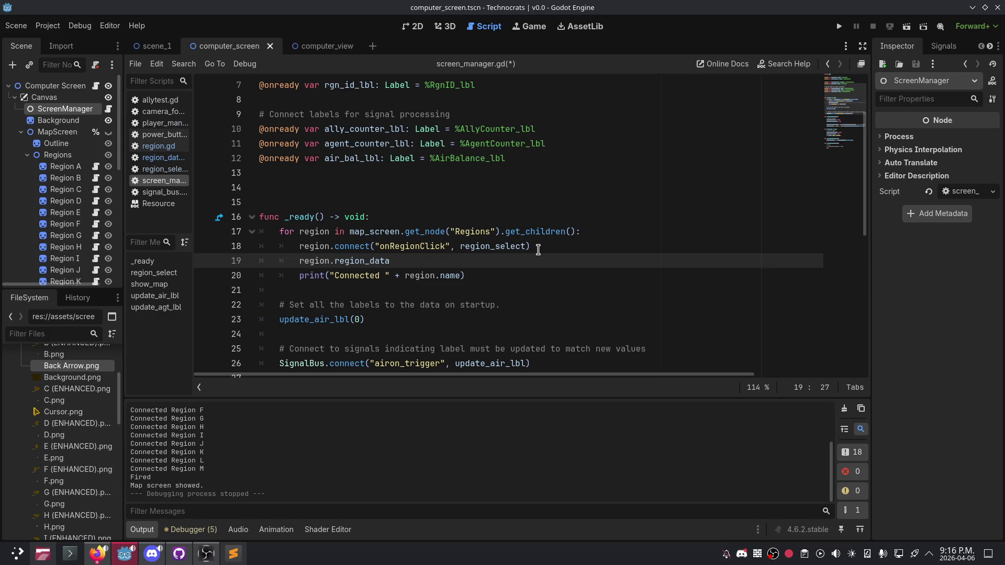
click(56, 166)
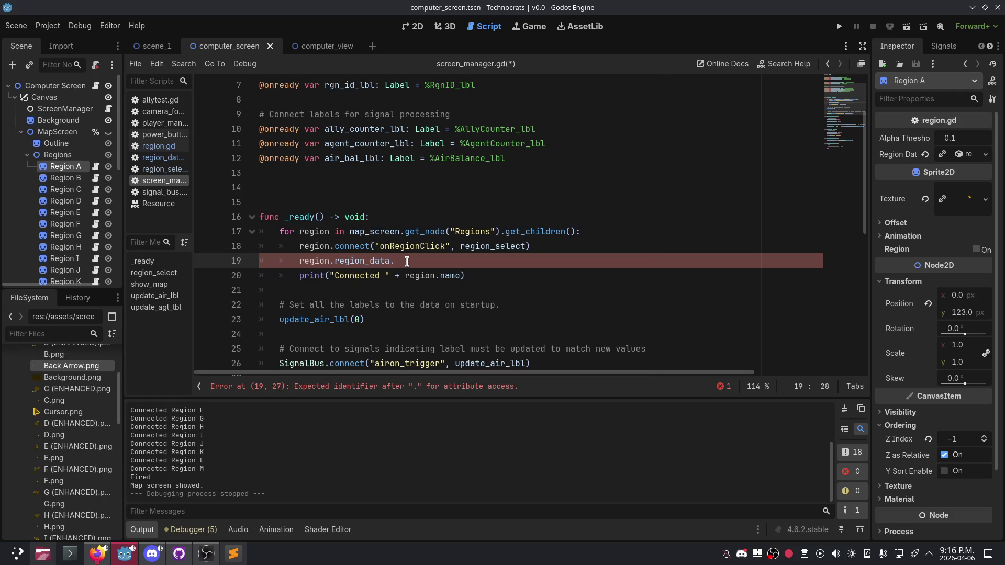
key(BackSpace)
key(BackSpace)
key(BackSpace)
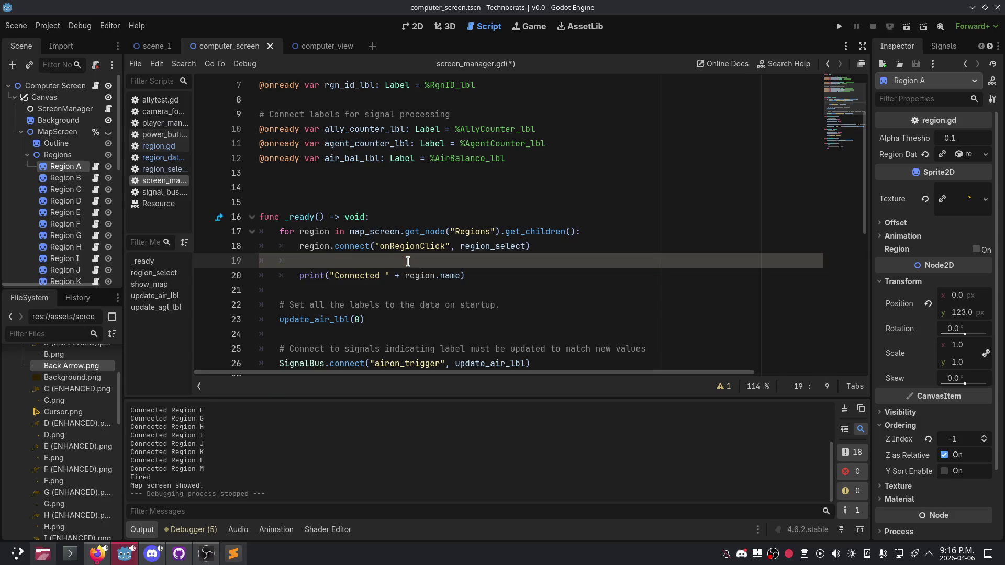
Step: Type the '# Get total' comment on empty line 14 of screen_manager.gd
scroll(455, 263, up, 2)
click(511, 264)
click(514, 281)
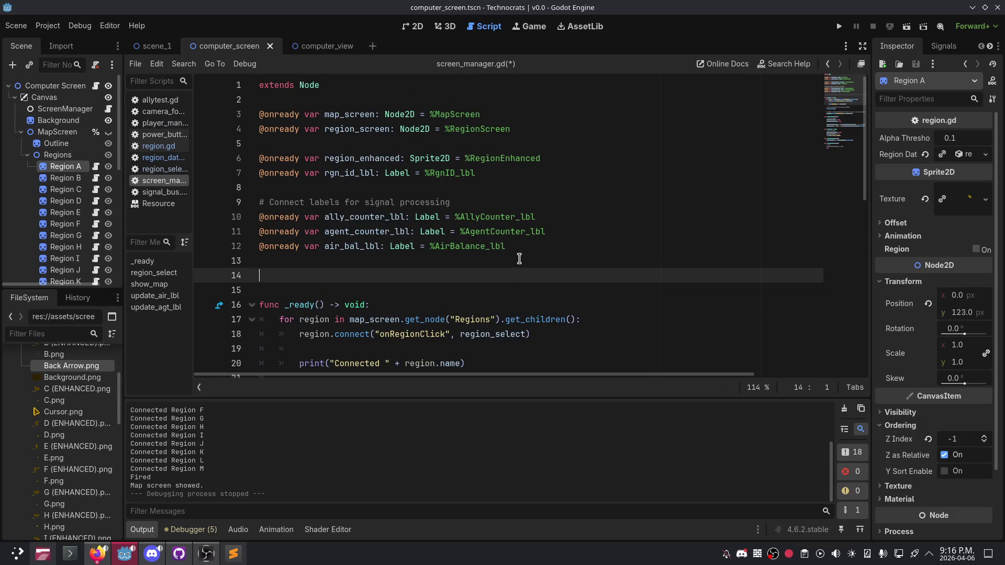
text(# Get total)
Step: Select the ScreenManager node, then switch to README.md in Sublime Text
scroll(471, 236, down, 10)
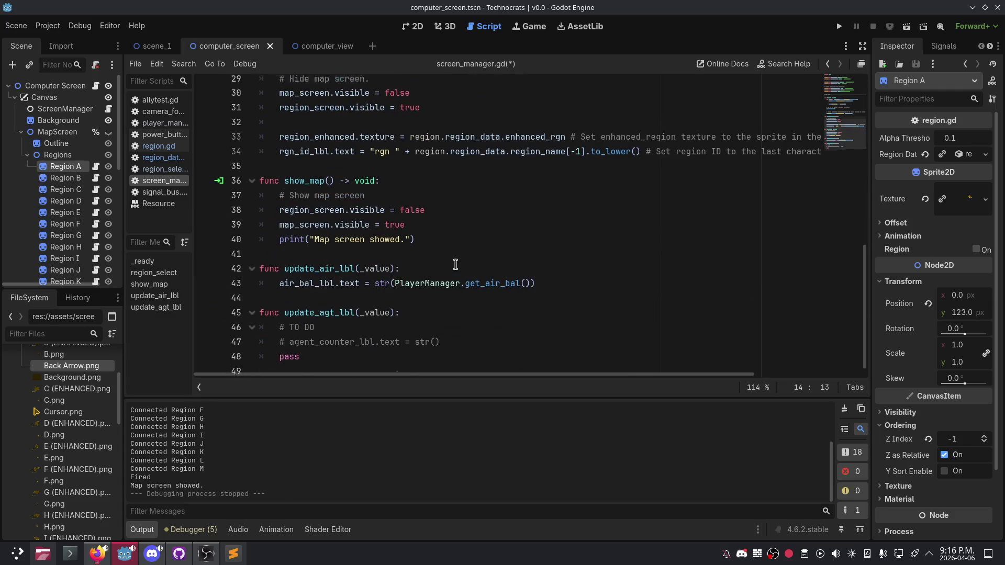
scroll(456, 264, up, 9)
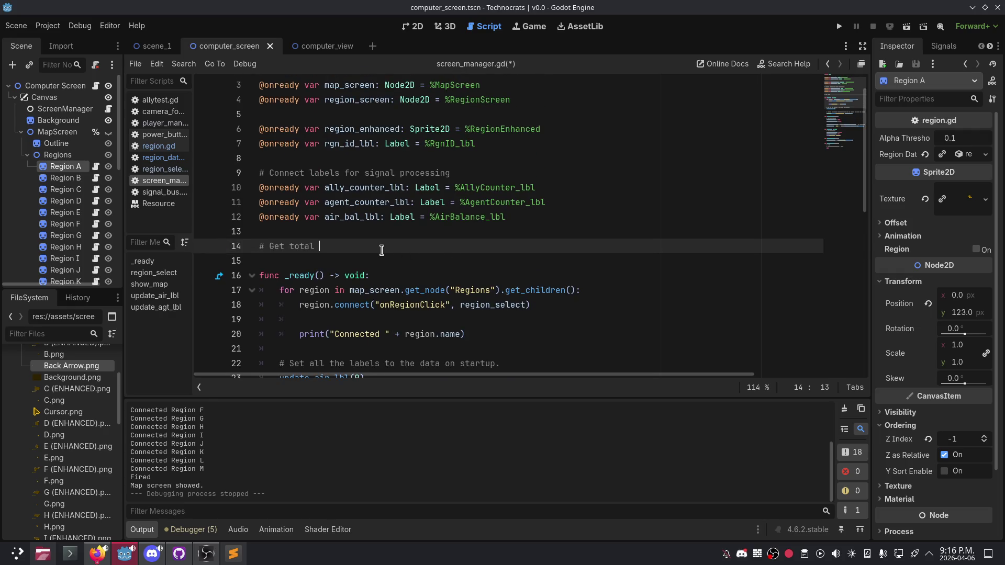
scroll(382, 250, up, 1)
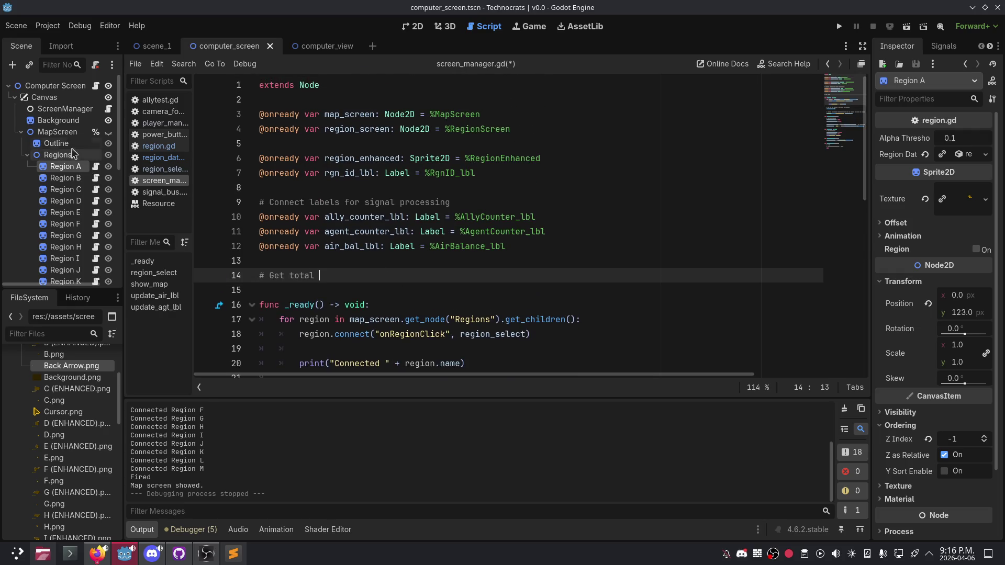
click(66, 109)
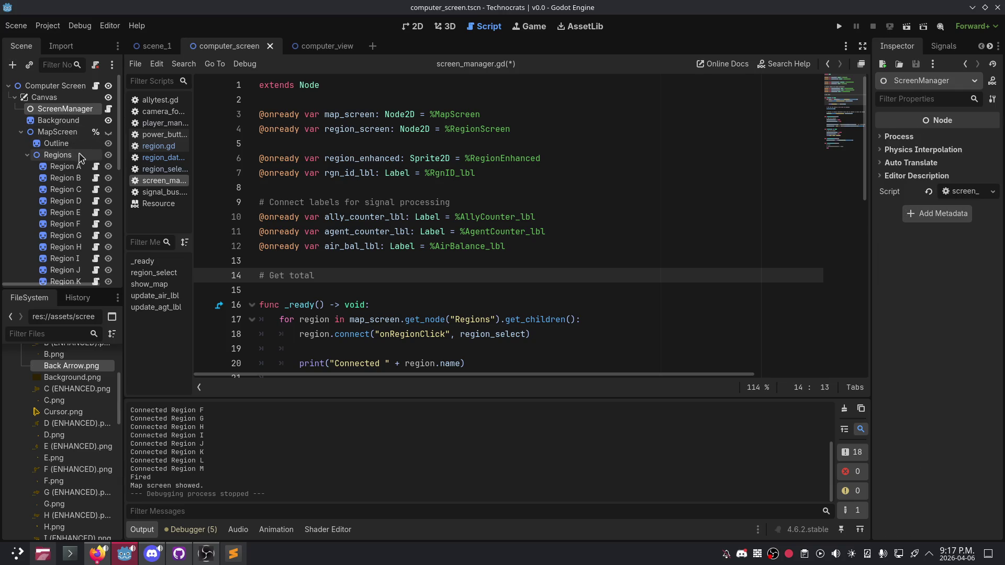
click(109, 110)
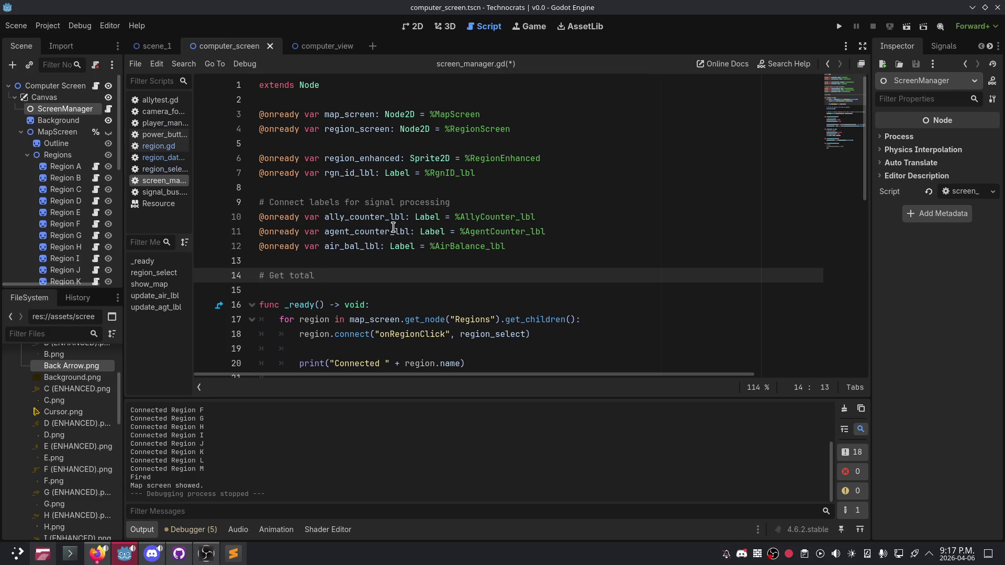
click(241, 554)
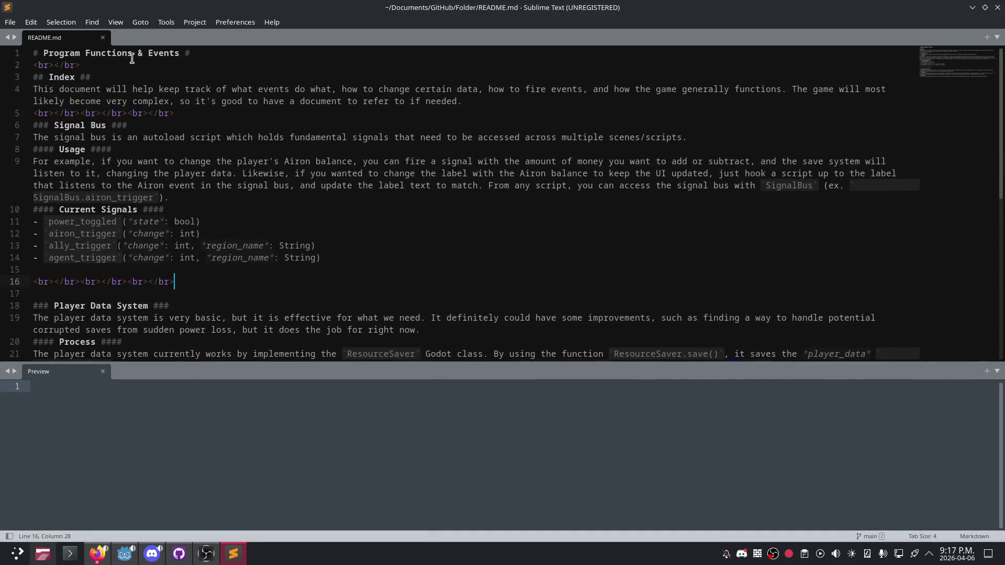
Step: Break README.md line 16 onto a new line and type '>'
key(BackSpace)
key(Down)
text(>)
Step: Create a new file with Markdown syntax and type a '#' heading marker
double_click(139, 39)
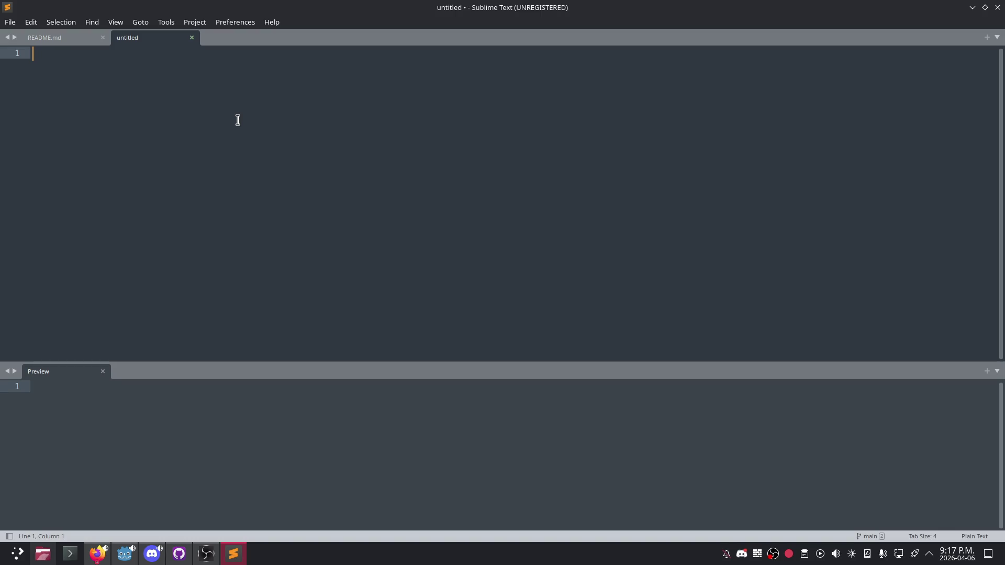
key(ctrl+shift+p)
text(mark)
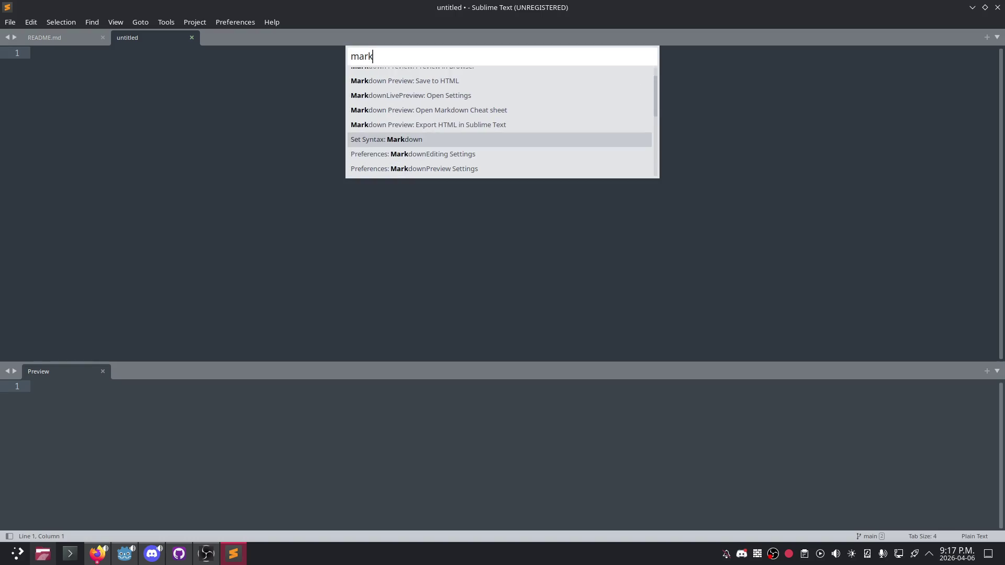
key(Return)
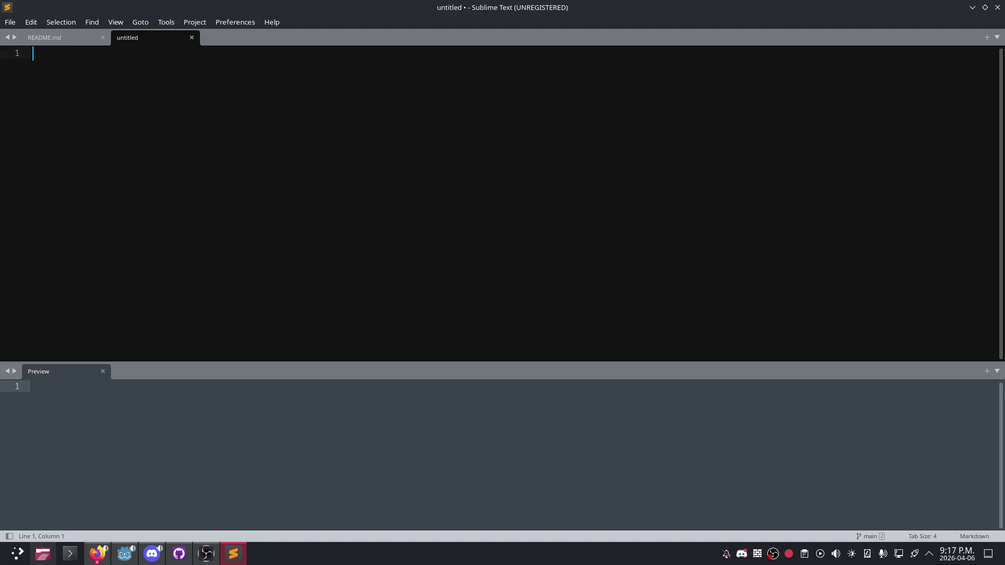
text(#)
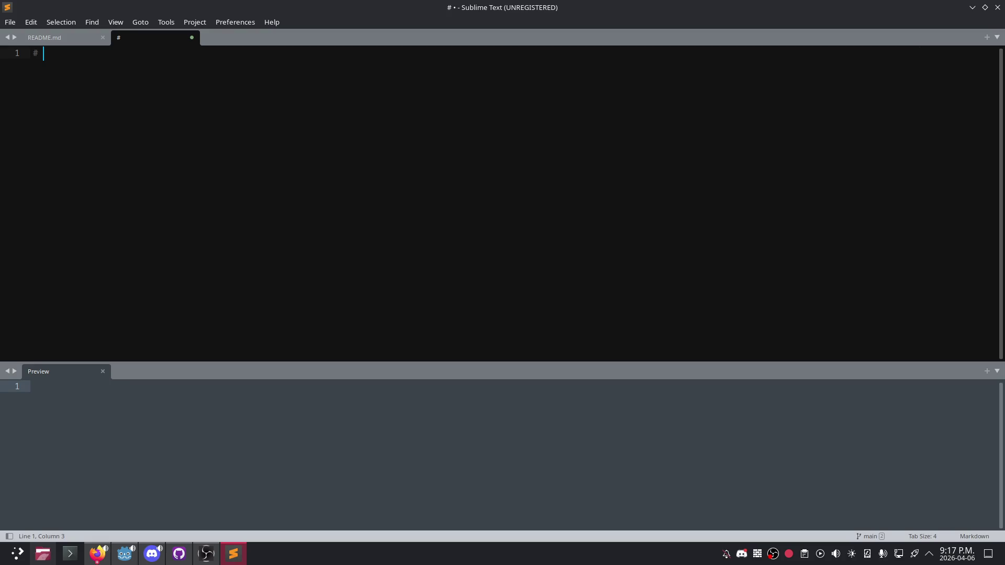
Step: Close the Preview pane and switch to the View > Layout > Single layout
click(103, 371)
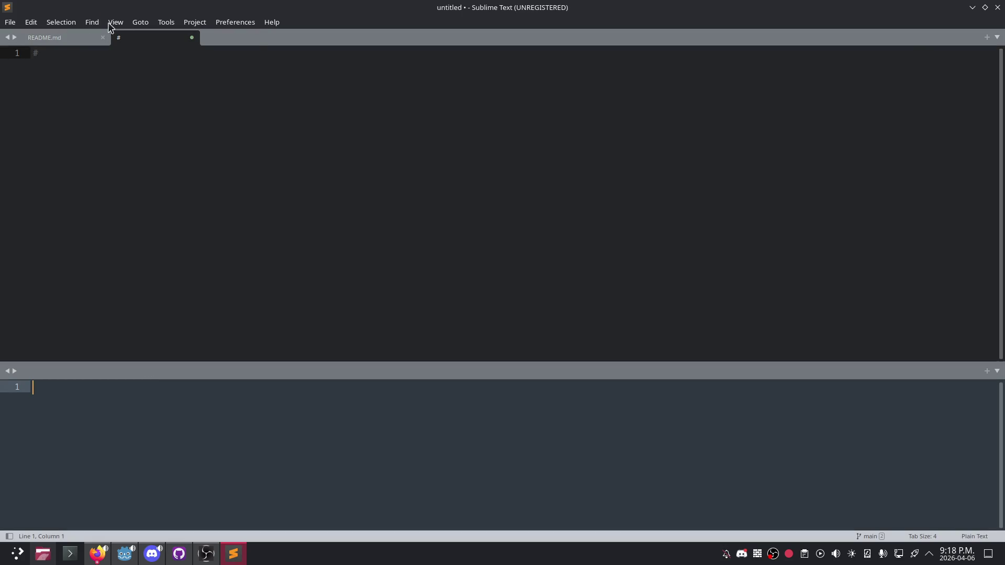
click(114, 23)
mouse_move(160, 151)
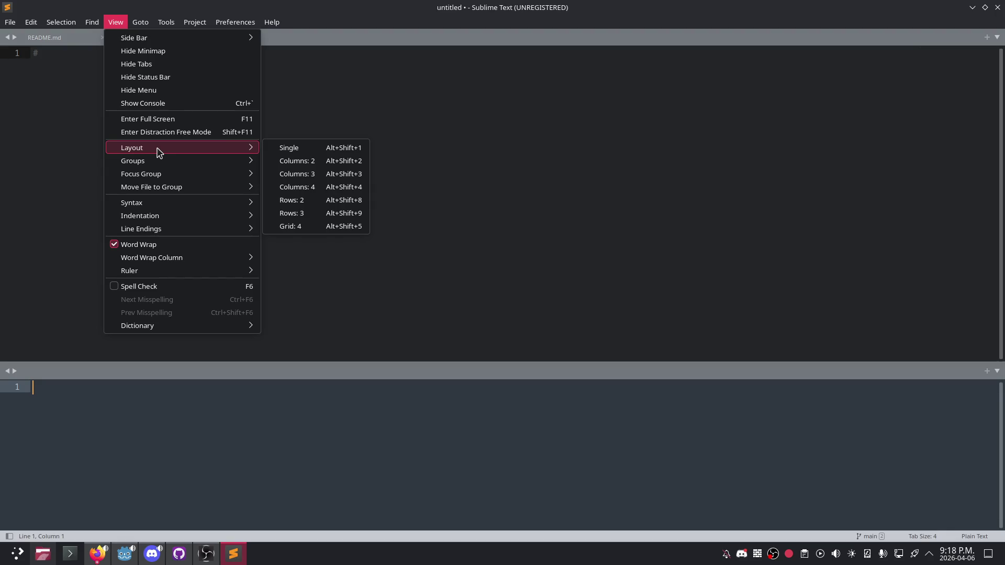
click(276, 149)
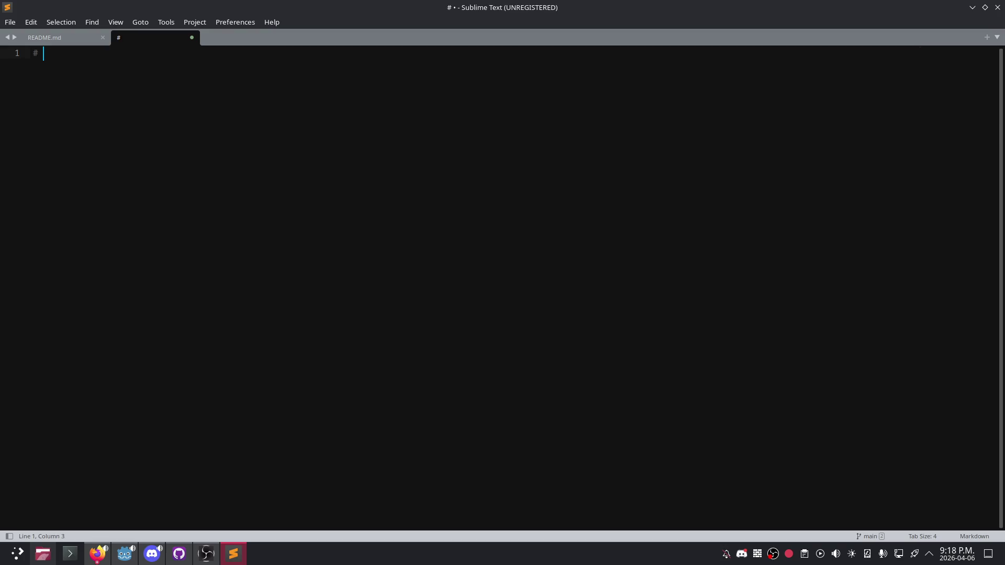
Step: Write the heading 'Total Allies/Agent Counter' after the '#' on line 1 of the note
key(alt+Tab)
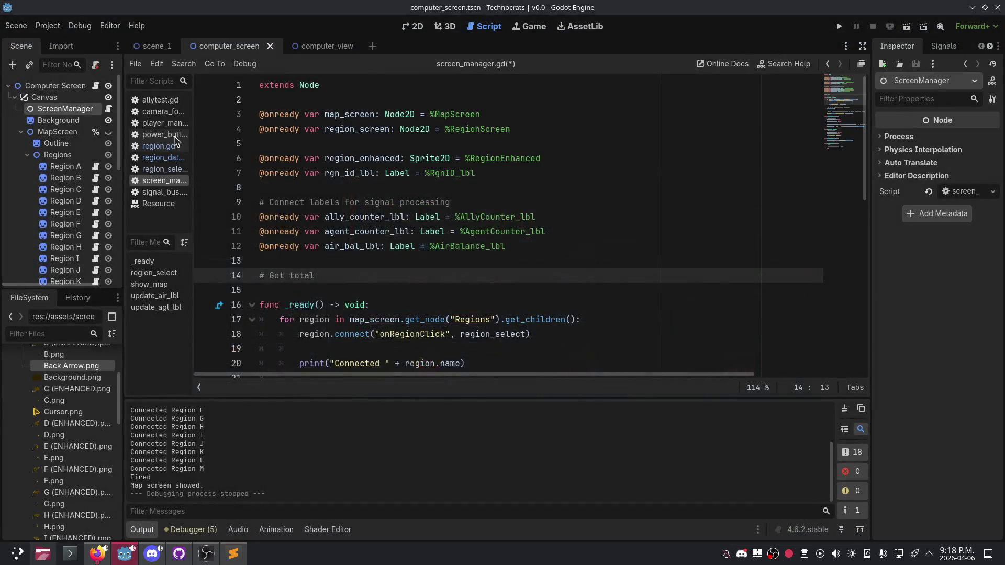
key(alt+Tab)
text(Total Allies/Agen)
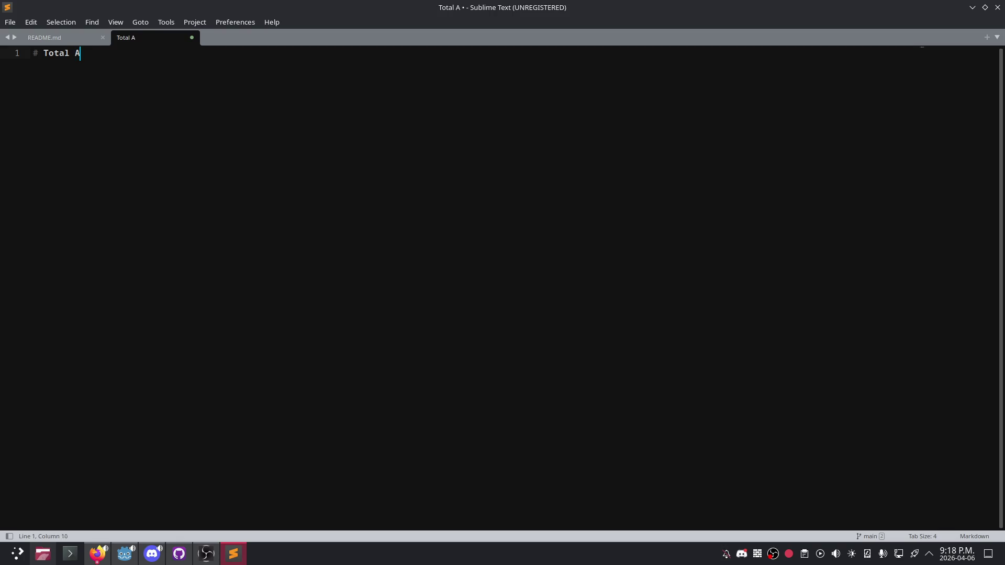
text(ts)
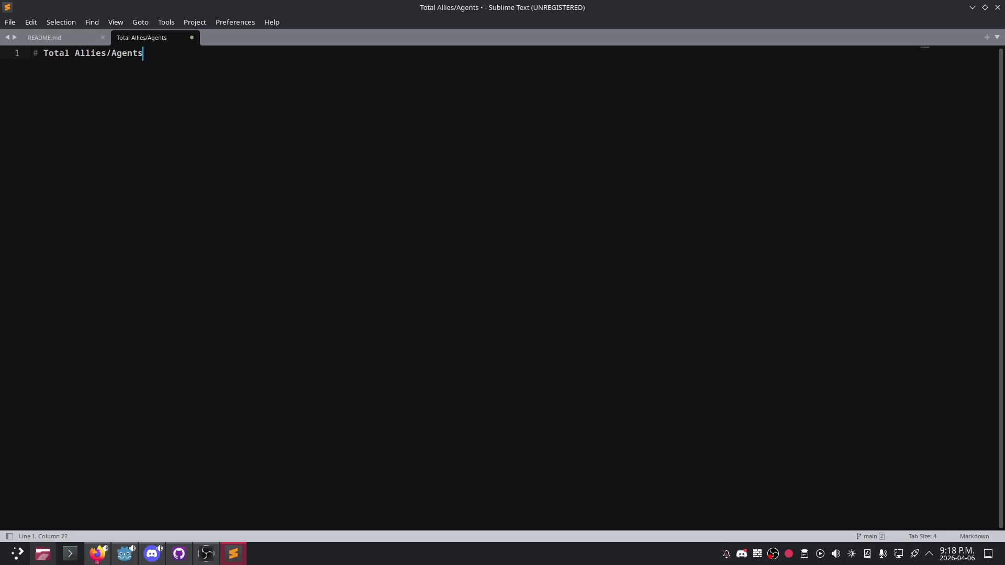
key(BackSpace)
text(Counter #)
key(BackSpace)
key(BackSpace)
Step: Add two blank lines under the heading and float the note window over Godot
key(Return)
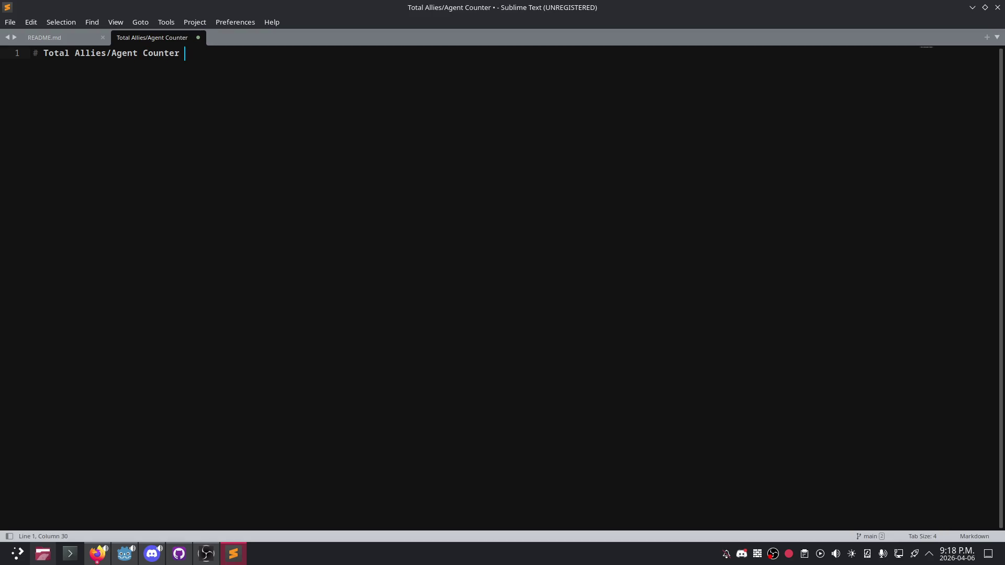
key(Return)
mouse_move(522, 17)
mouse_down()
mouse_move(523, 168)
mouse_move(526, 102)
mouse_move(504, 18)
mouse_move(494, 135)
mouse_move(499, 229)
mouse_move(503, 2)
mouse_move(525, 163)
mouse_move(534, 415)
mouse_move(512, 79)
mouse_move(513, 97)
mouse_up()
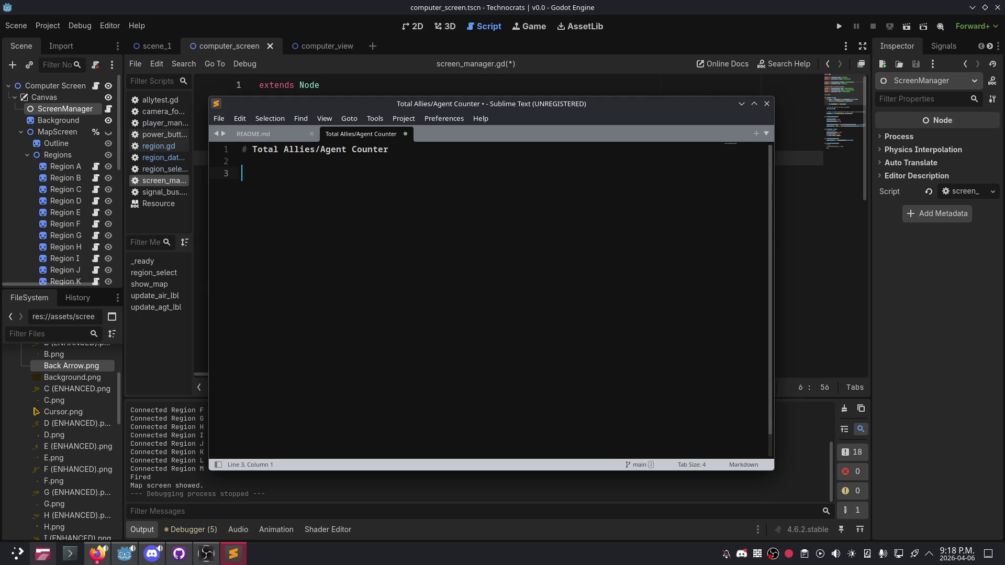
Step: Begin line 3 of the note with 'In ScreenManager'
text(In sc)
key(BackSpace)
key(BackSpace)
key(BackSpace)
text(In scr)
key(BackSpace)
key(BackSpace)
key(BackSpace)
text(screen mana)
text(ger)
key(ctrl+BackSpace)
key(ctrl+BackSpace)
text(ScreenManager)
Step: Run the game and test the map: open Region H, return via the back arrow, then power-cycle the monitor
click(839, 26)
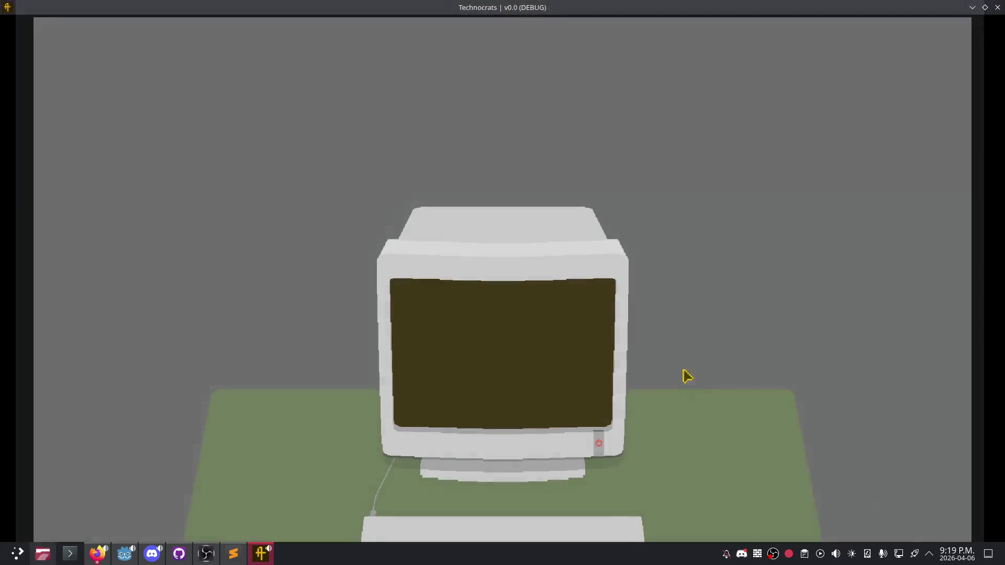
click(598, 443)
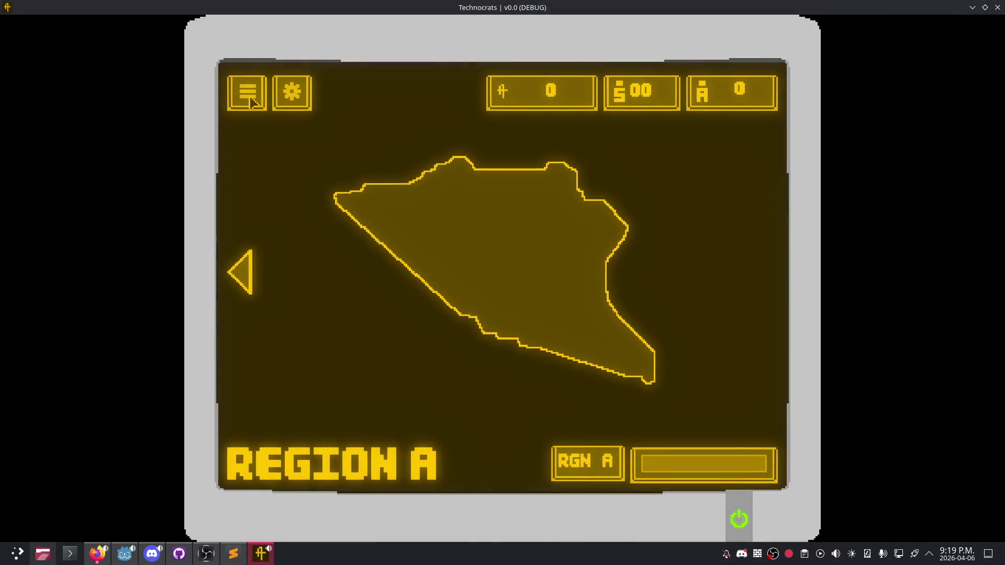
click(238, 278)
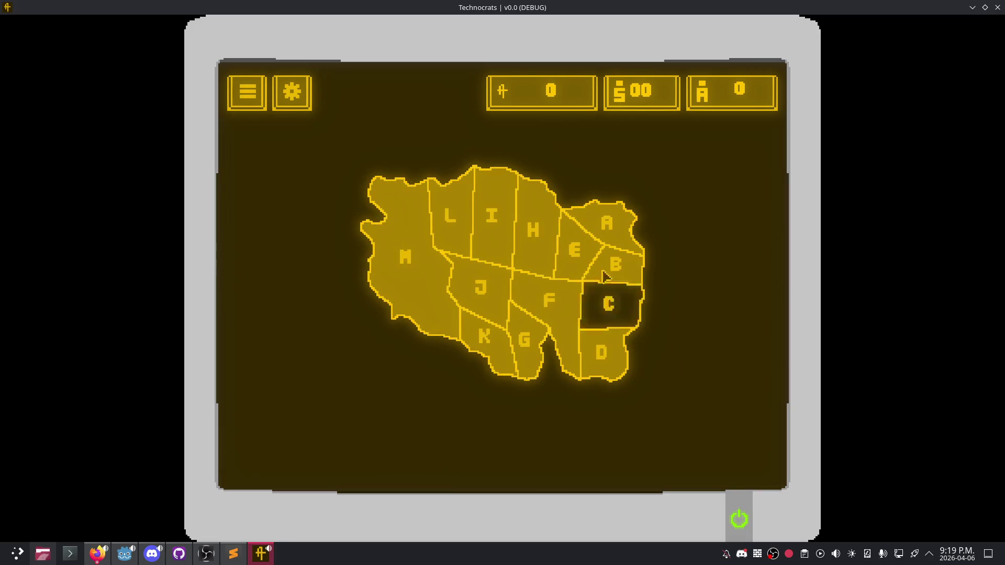
click(553, 230)
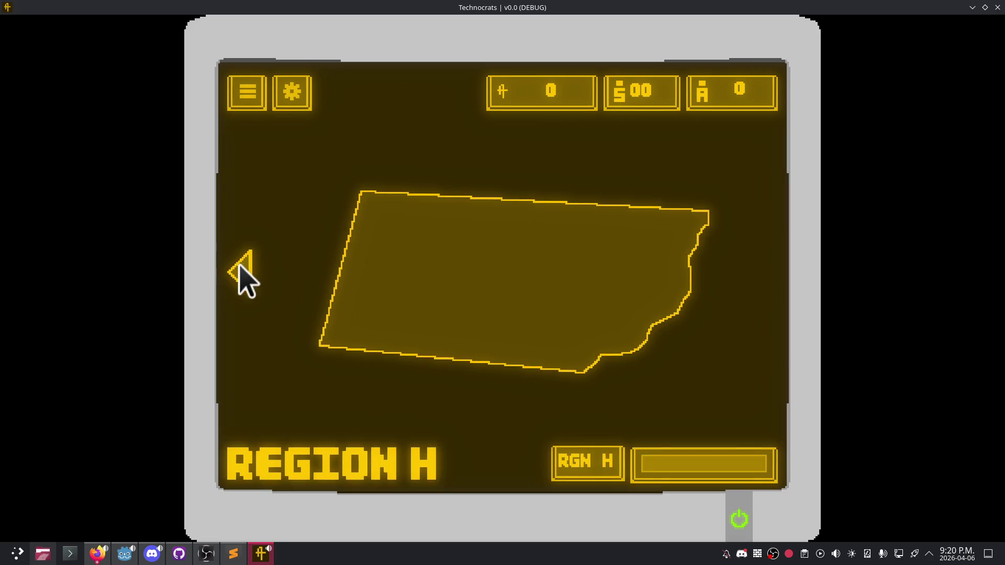
click(243, 277)
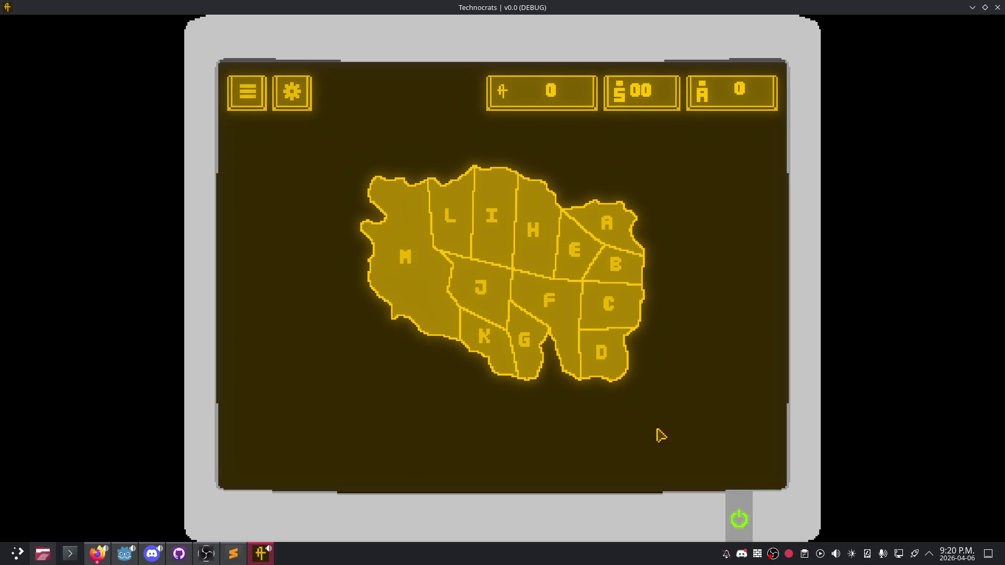
click(741, 516)
click(600, 445)
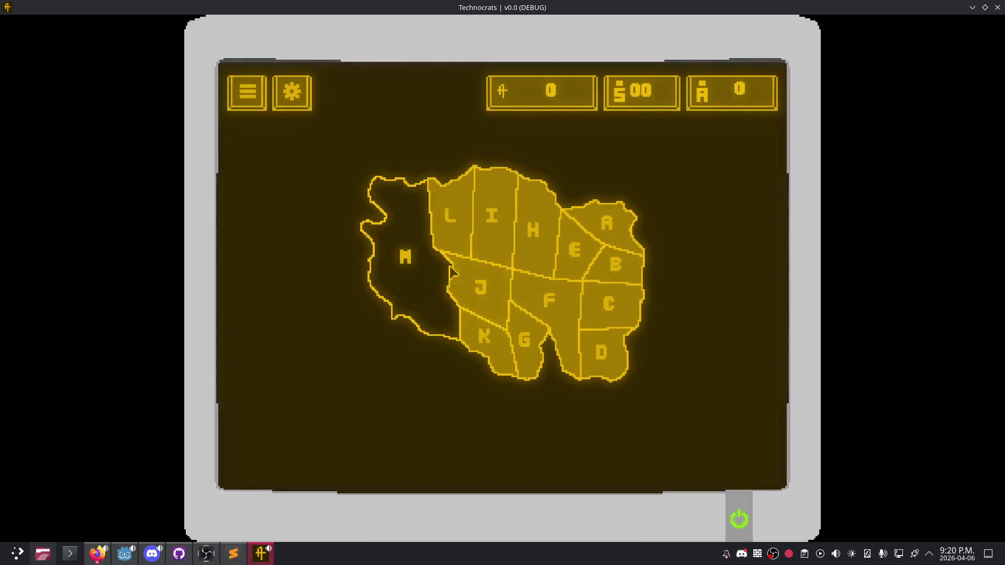
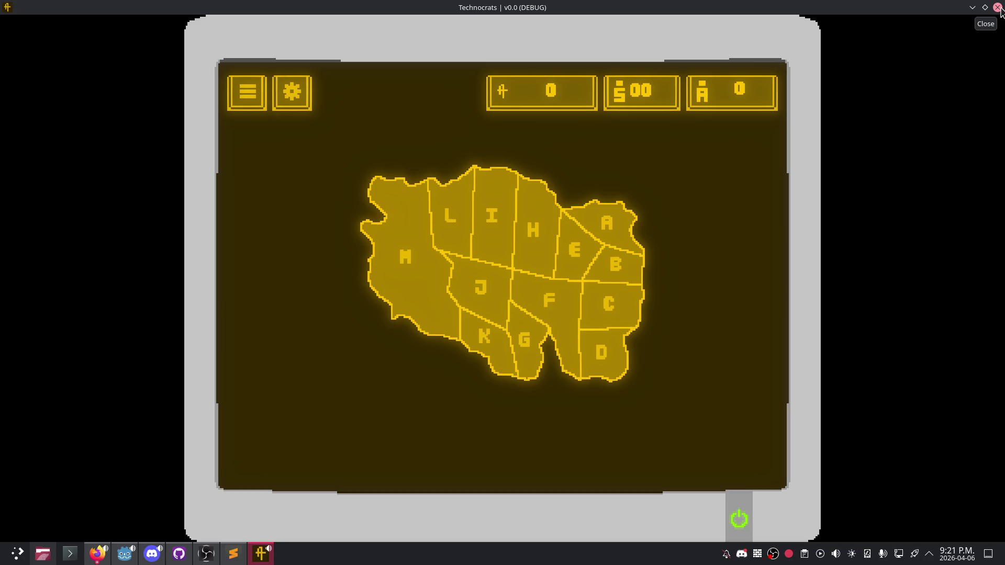
Step: Close the Technocrats game window and put the caret on line 8 of screen_manager.gd
click(998, 7)
click(545, 189)
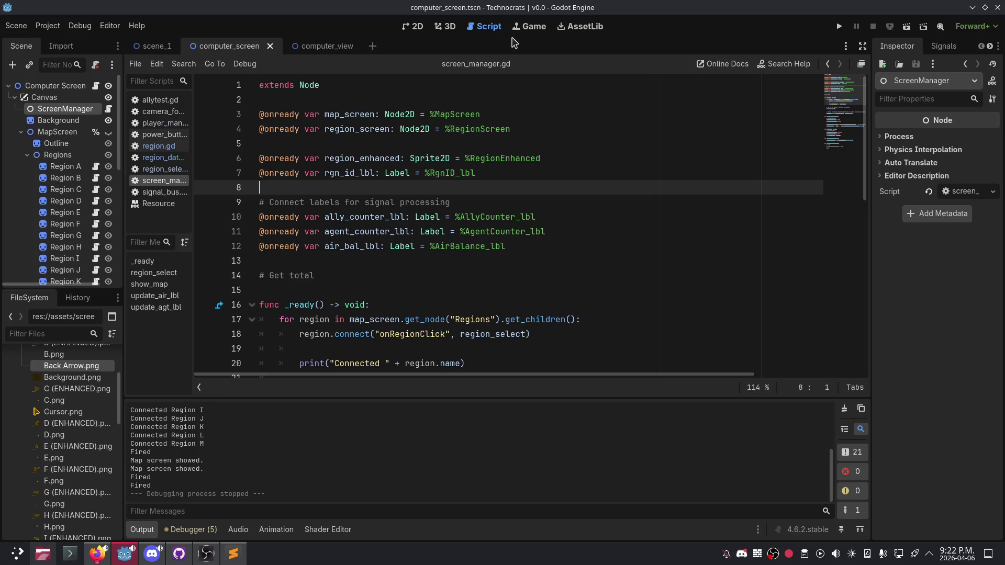
Step: Open the computer_view scene, then return to screen_manager.gd's _ready function
click(413, 28)
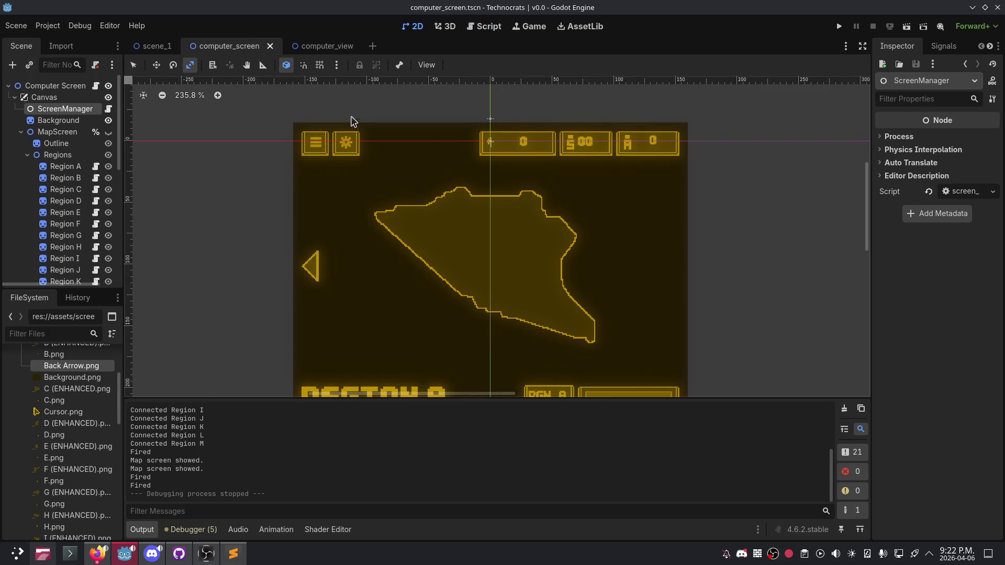
click(315, 46)
click(484, 26)
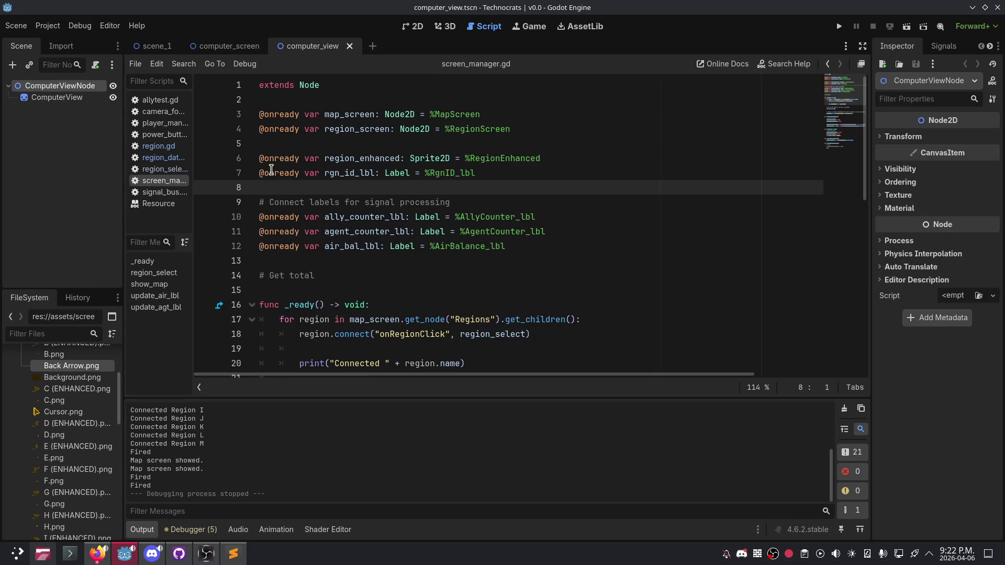
scroll(392, 254, down, 3)
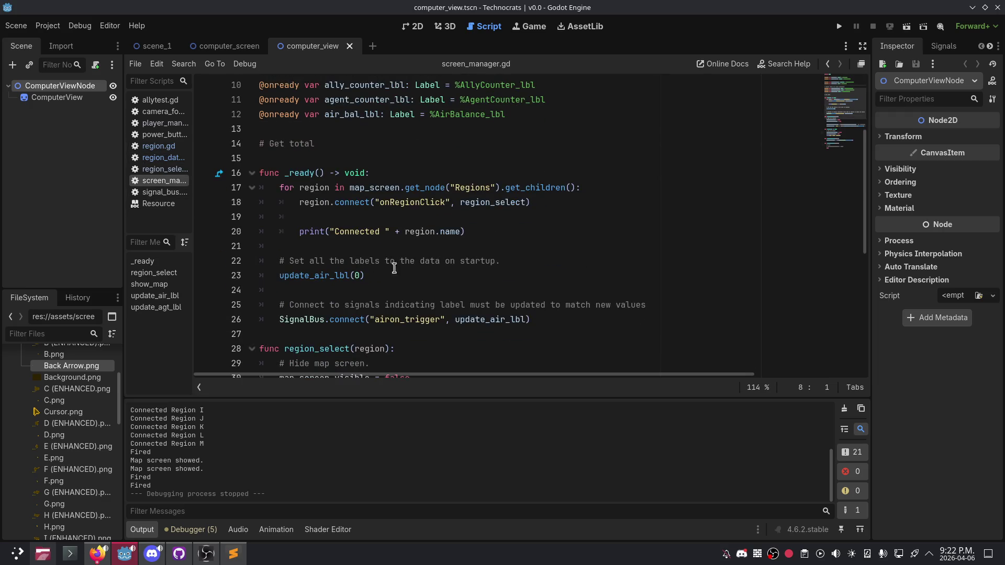
click(384, 174)
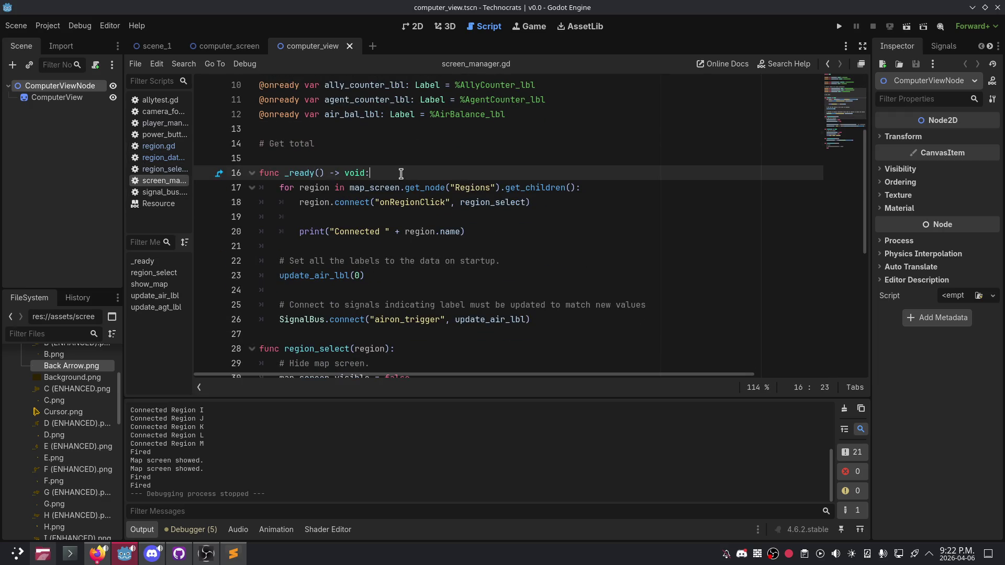
click(555, 201)
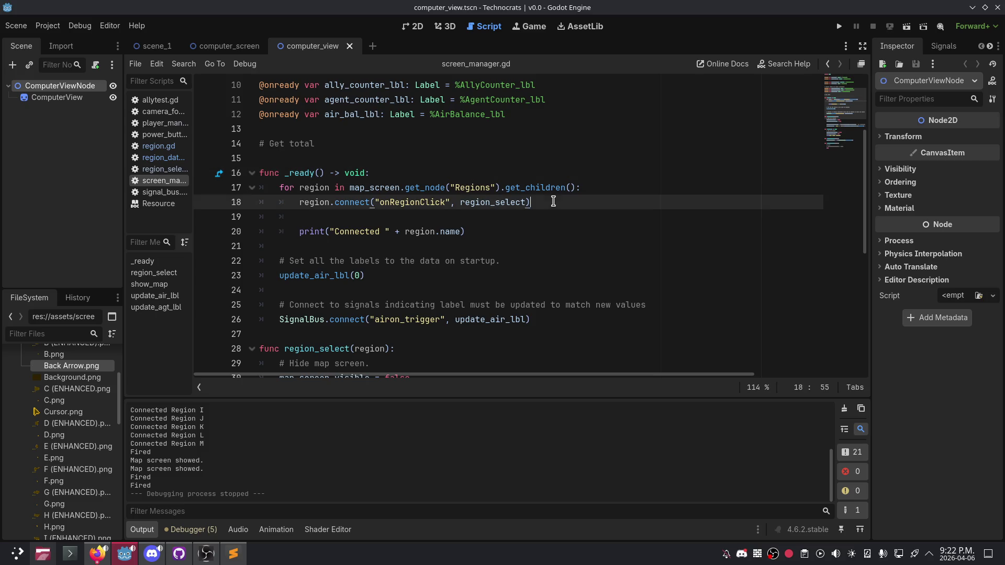
click(397, 173)
scroll(396, 172, up, 2)
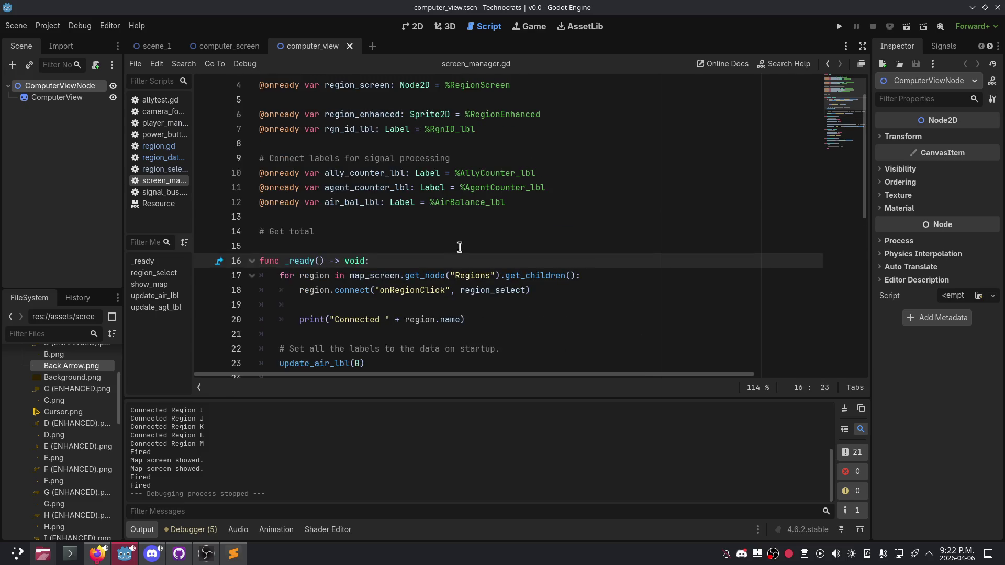
Step: Replace the '# Get total' comment with 'var total_allies: int'
click(475, 233)
key(Return)
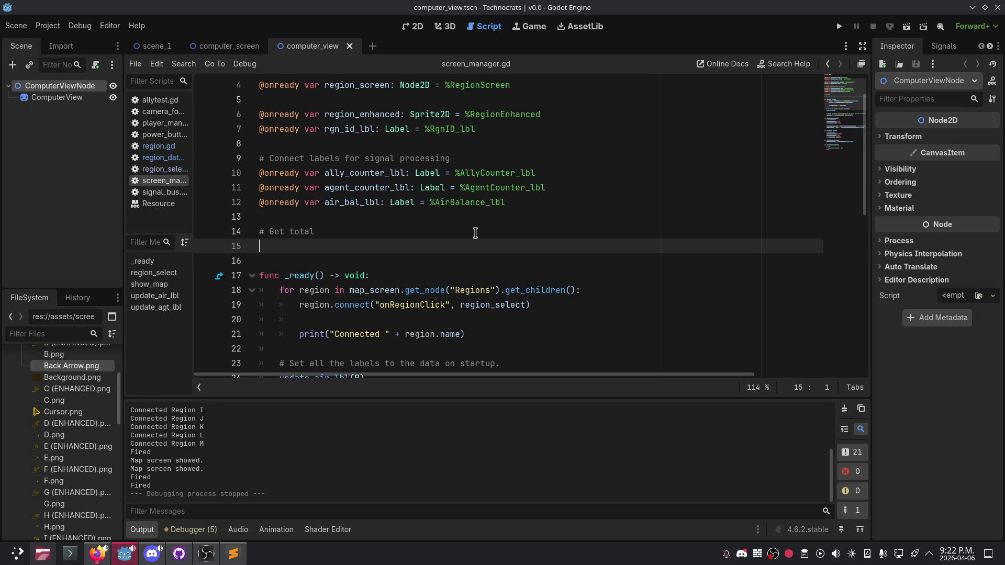
key(BackSpace)
key(BackSpace)
key(BackSpace)
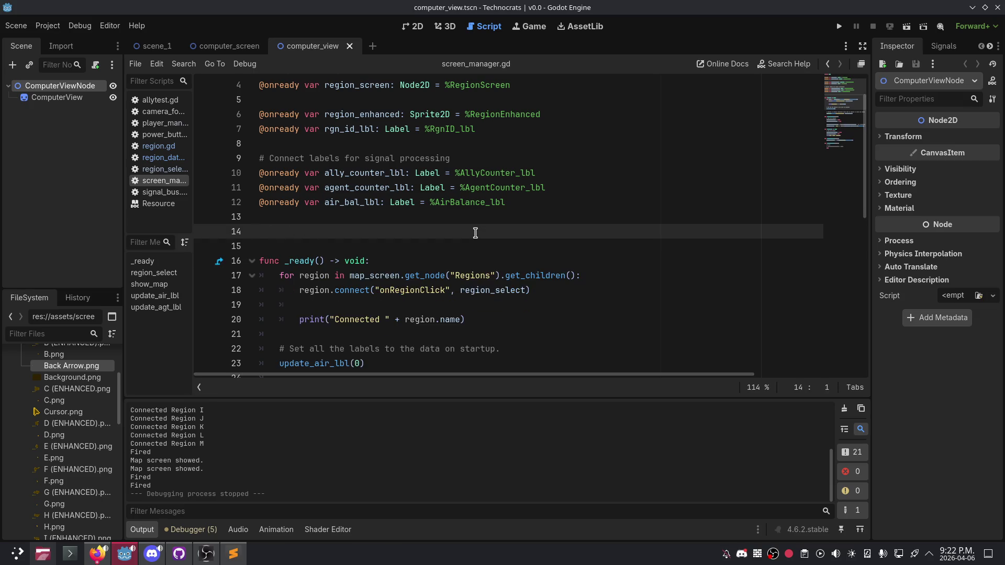
text(var )
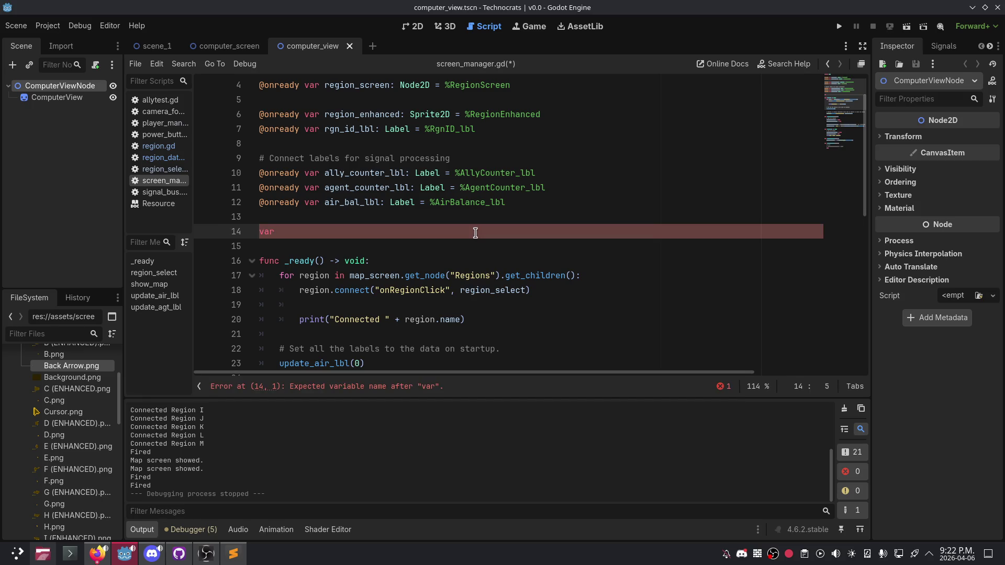
text(total_)
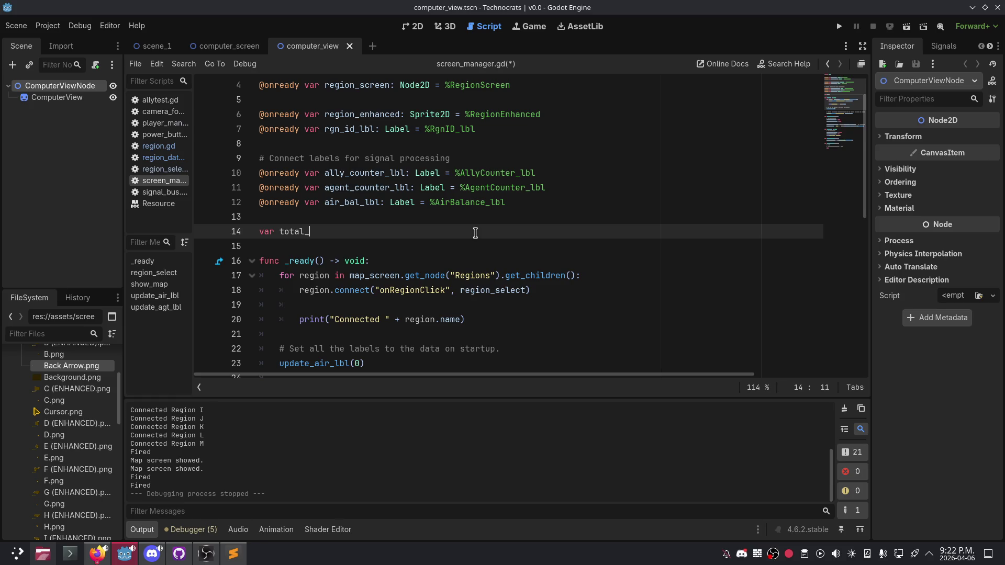
text(alli)
text(es:)
text( int)
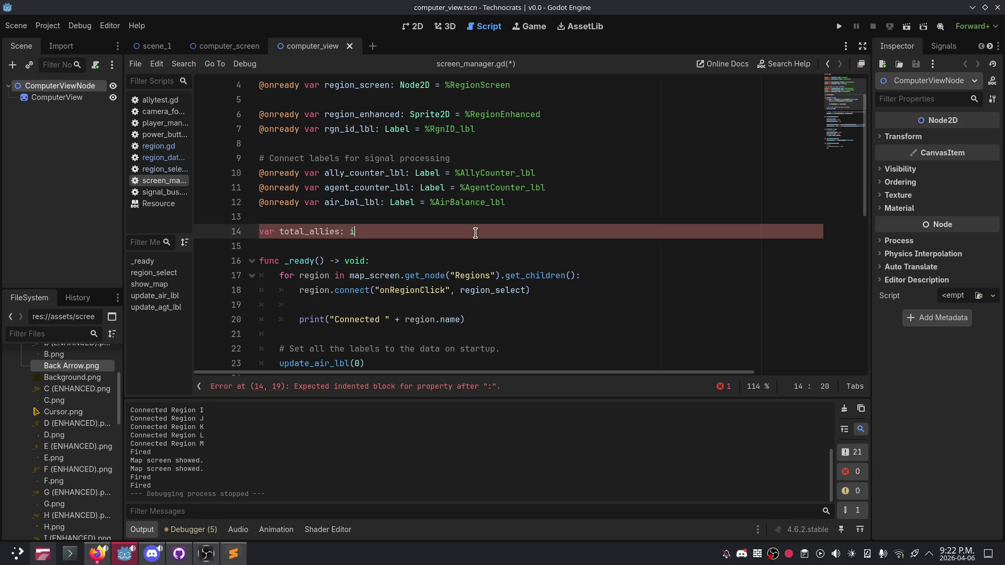
key(BackSpace)
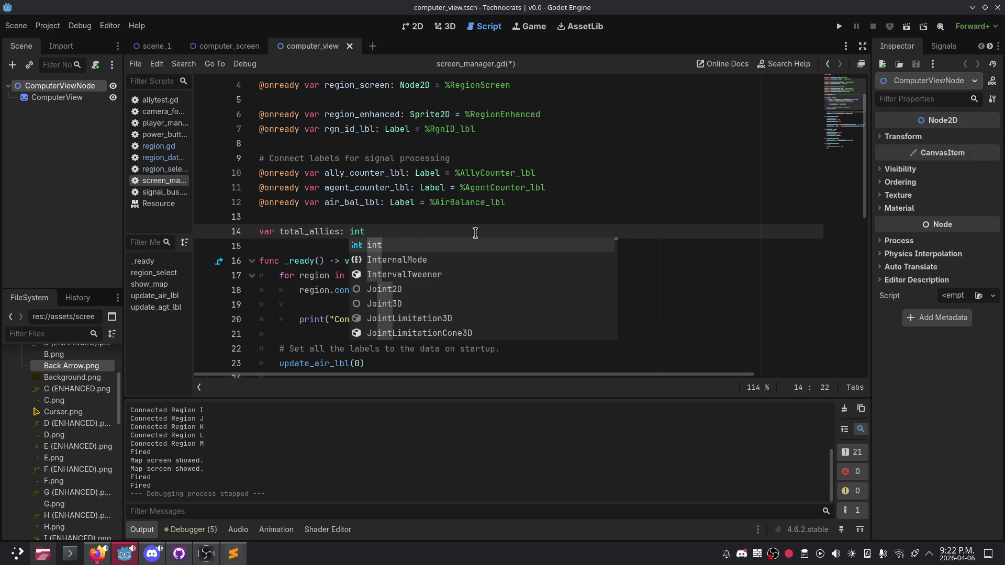
text(=)
key(BackSpace)
key(BackSpace)
key(BackSpace)
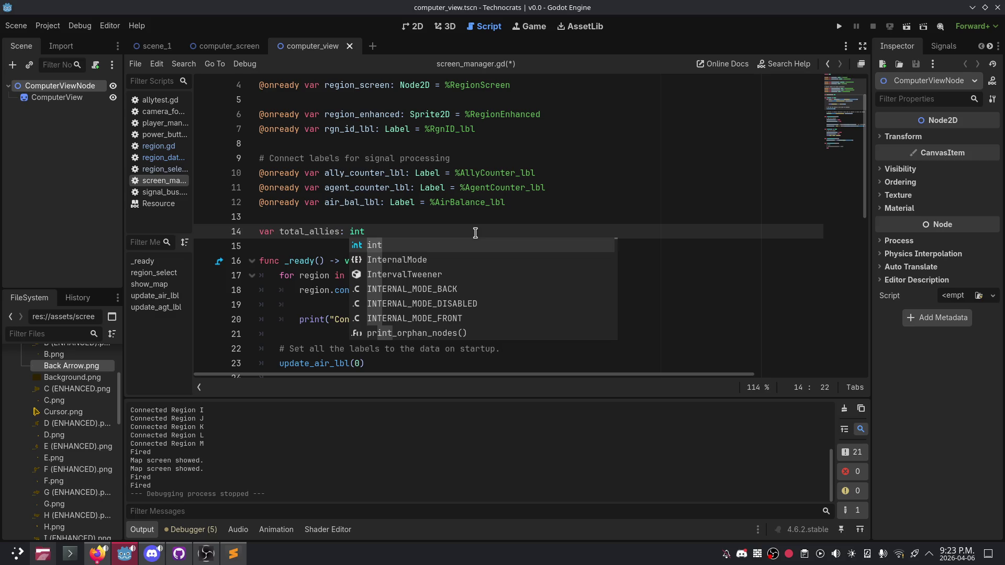
Step: Declare 'var total_agents: int' on the next line
key(Return)
text(cvar)
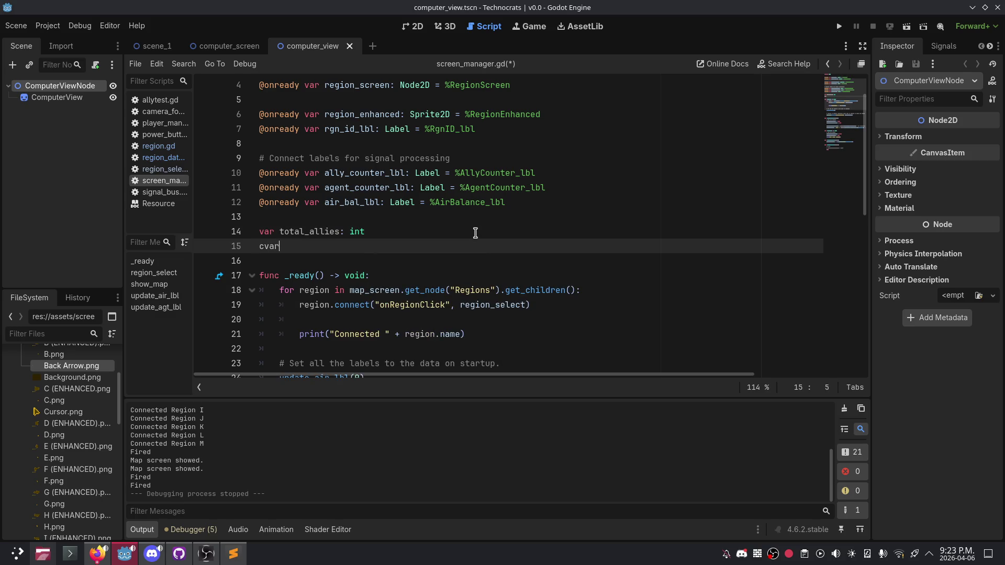
text(tal_age)
text(nts: int)
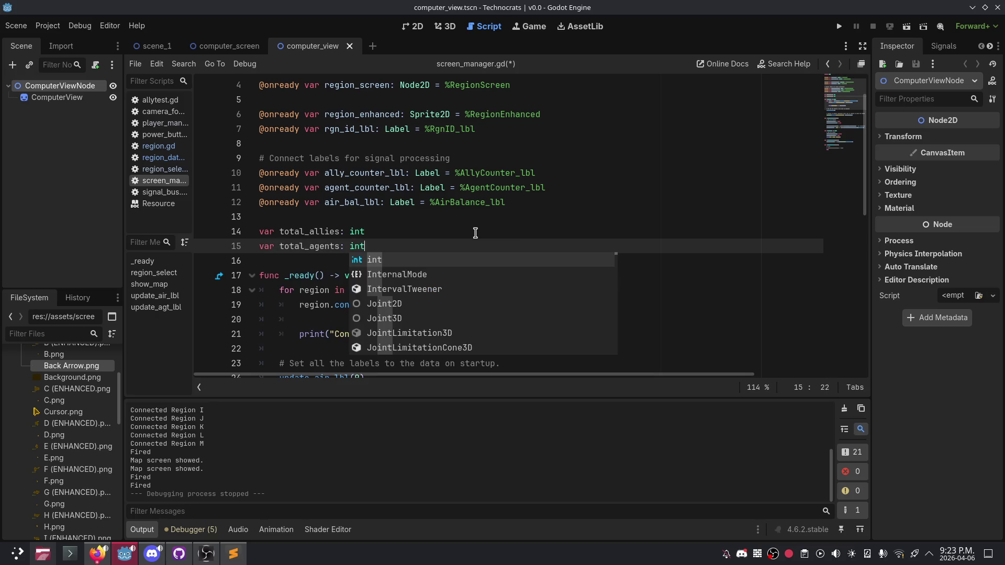
key(Escape)
click(418, 263)
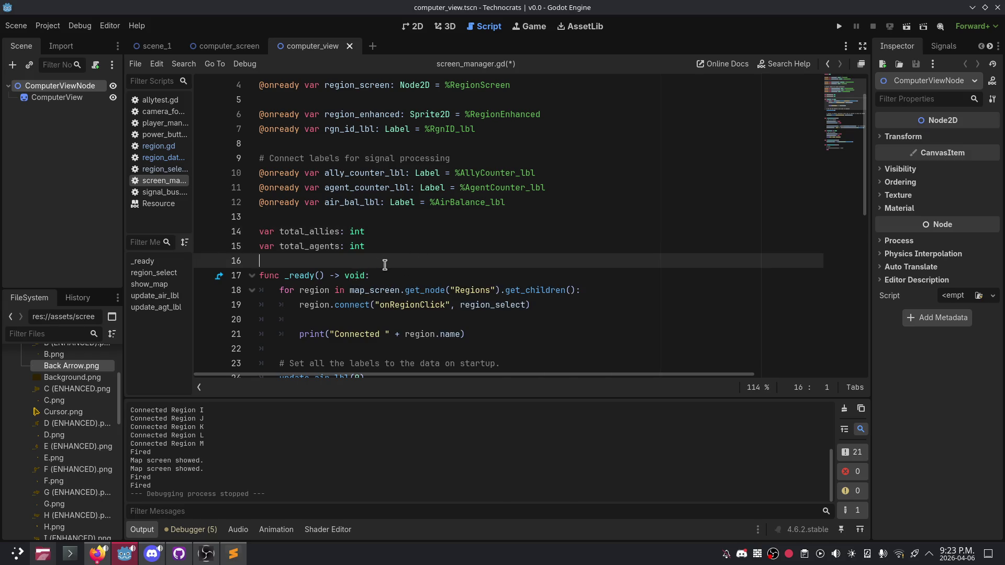
click(406, 234)
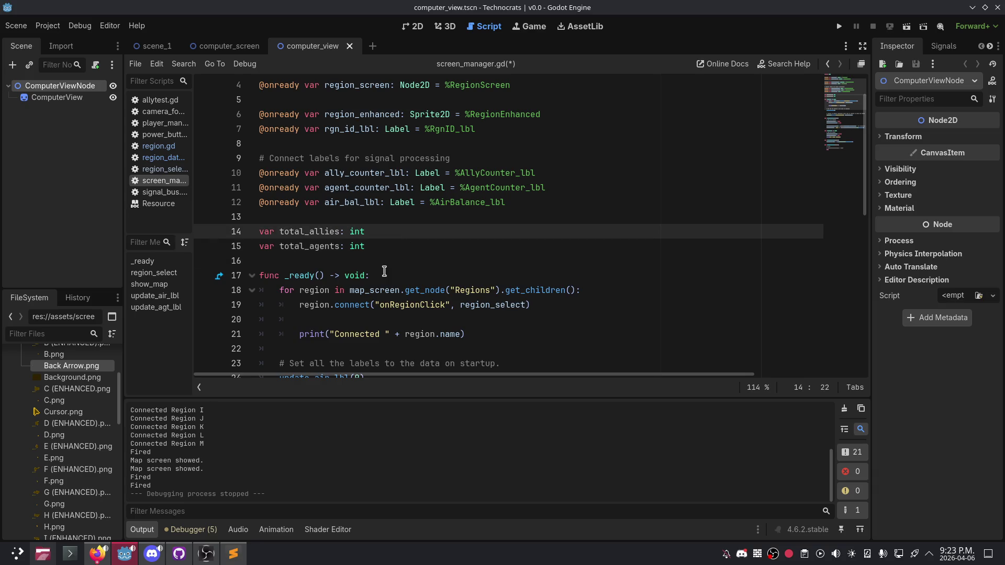
Step: Delete the empty line inside the regions for loop
click(396, 286)
click(409, 265)
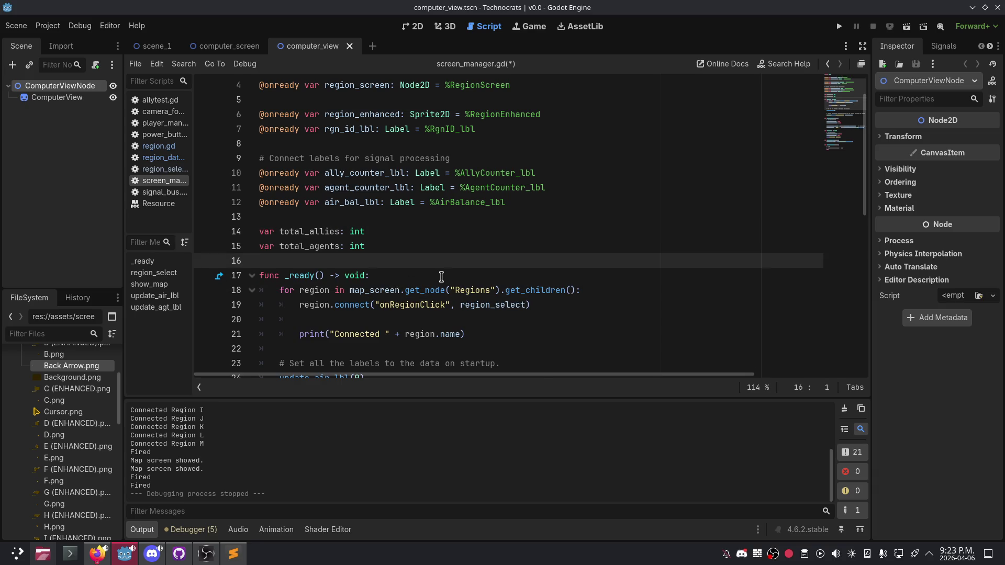
click(441, 277)
drag(280, 290, 471, 311)
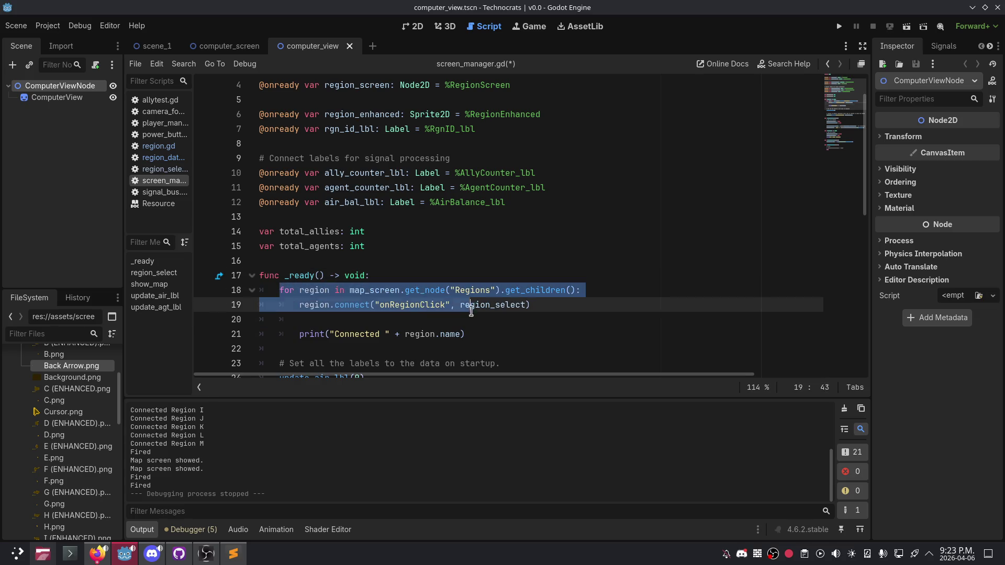
click(386, 317)
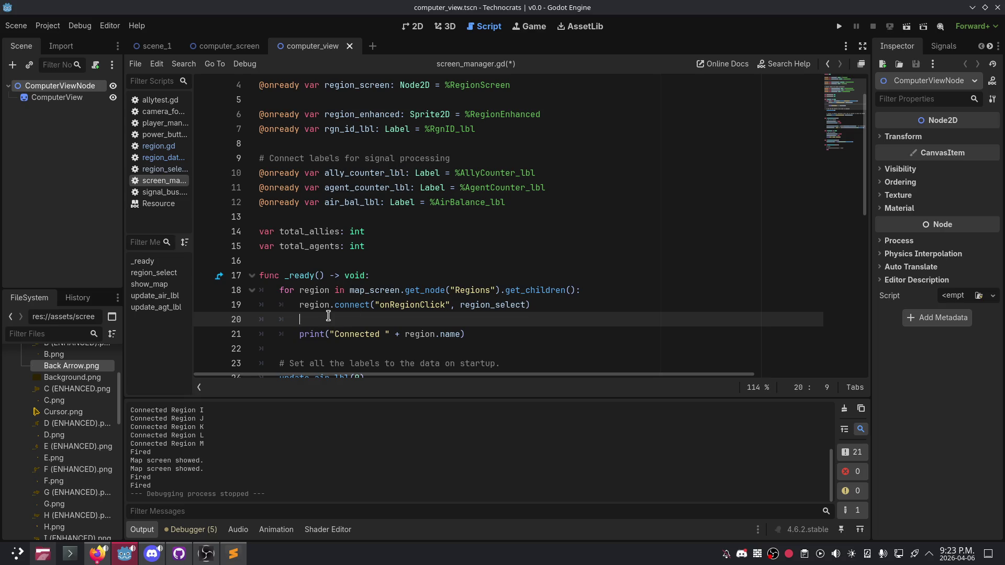
key(BackSpace)
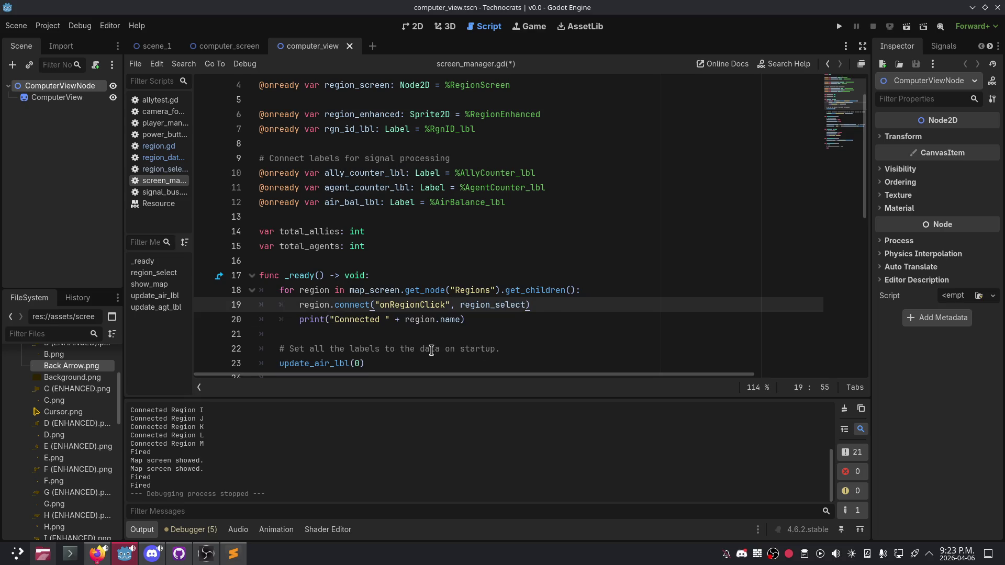
Step: Open a new line inside the loop and start typing 'region.region_data.'
click(607, 289)
key(Down)
key(Up)
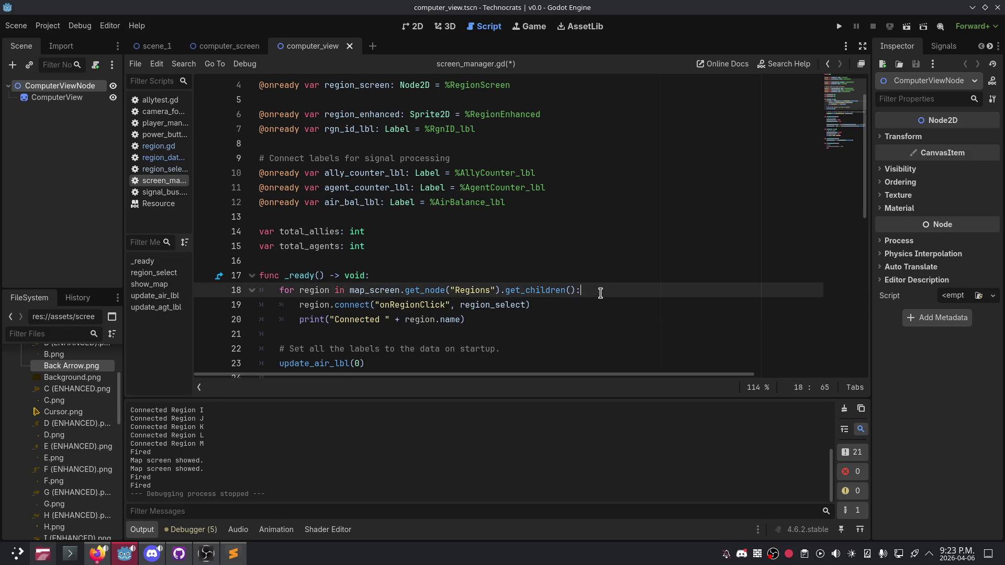
key(Return)
key(Return)
key(Up)
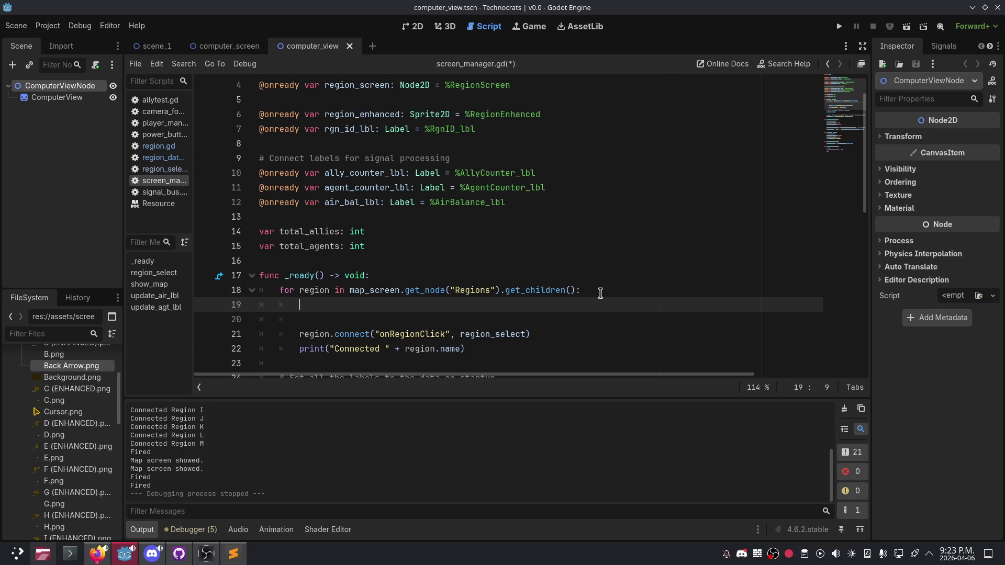
text(regfion)
text(ion.region)
Step: Check region_data.gd's fields, then type the region_ally field name on line 19
click(161, 158)
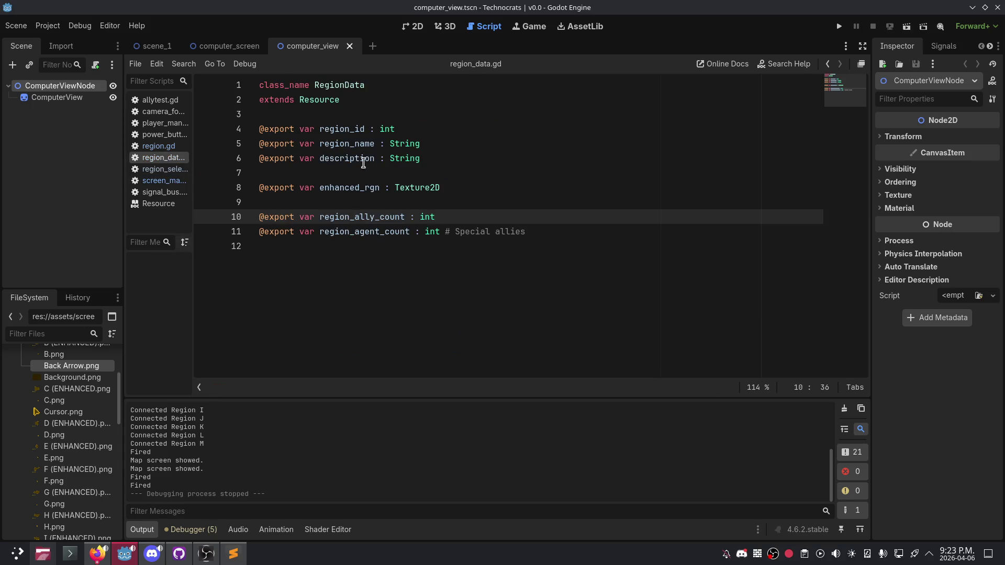
click(164, 170)
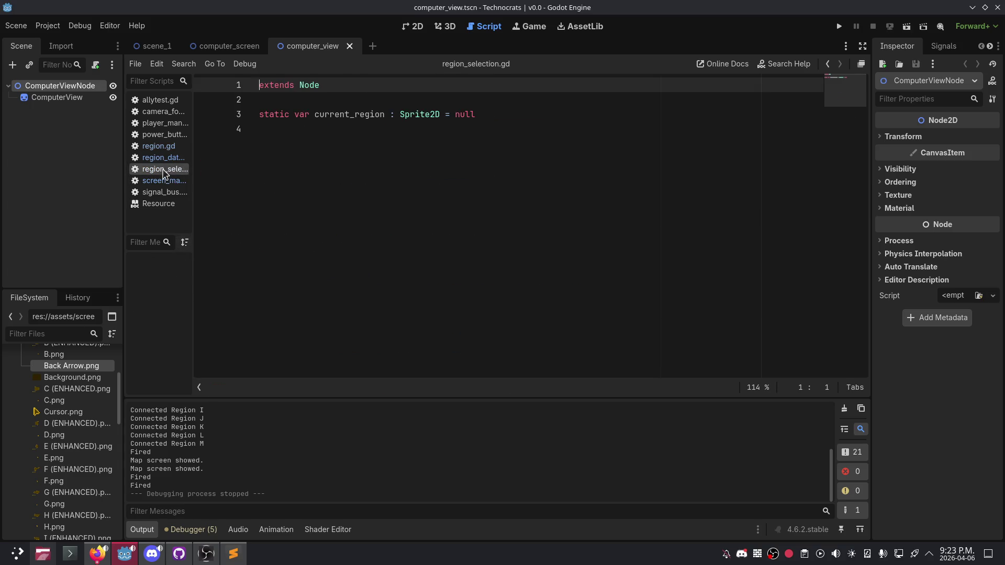
click(160, 181)
text(rego)
key(BackSpace)
text(ally_count)
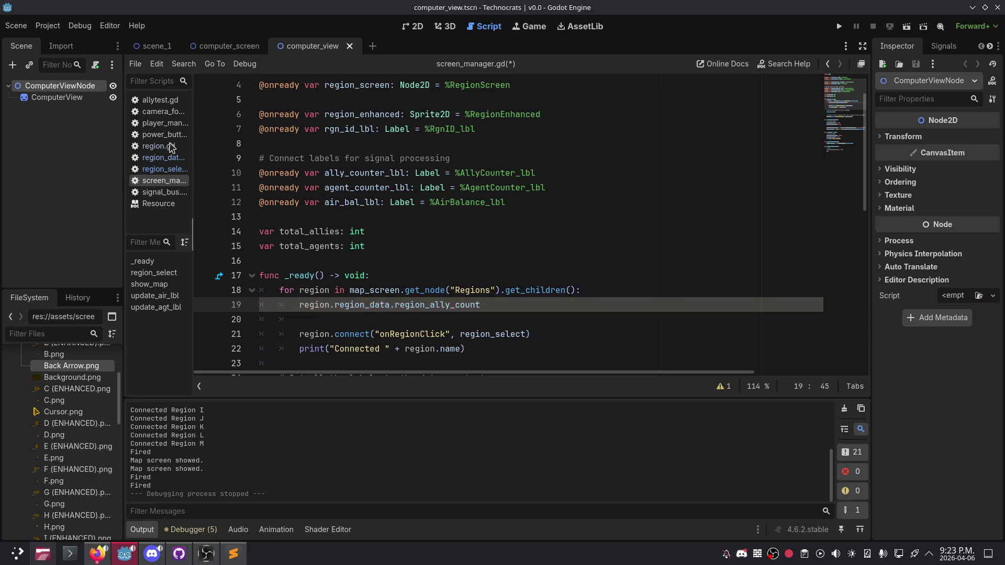
Step: Verify line 19's region_ally_count against the count fields in region_data.gd
click(173, 158)
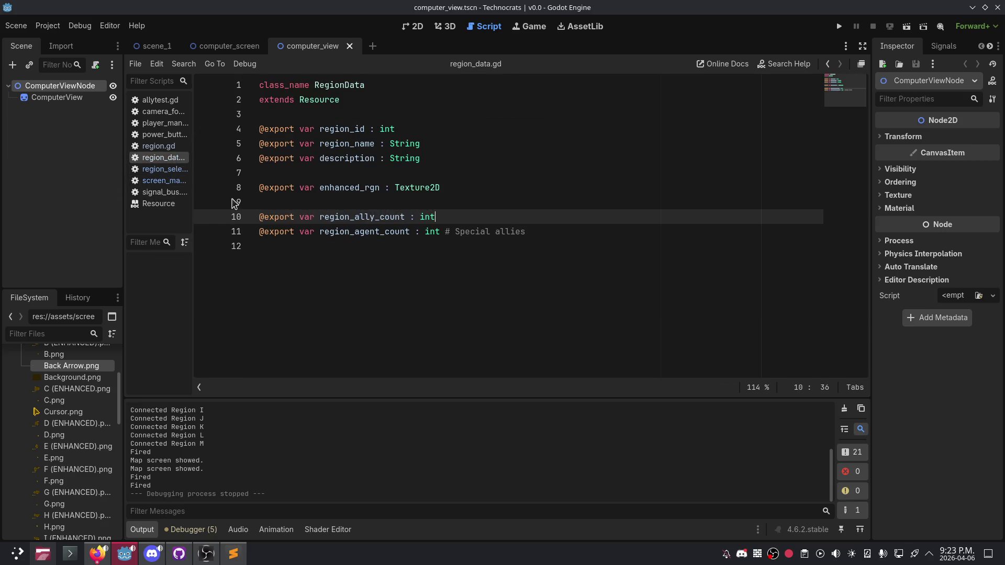
click(170, 182)
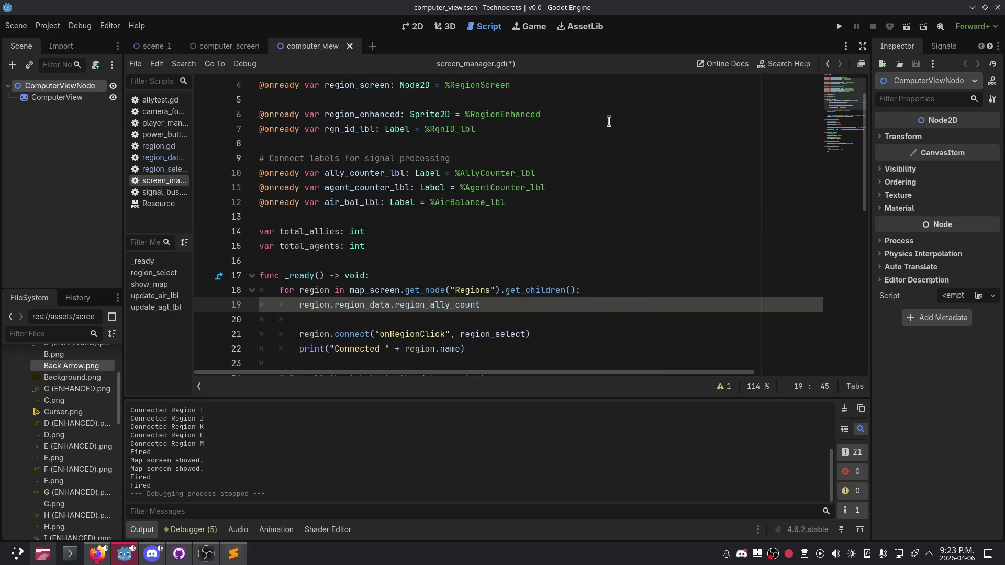
click(173, 158)
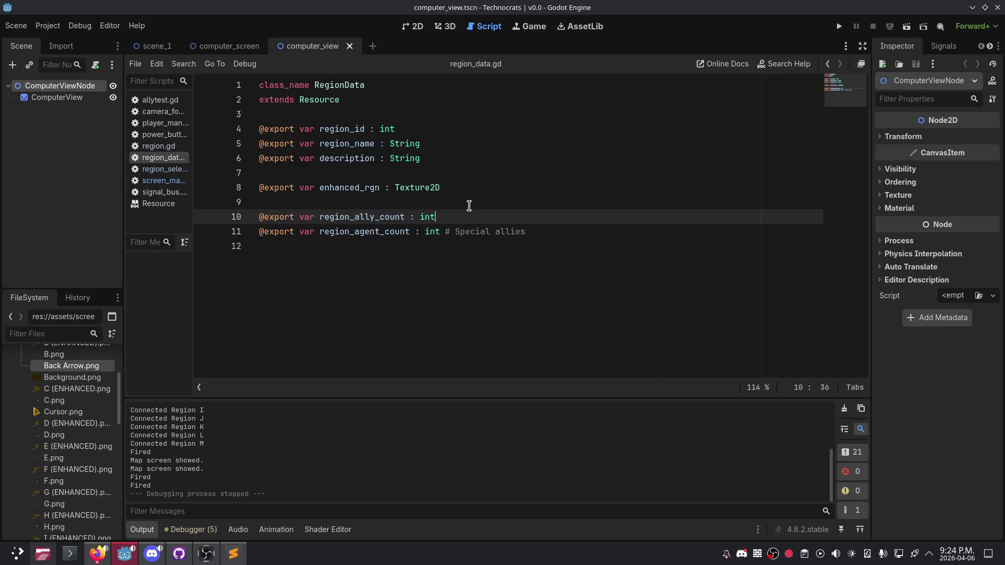
click(173, 182)
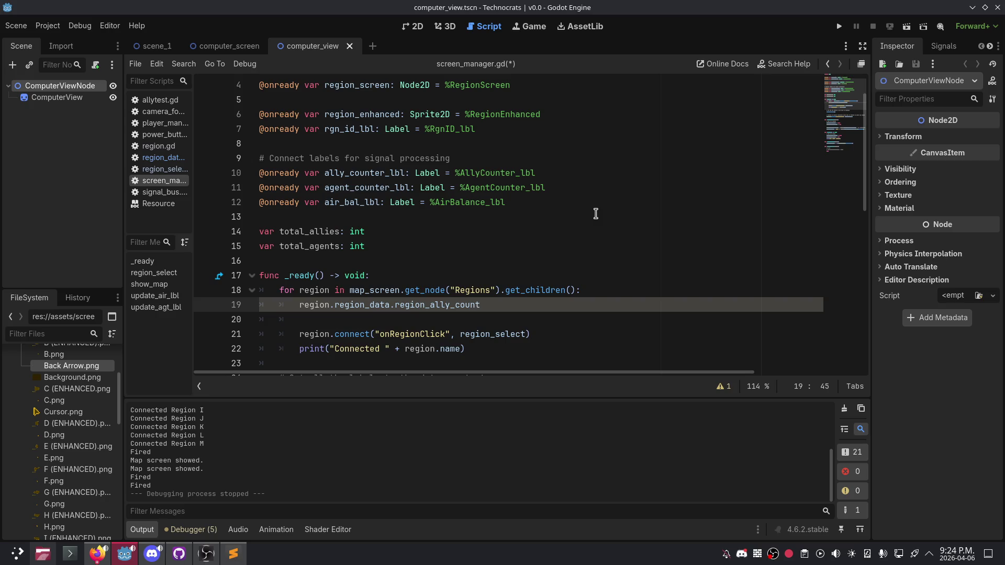
click(163, 158)
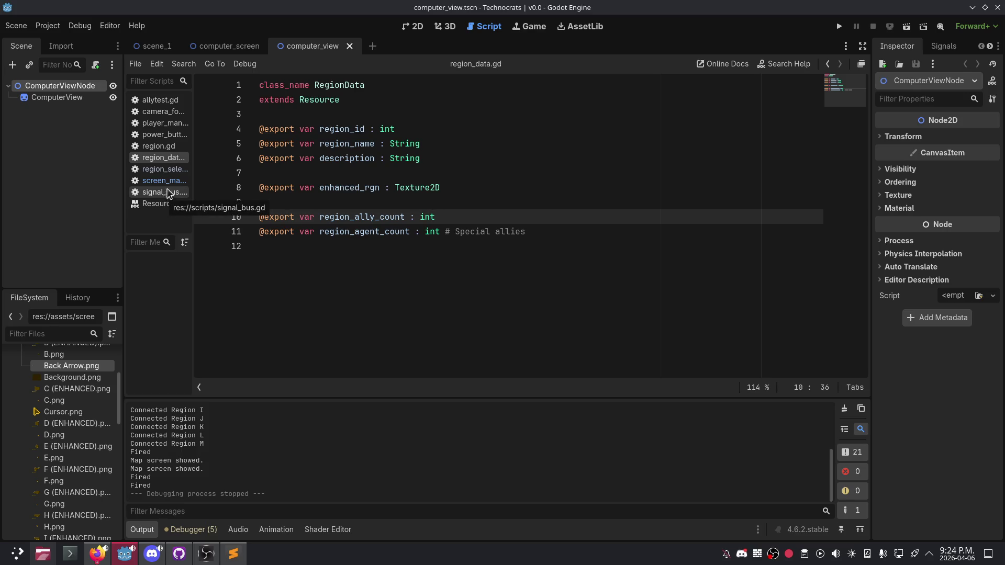
click(168, 182)
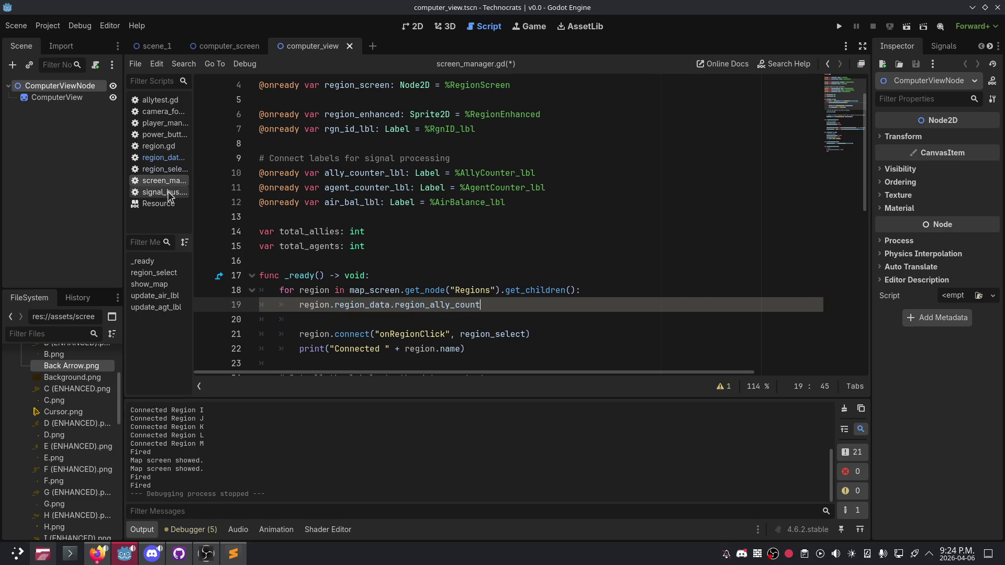
scroll(392, 228, down, 5)
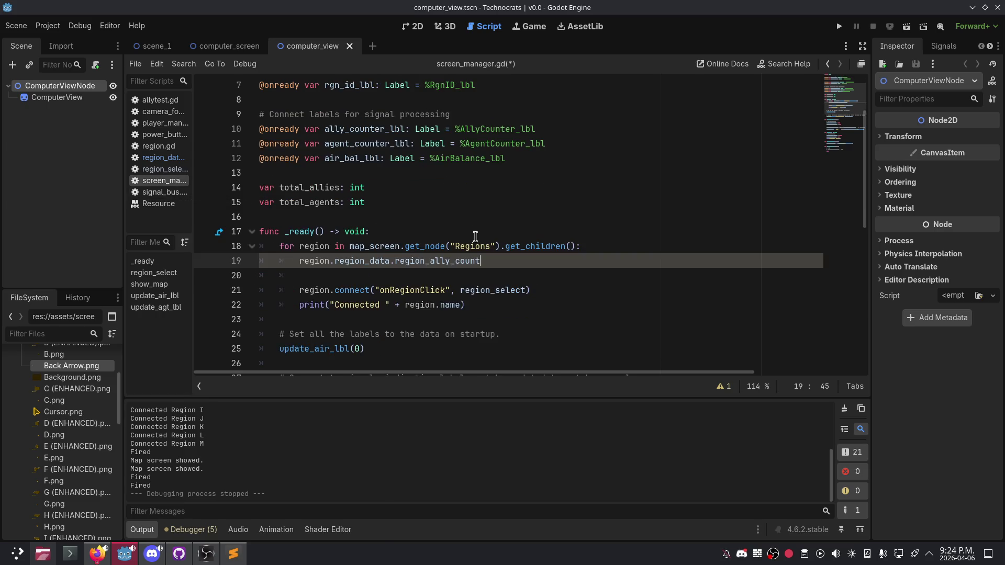
scroll(540, 321, down, 1)
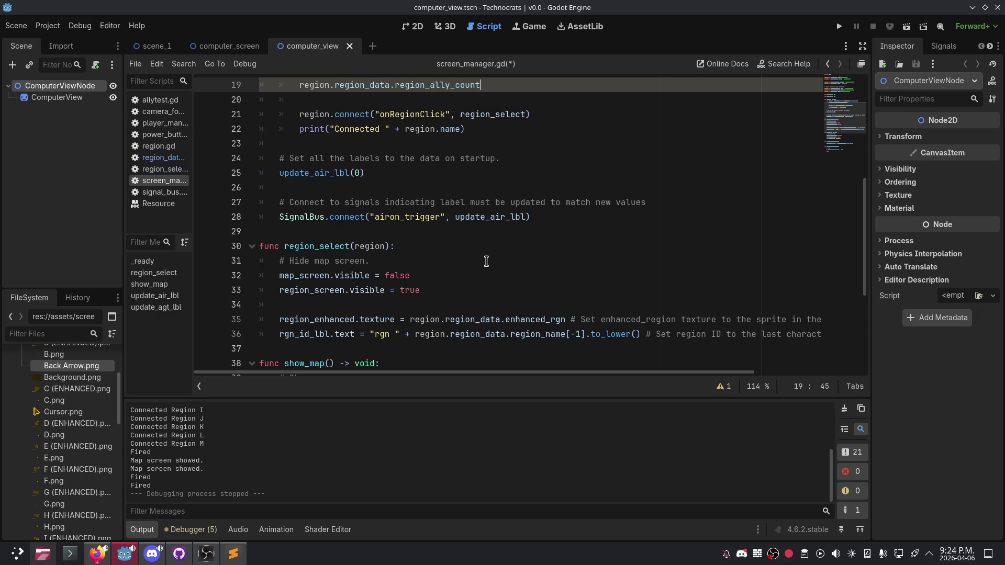
scroll(484, 259, up, 3)
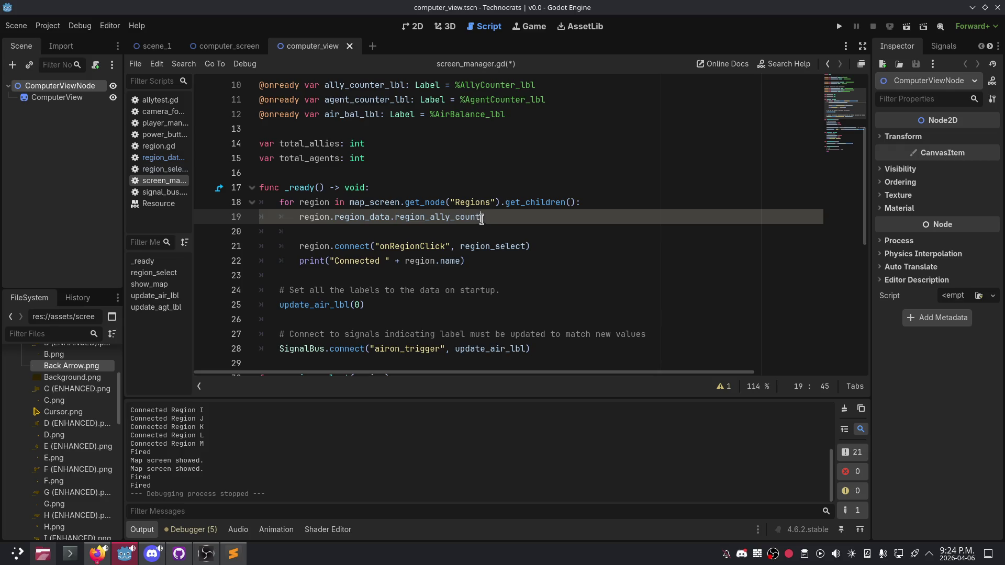
Step: Wrap line 19 in print() and run with F5, checking the Output shows 0 per region
click(302, 216)
text(print()
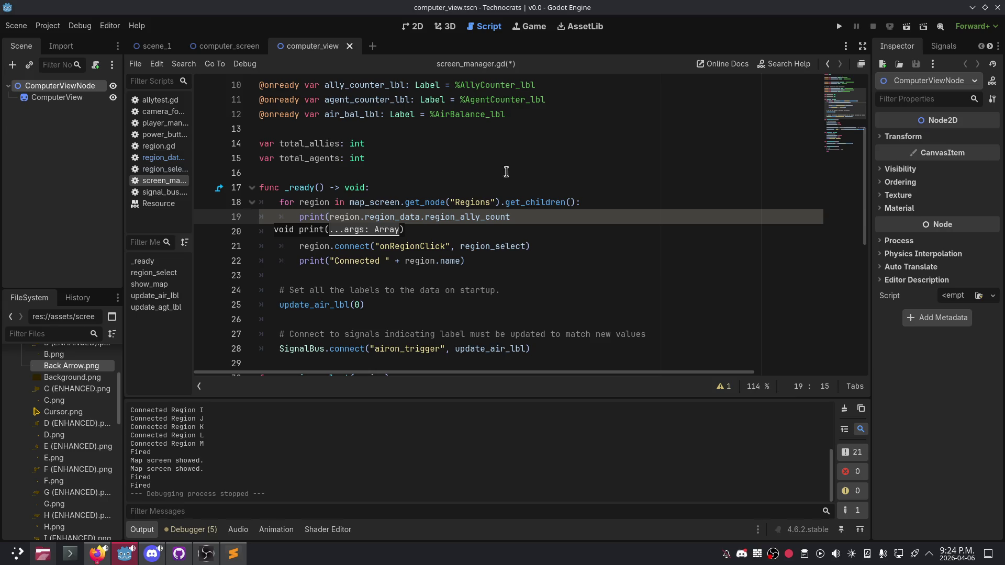
drag(521, 203, 525, 217)
click(529, 217)
text())
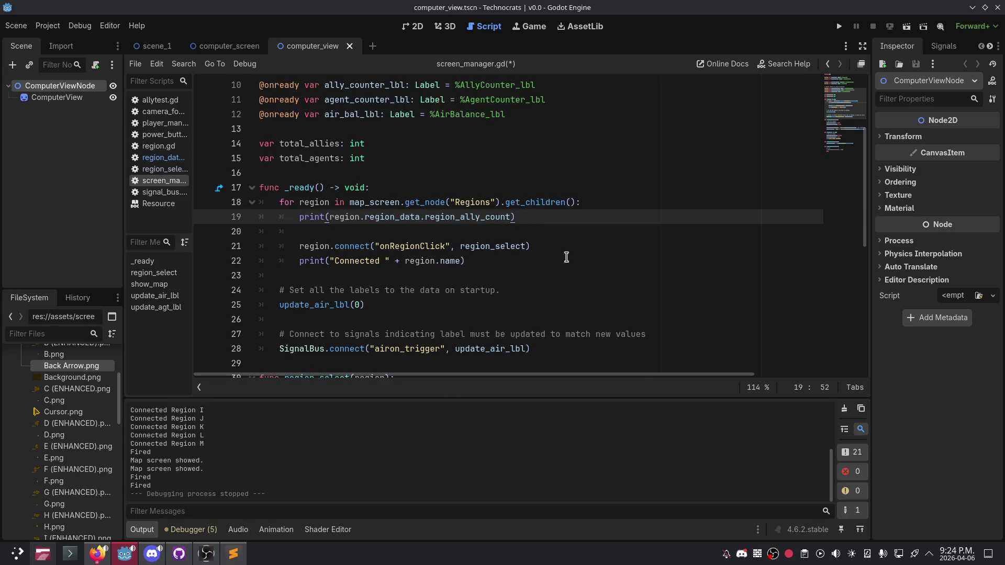
key(F5)
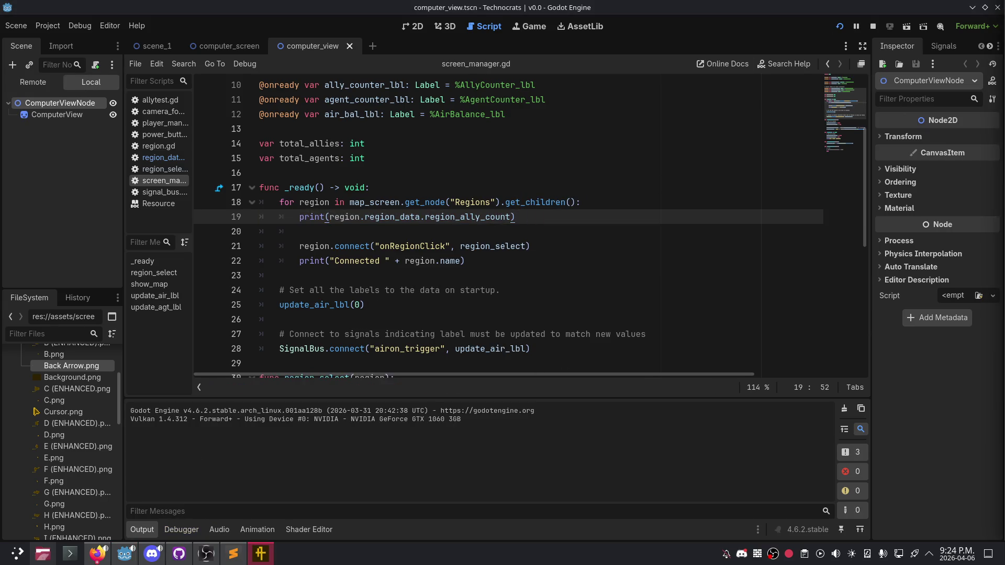
scroll(406, 461, up, 10)
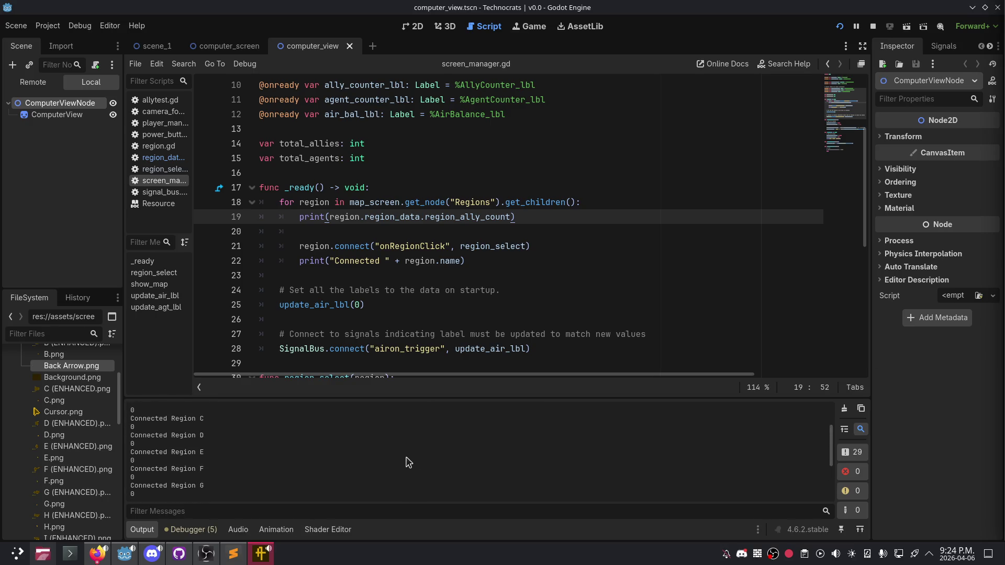
scroll(407, 458, down, 2)
scroll(407, 459, down, 5)
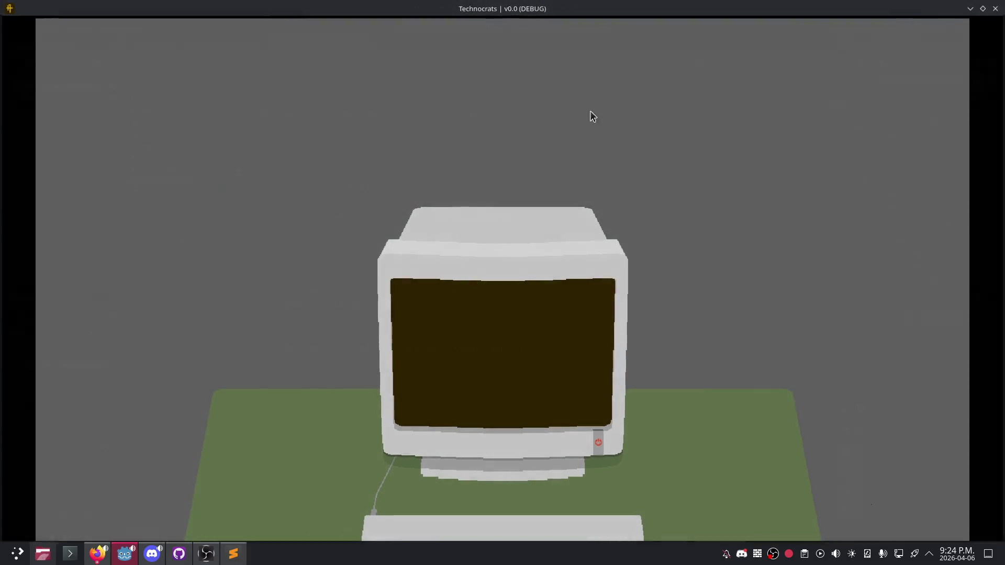
Step: Stop the game and inspect Region A and Region B properties in the computer_screen scene
key(alt+F4)
click(256, 46)
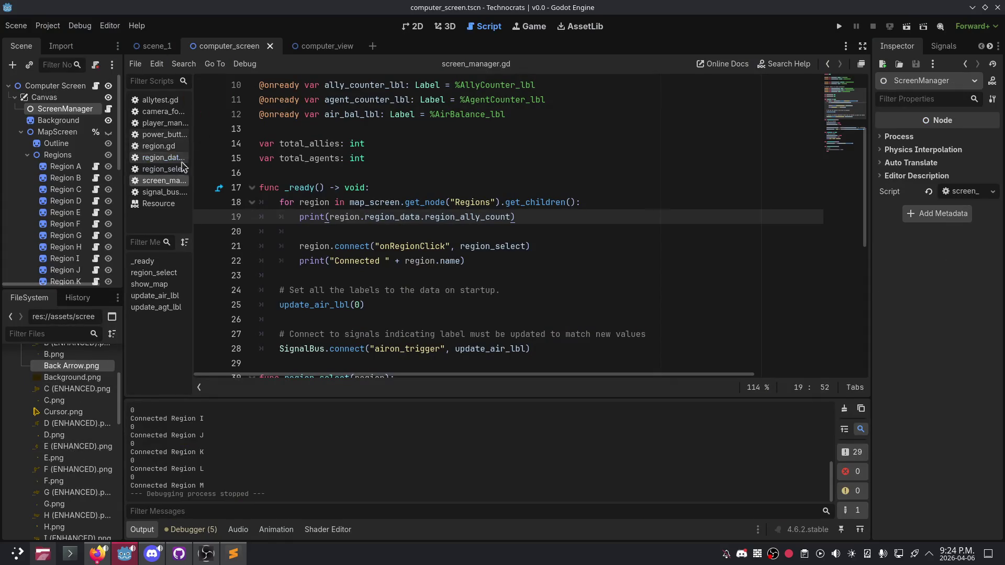
click(64, 167)
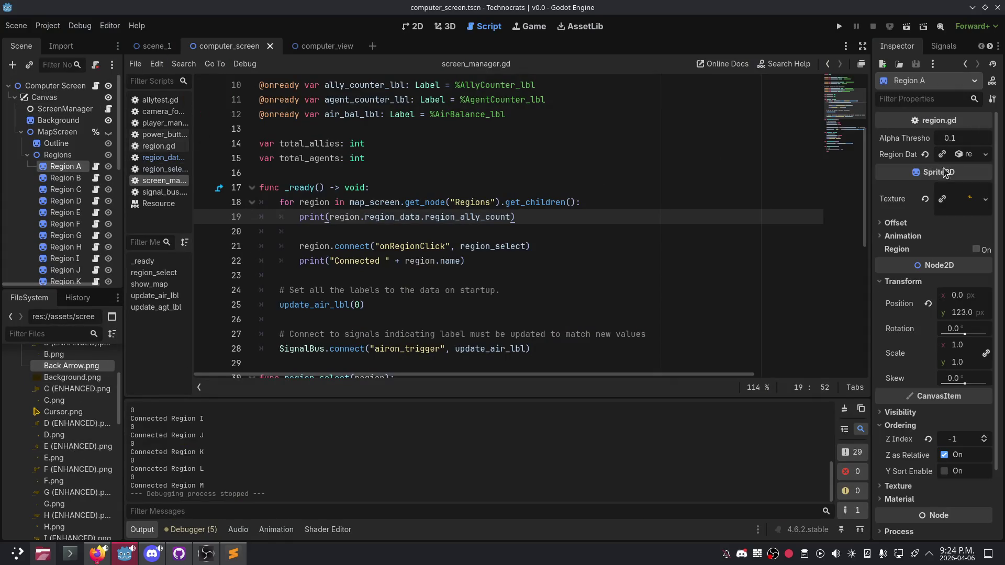
click(985, 154)
key(Escape)
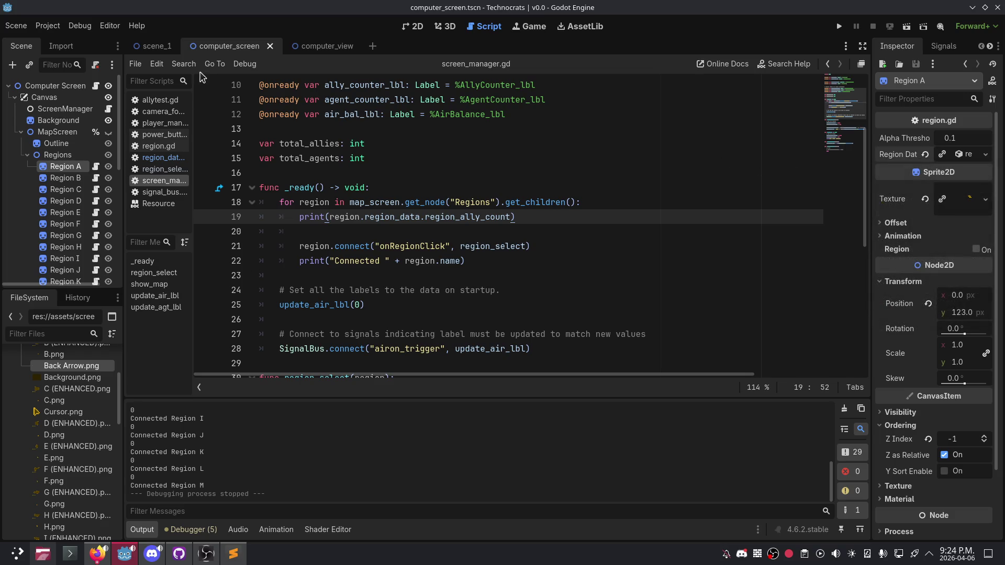
click(321, 49)
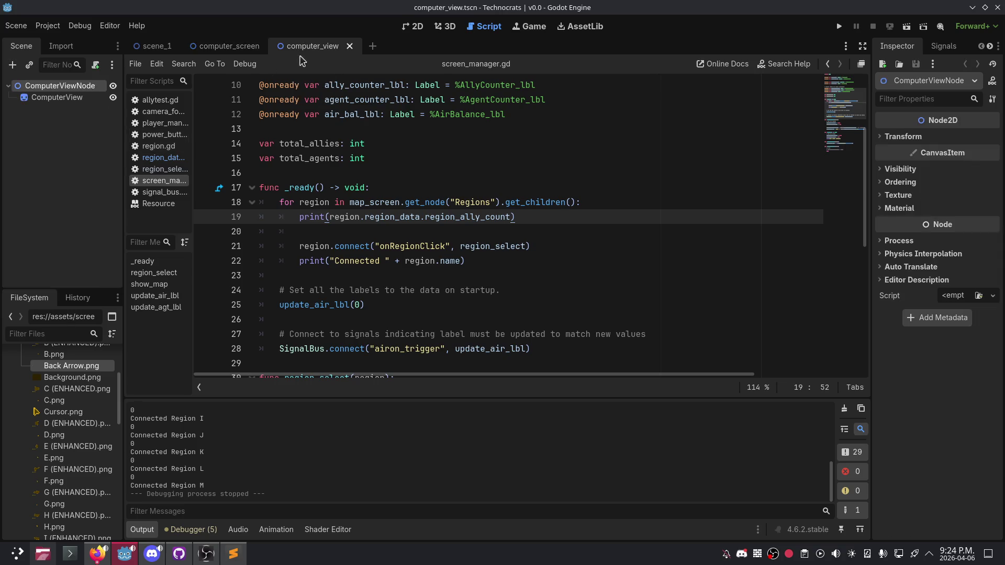
click(230, 47)
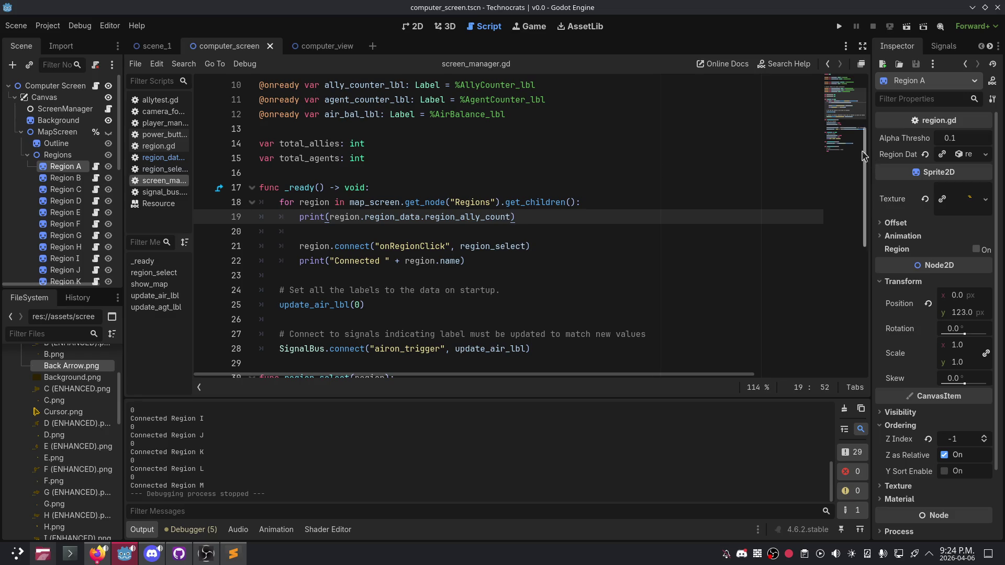
click(62, 179)
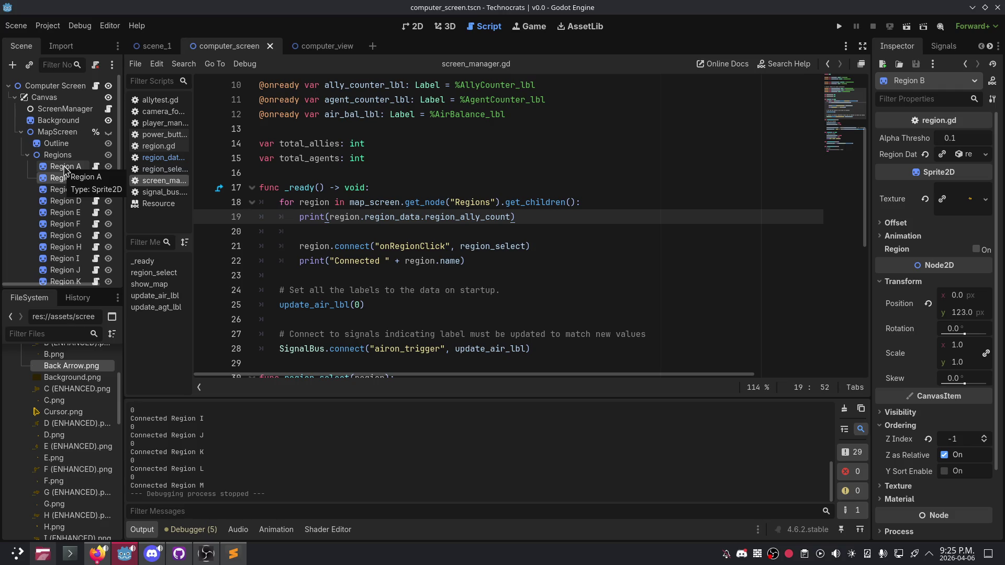
click(322, 46)
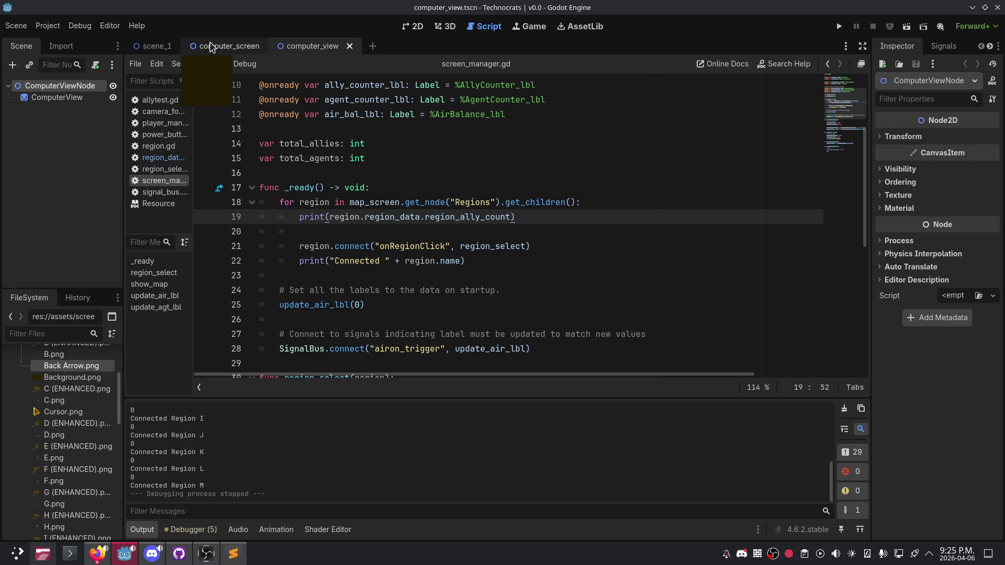
click(229, 46)
Step: Remove the closing parenthesis from line 19's print call
click(509, 217)
key(ctrl+BackSpace)
key(Delete)
key(ctrl+z)
key(BackSpace)
key(Escape)
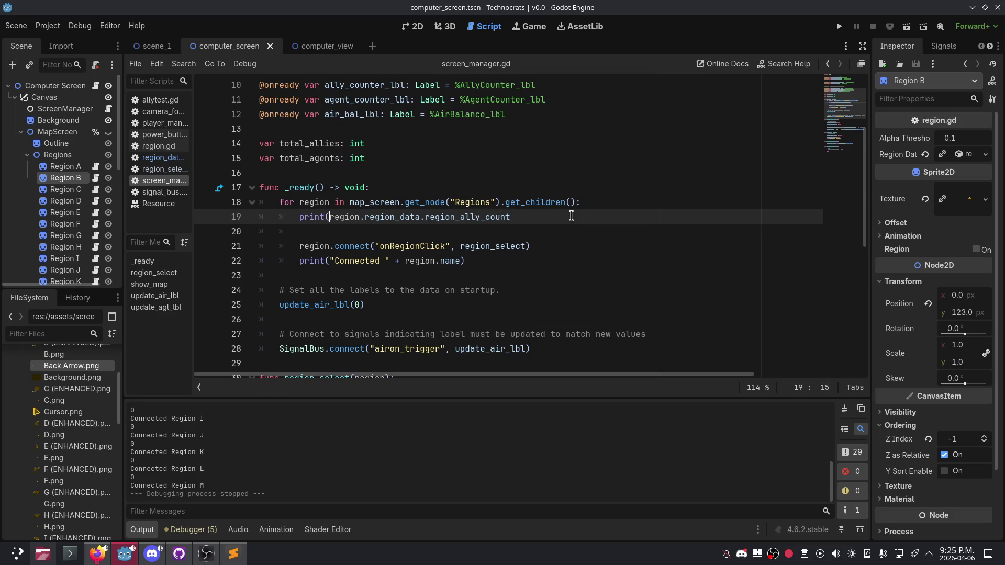
Step: Replace line 19's print wrapper with 'total_allies +='
key(BackSpace)
key(BackSpace)
key(BackSpace)
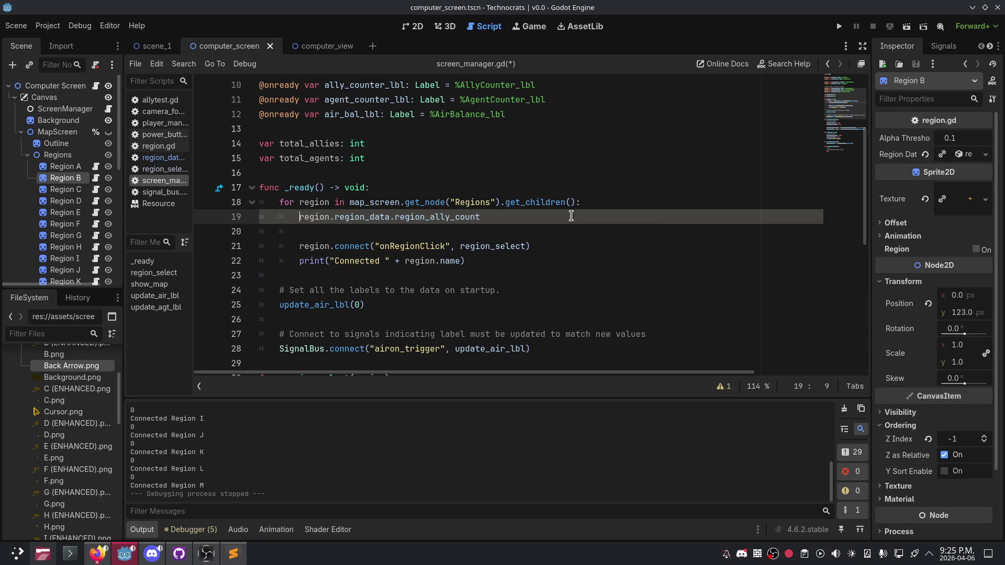
click(572, 216)
text(total_all)
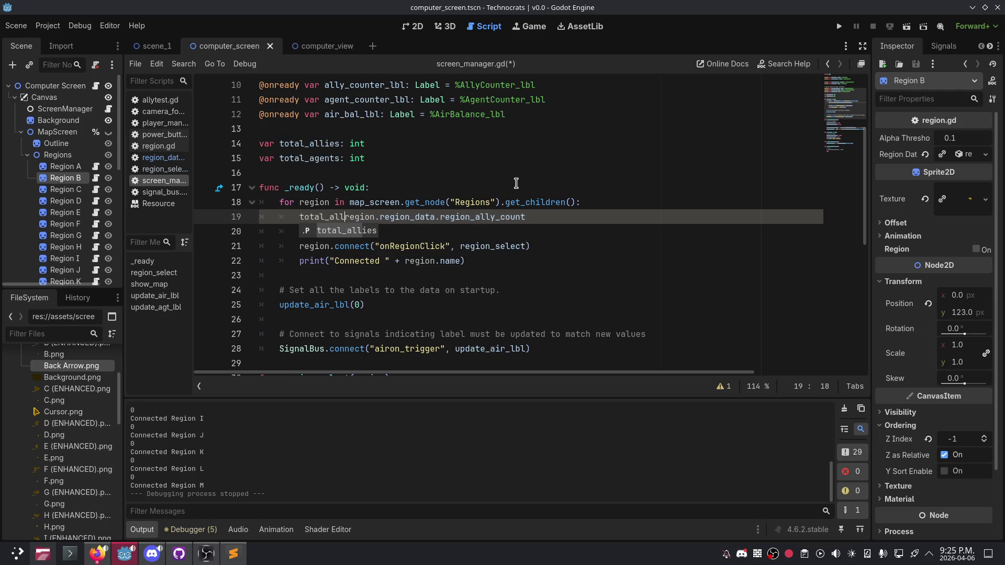
key(Return)
text(+=)
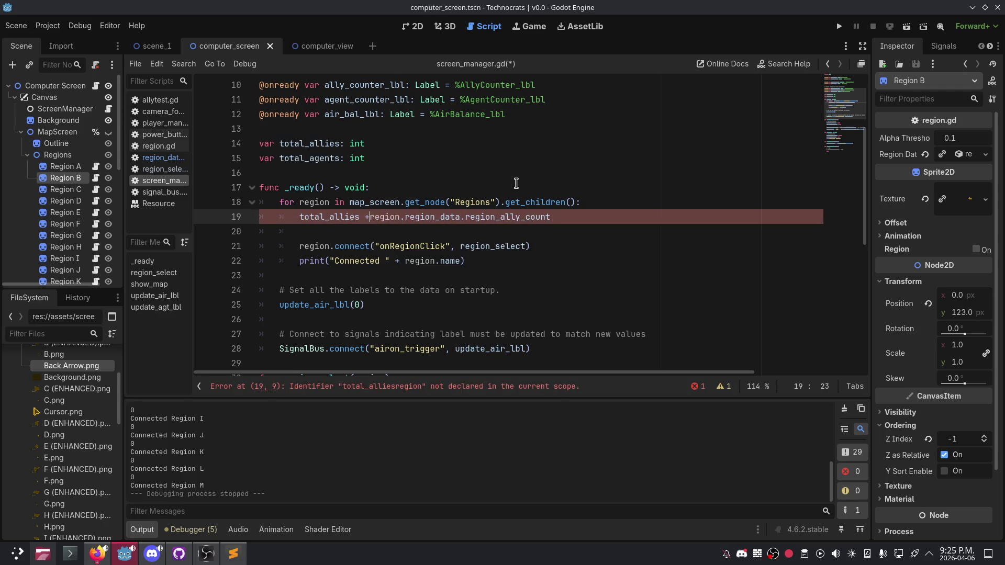
Step: Duplicate the total_allies accumulation statement onto line 20
click(390, 222)
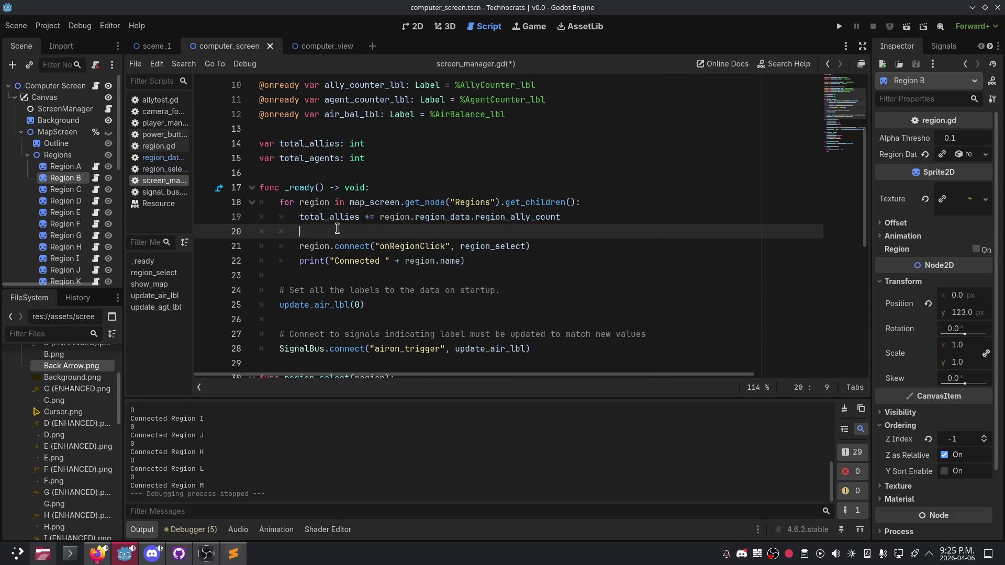
drag(590, 218, 299, 215)
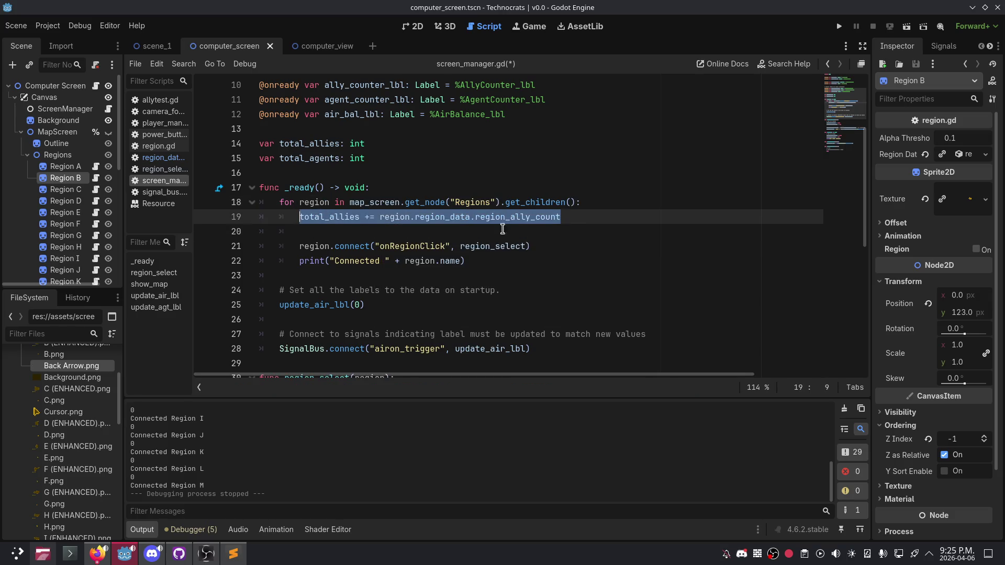
key(ctrl+c)
click(577, 218)
key(Return)
key(ctrl+v)
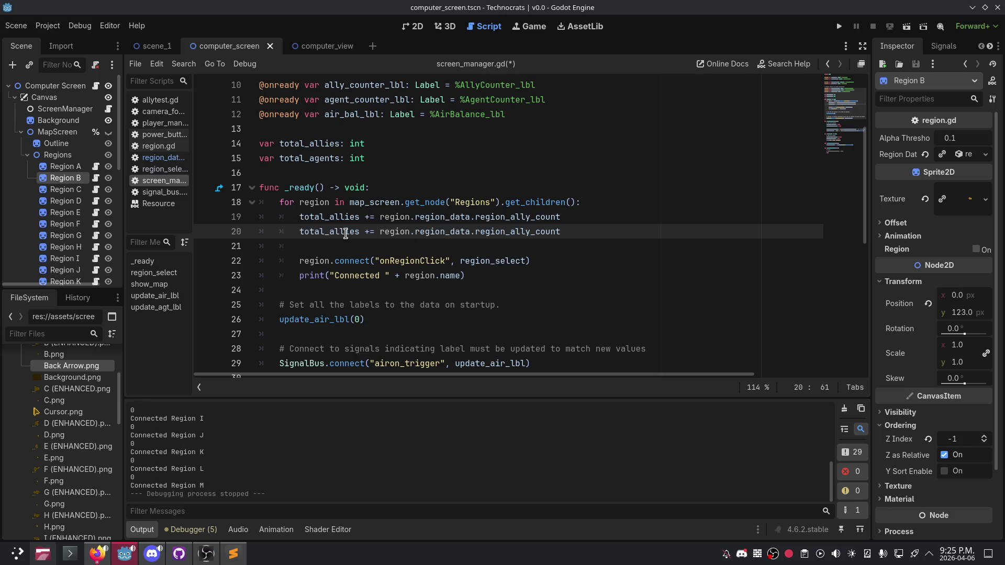
Step: Change line 20 to 'total_agents += region.region_data.region_agent_count'
double_click(345, 232)
click(355, 231)
key(BackSpace)
key(BackSpace)
key(BackSpace)
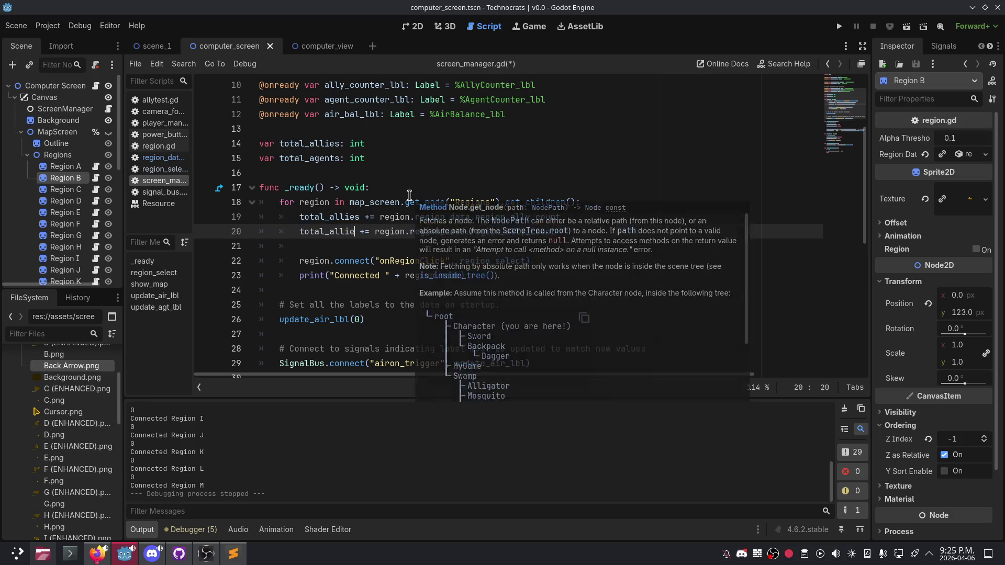
text(gents)
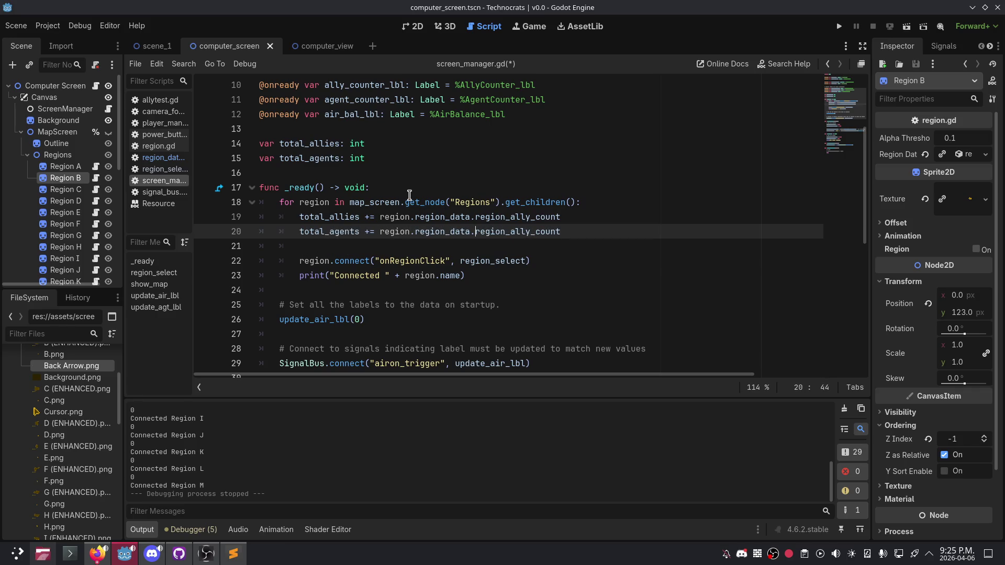
key(Down)
key(Down)
key(Up)
click(523, 231)
key(Delete)
key(BackSpace)
key(BackSpace)
key(BackSpace)
text(agent)
click(157, 158)
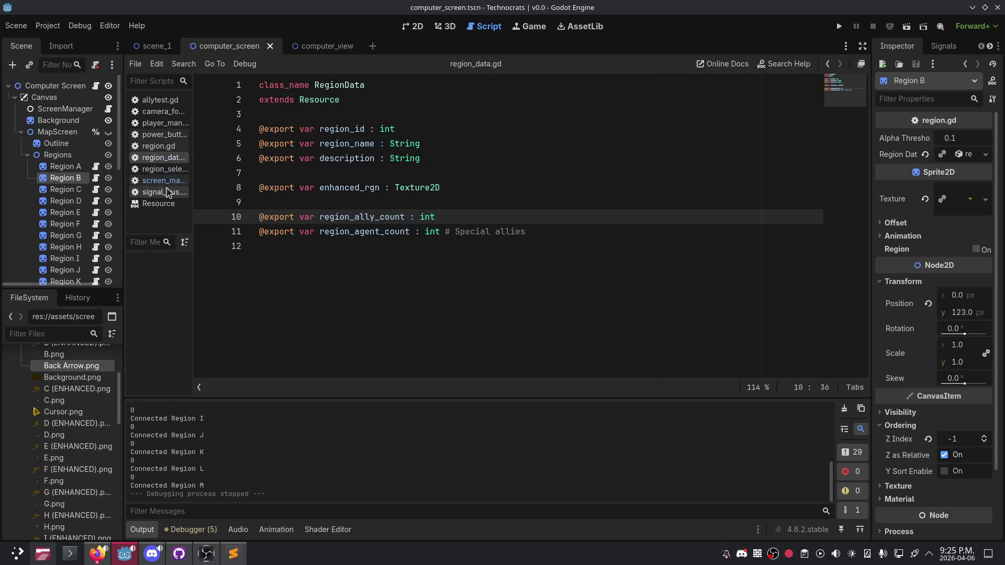
Step: Run the project from screen_manager.gd, power on the in-game monitor, then close the game
click(164, 181)
click(839, 26)
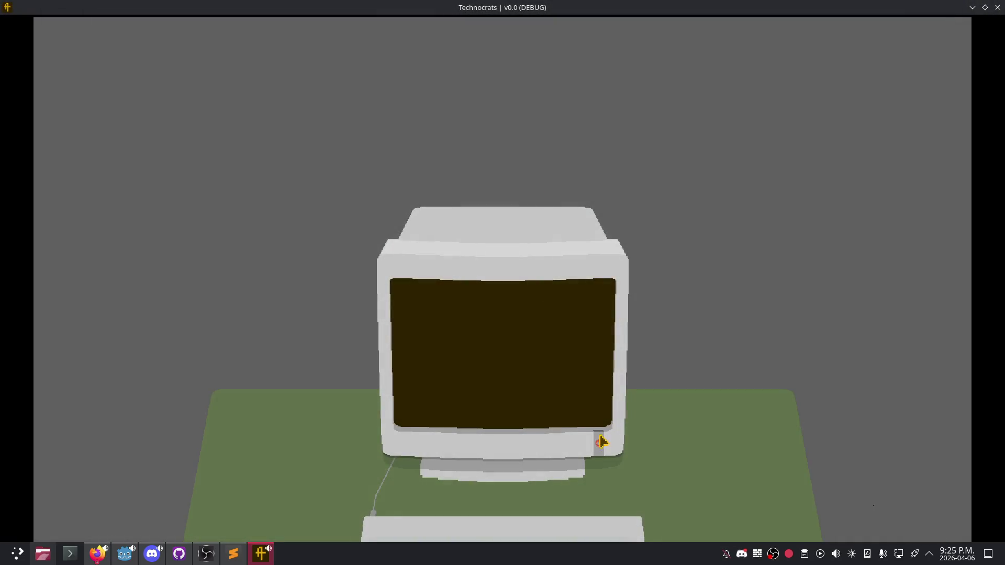
click(602, 443)
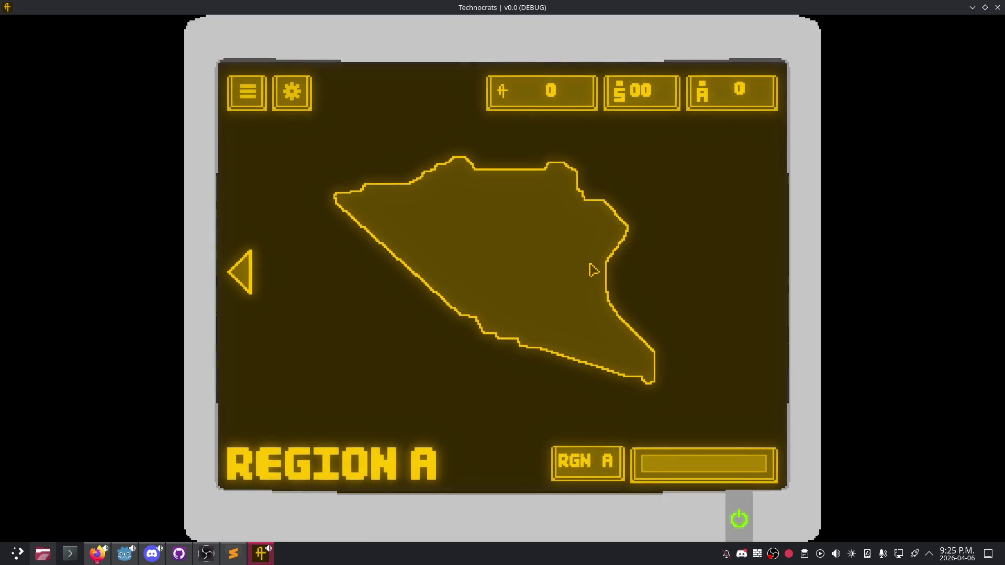
mouse_move(426, 7)
mouse_down()
mouse_move(547, 104)
mouse_move(606, 230)
mouse_up()
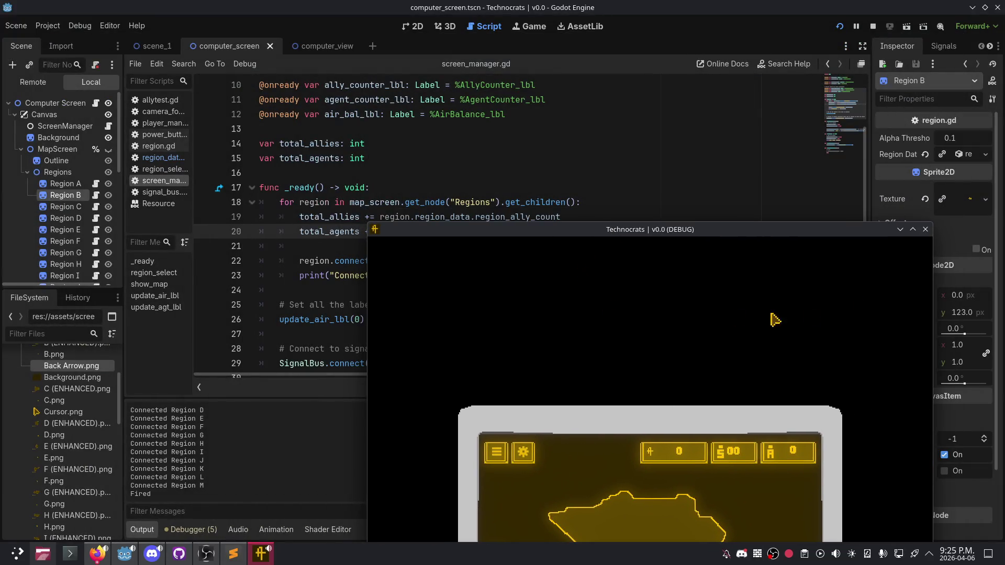
click(926, 229)
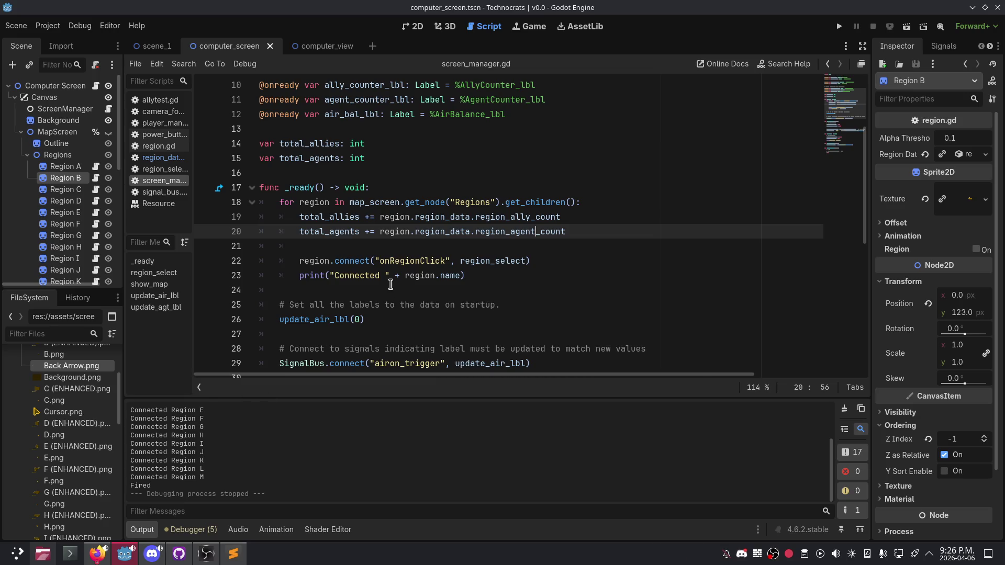
click(362, 244)
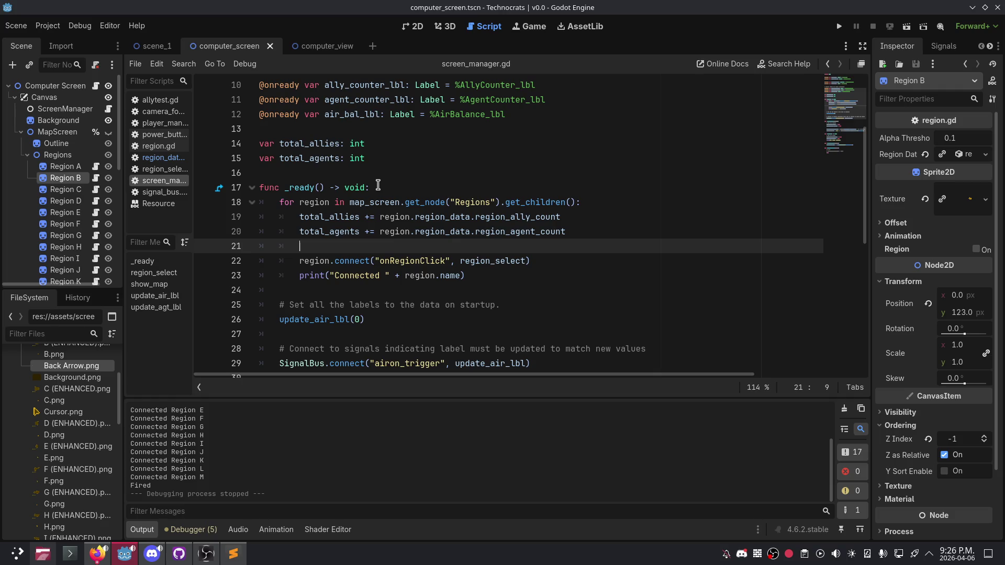
click(375, 173)
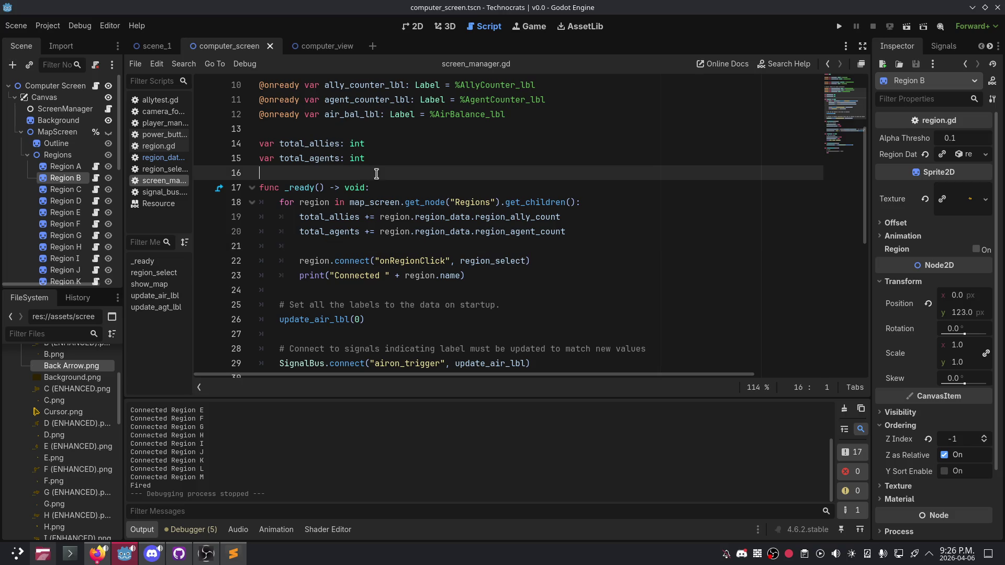
click(338, 128)
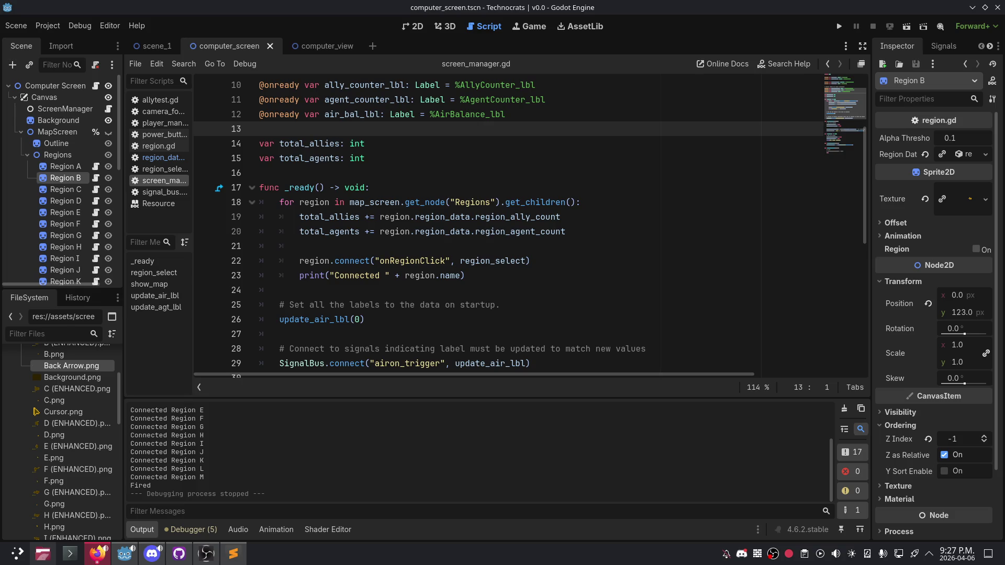
click(556, 232)
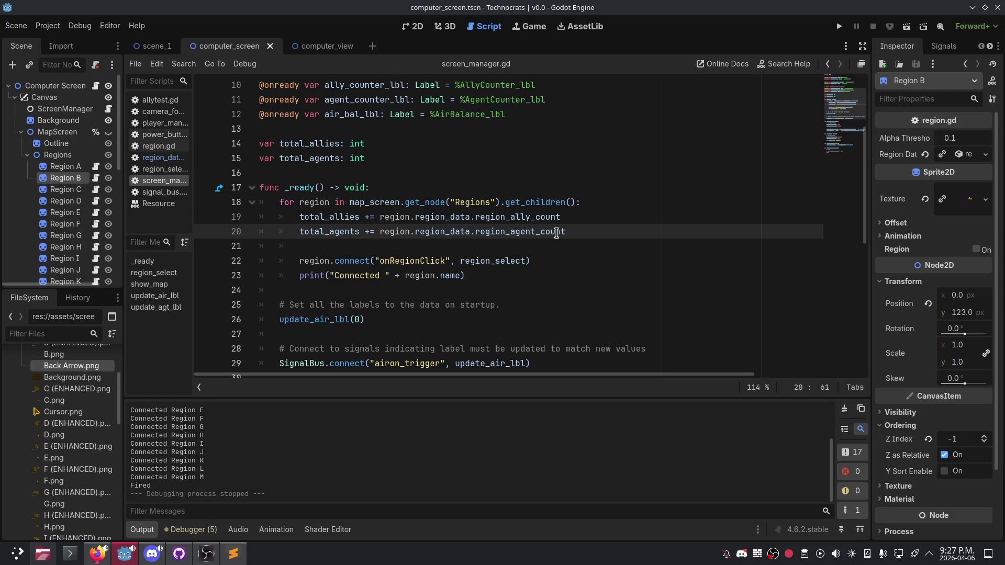
click(568, 242)
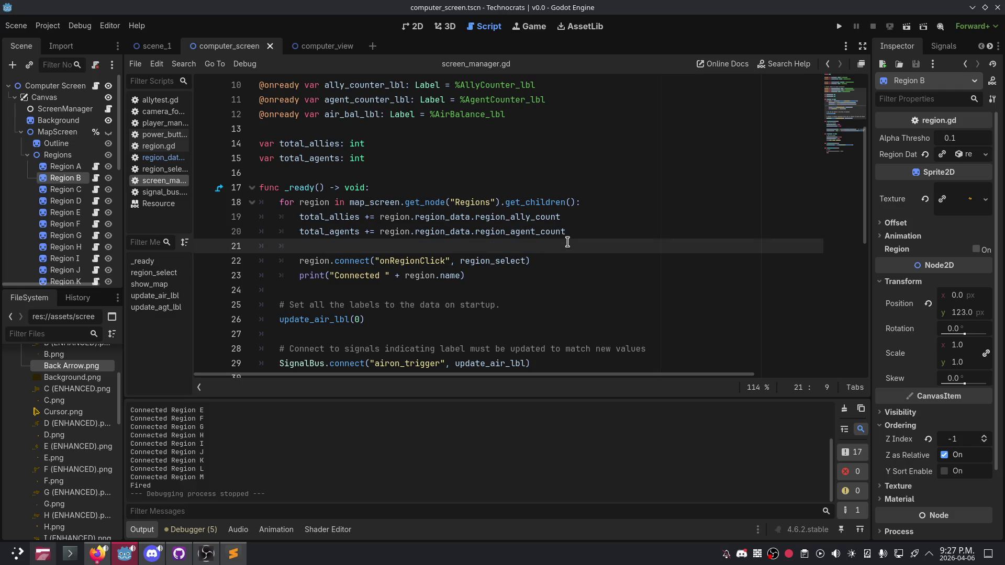
click(591, 231)
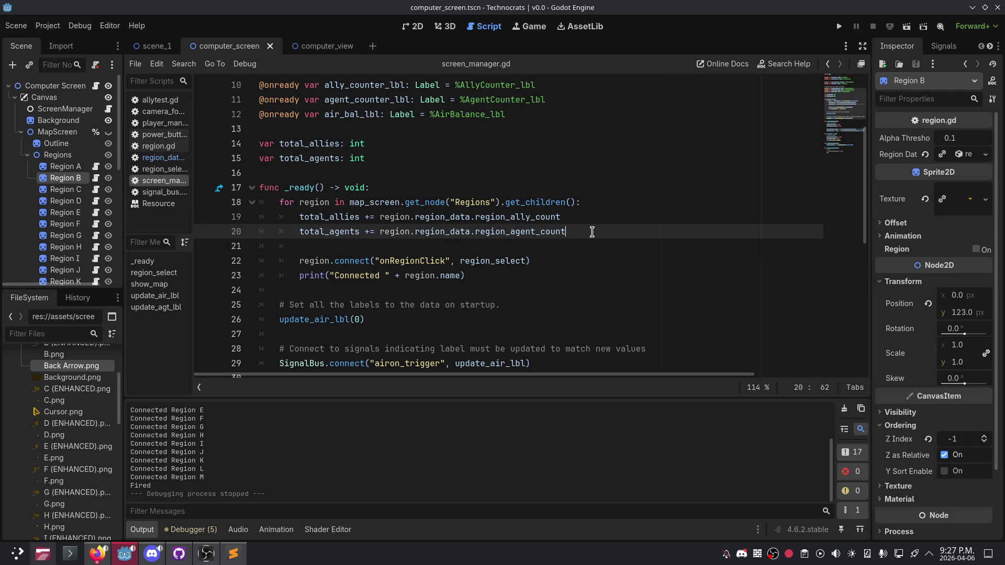
scroll(308, 449, up, 2)
scroll(330, 449, up, 1)
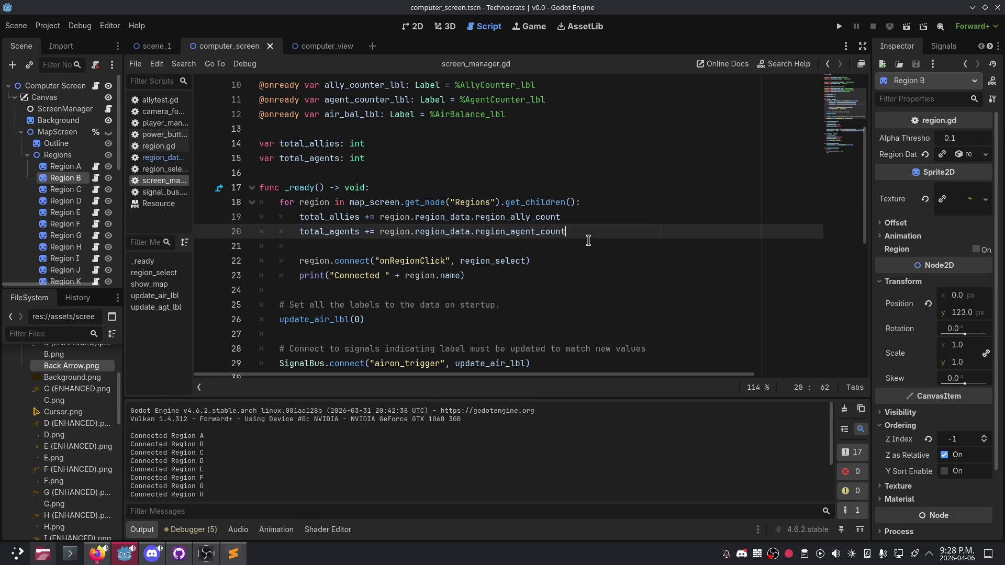
Step: Add 'print(total_agents, total_allies)' on a new line after the region loop
click(461, 297)
key(Return)
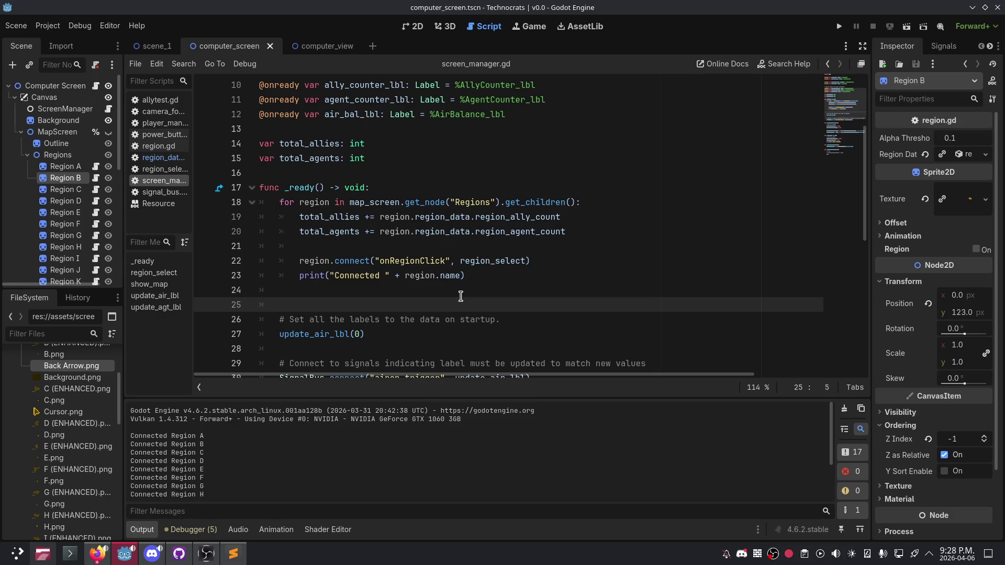
text(print()
text(to)
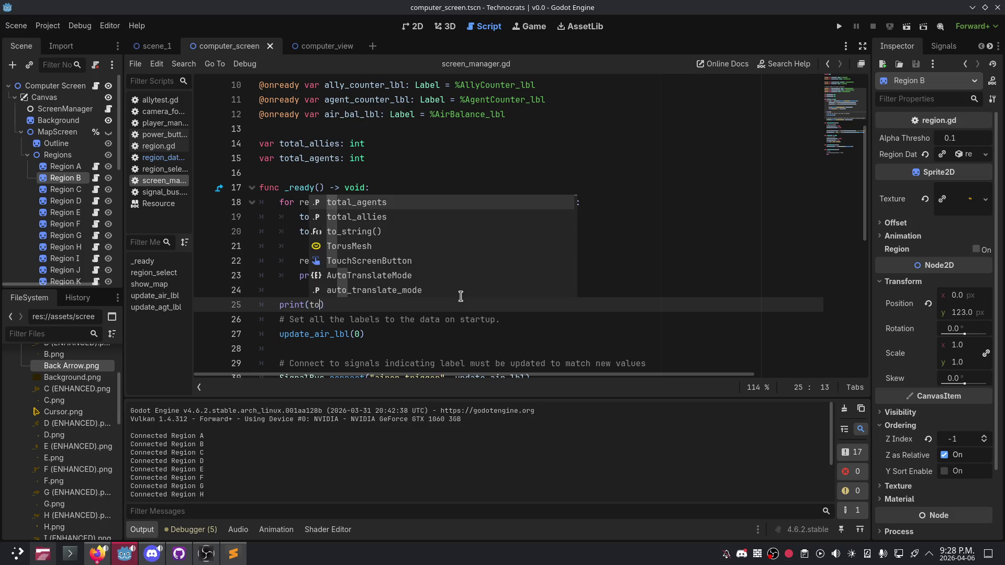
key(Return)
text(, total)
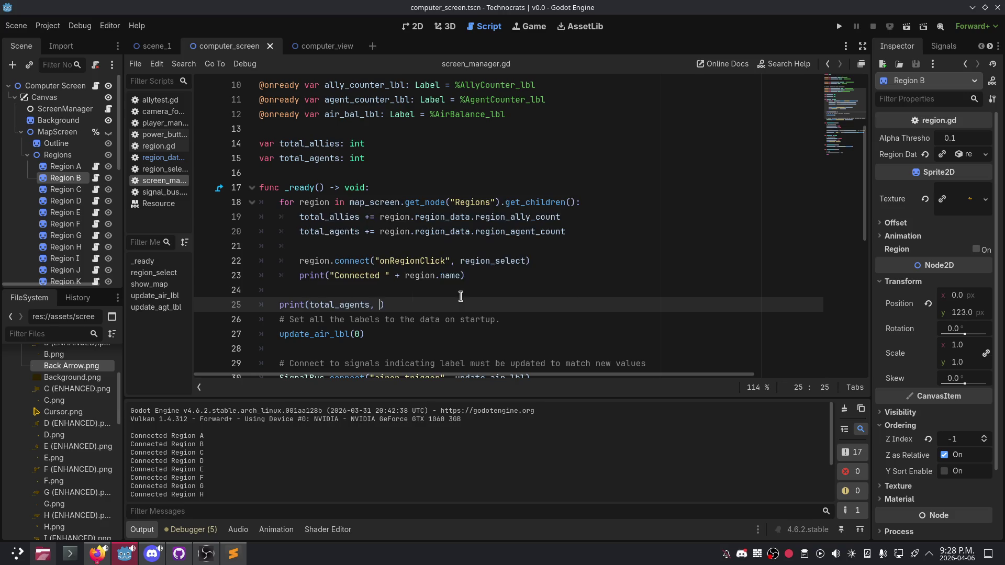
key(Left)
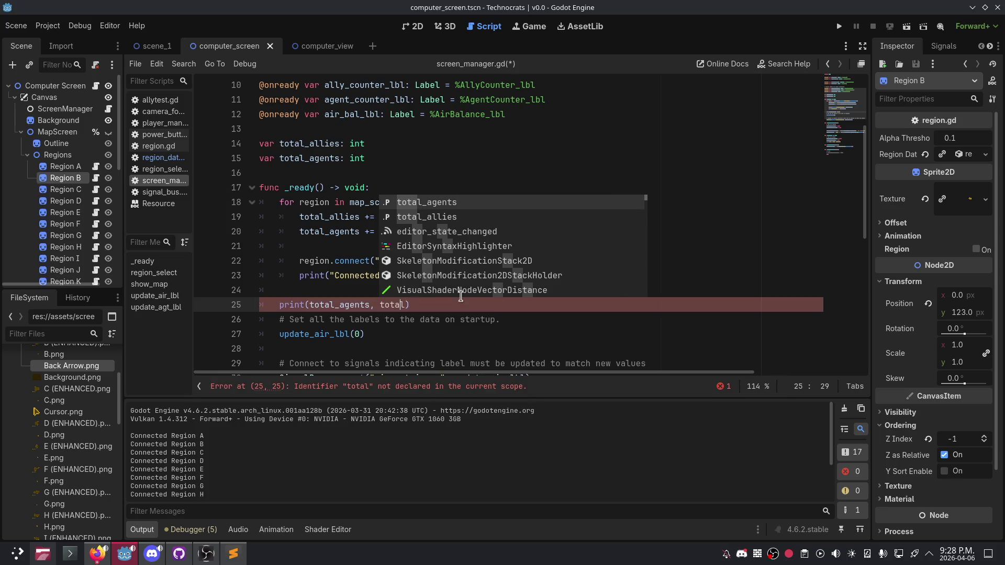
key(Down)
key(Return)
Step: Run the game, confirm the Output shows 1300, then stop it
click(842, 27)
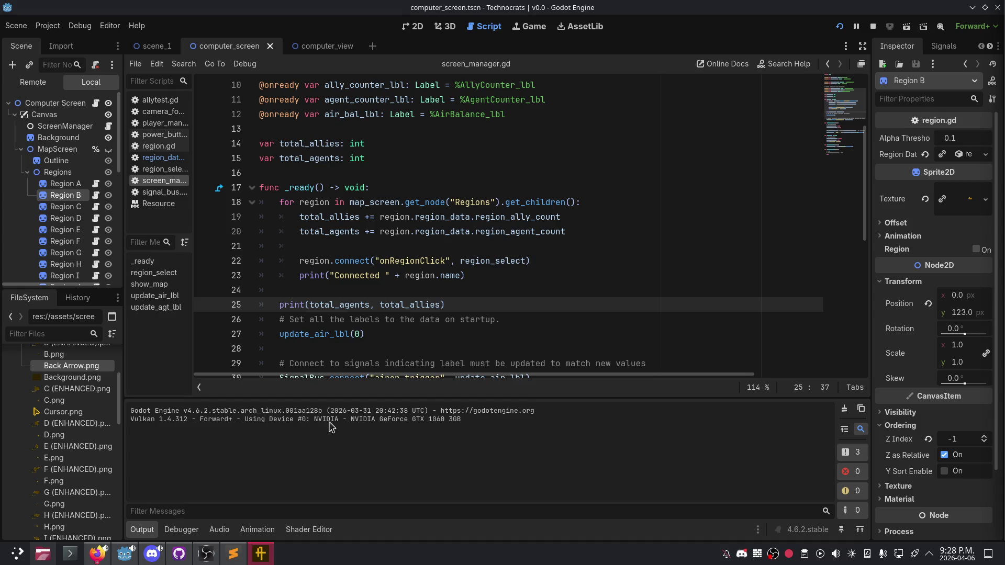
scroll(219, 445, up, 2)
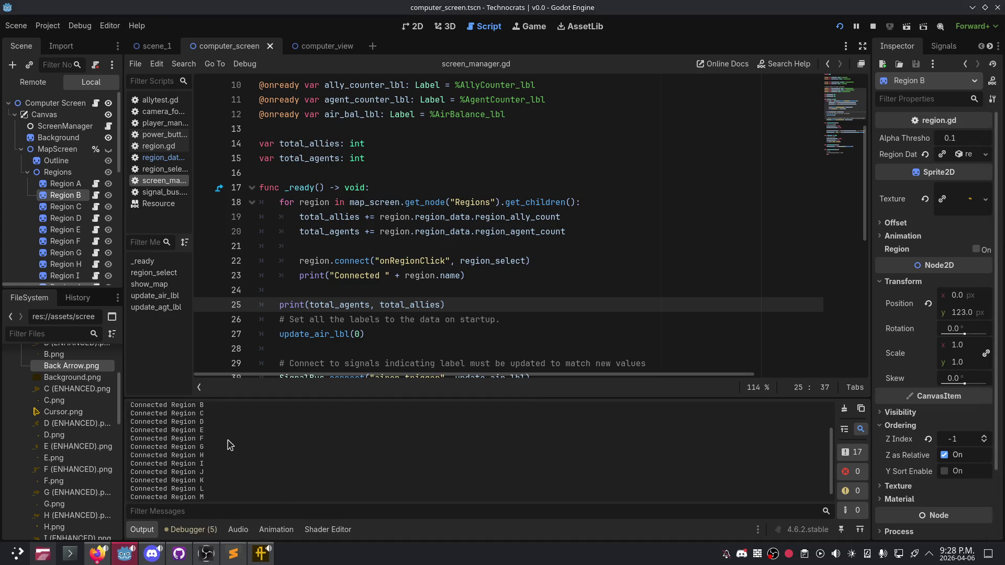
scroll(223, 444, down, 2)
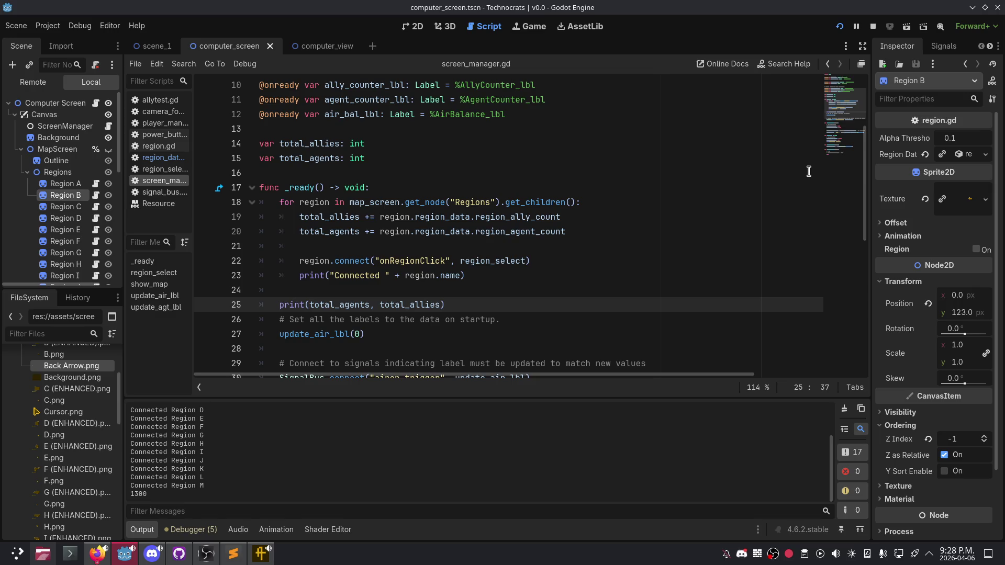
key(alt+F4)
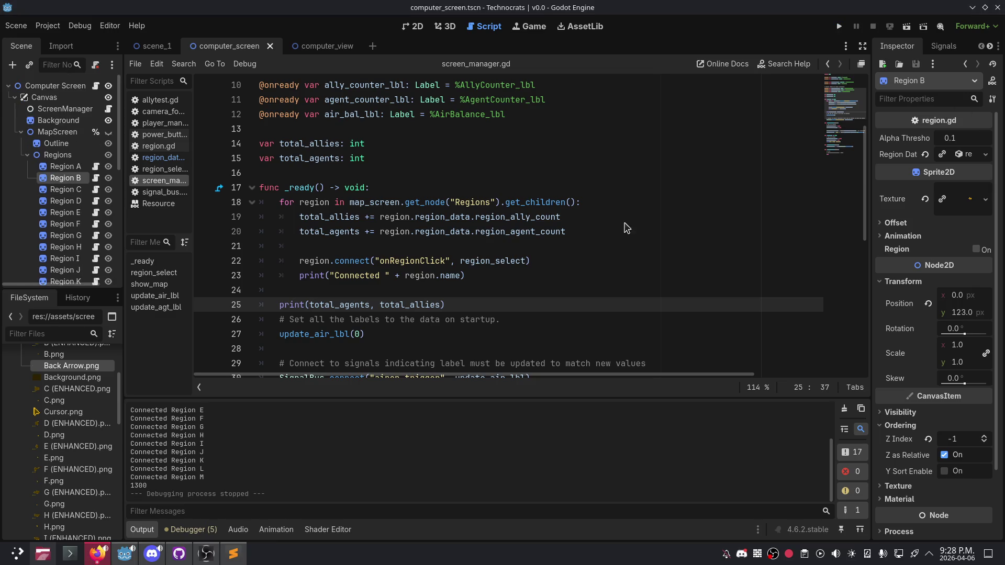
click(499, 174)
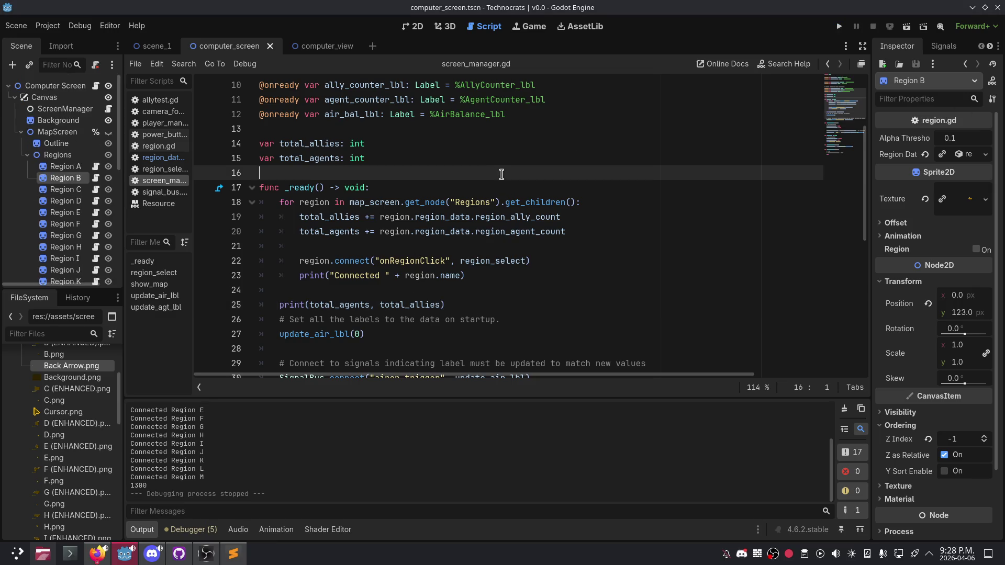
Step: Show the computer_screen scene in 2D and inspect Region B's region data resource
click(465, 187)
click(435, 167)
click(324, 47)
click(220, 46)
click(415, 27)
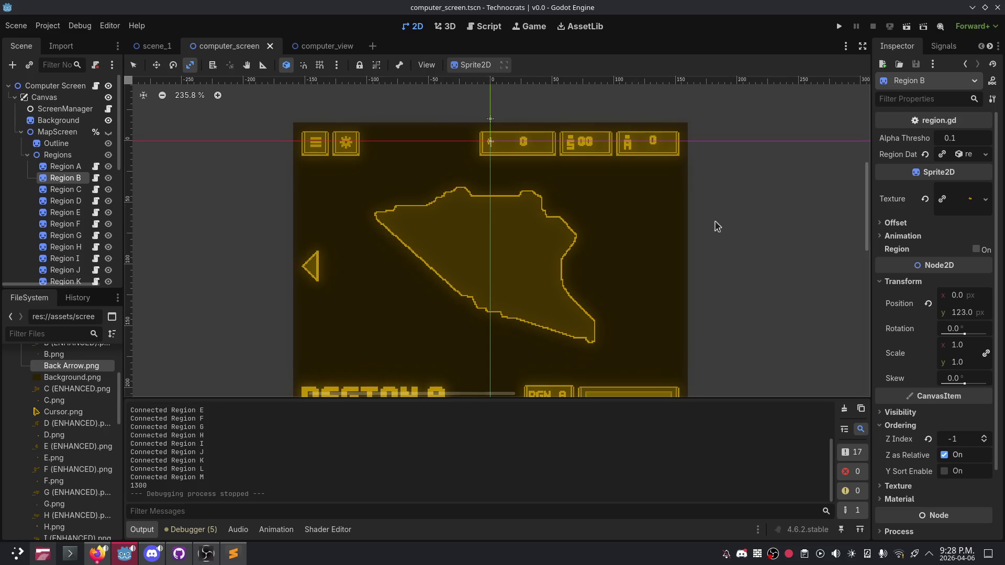
click(948, 157)
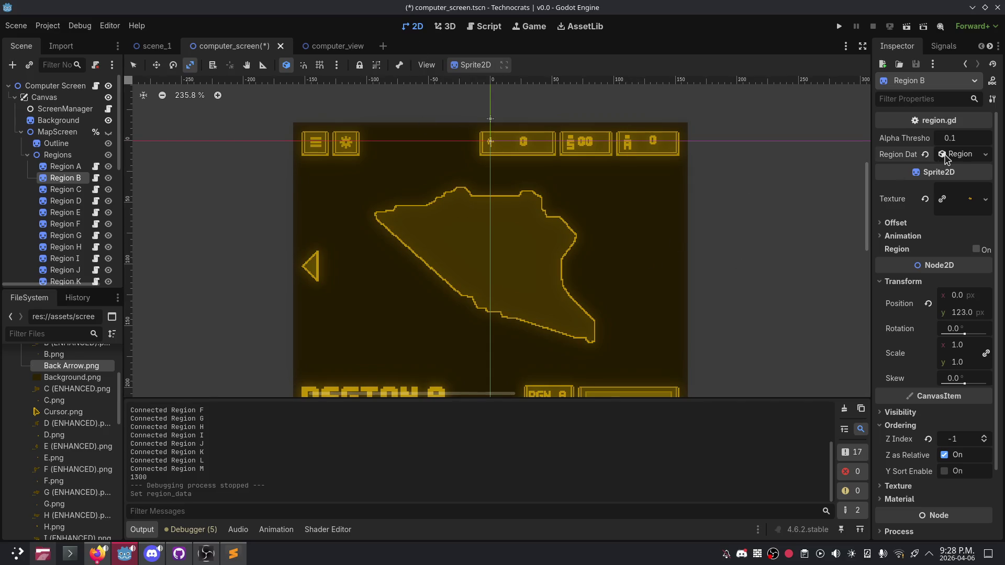
Step: Undo the accidental change to Region B's region data
key(ctrl+z)
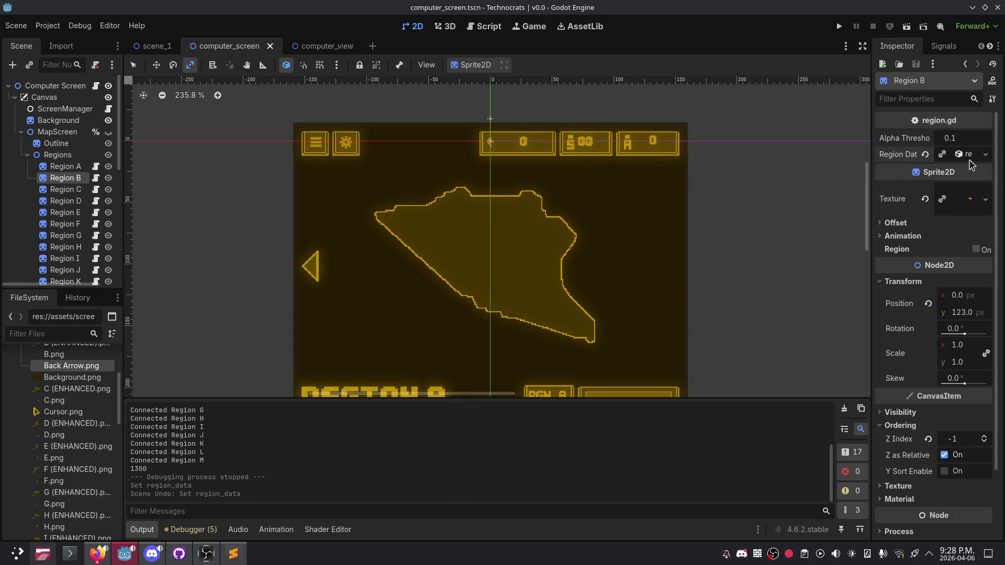
click(968, 157)
click(969, 157)
scroll(57, 161, down, 1)
scroll(68, 183, down, 5)
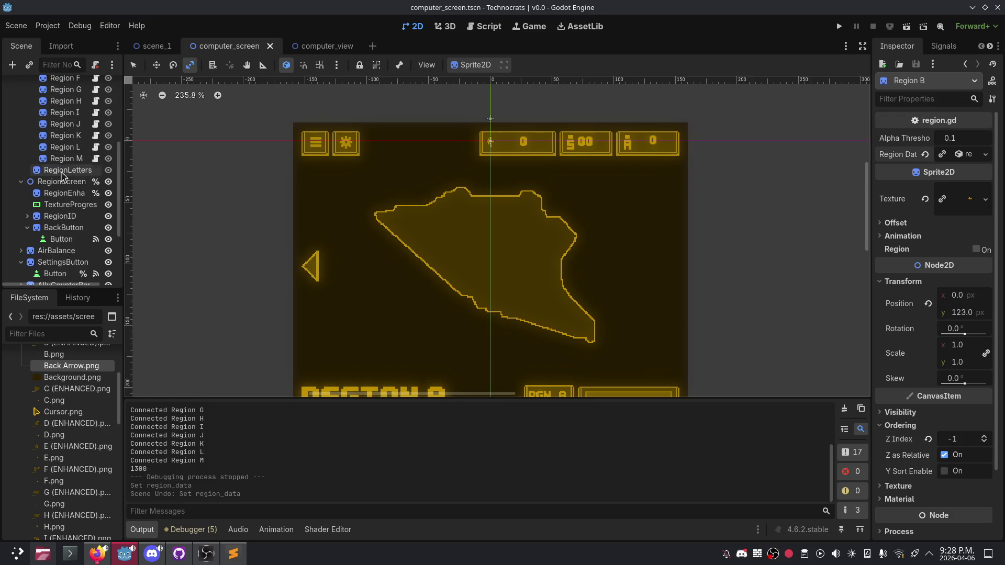
scroll(68, 193, down, 4)
scroll(33, 402, up, 5)
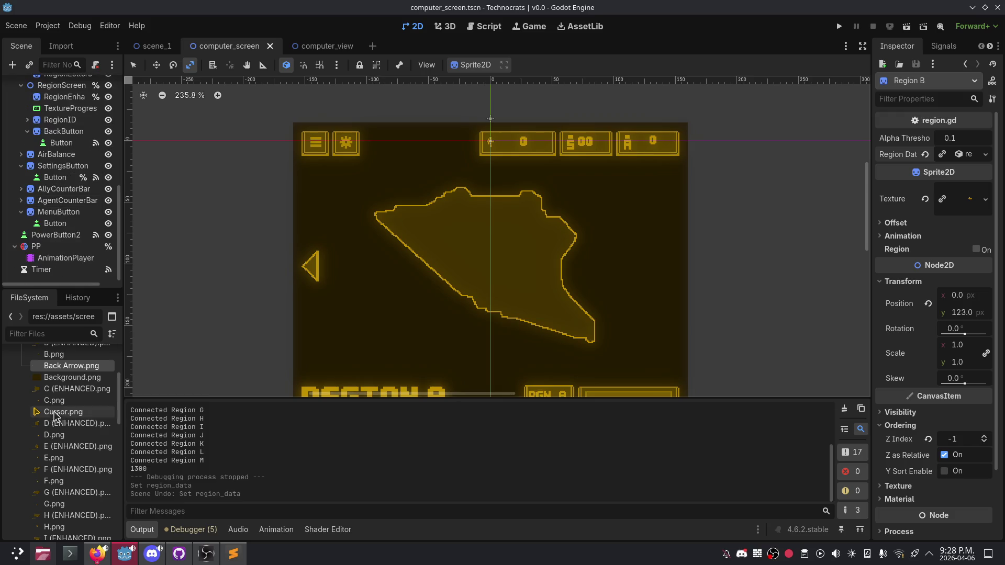
Step: Collapse the assets and scenes folders, then expand resources > data > save > regions
click(20, 401)
click(15, 378)
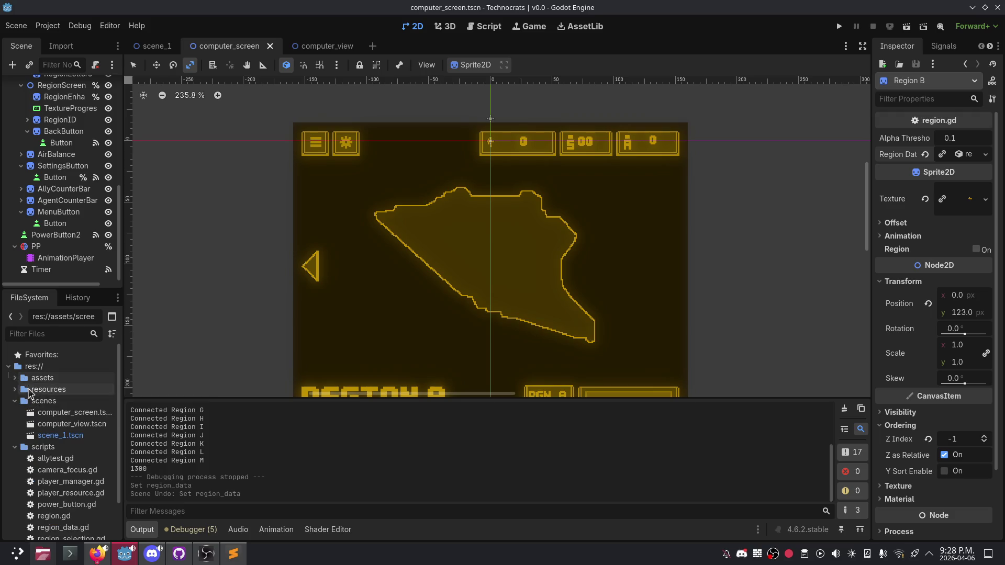
click(15, 400)
click(15, 389)
click(21, 401)
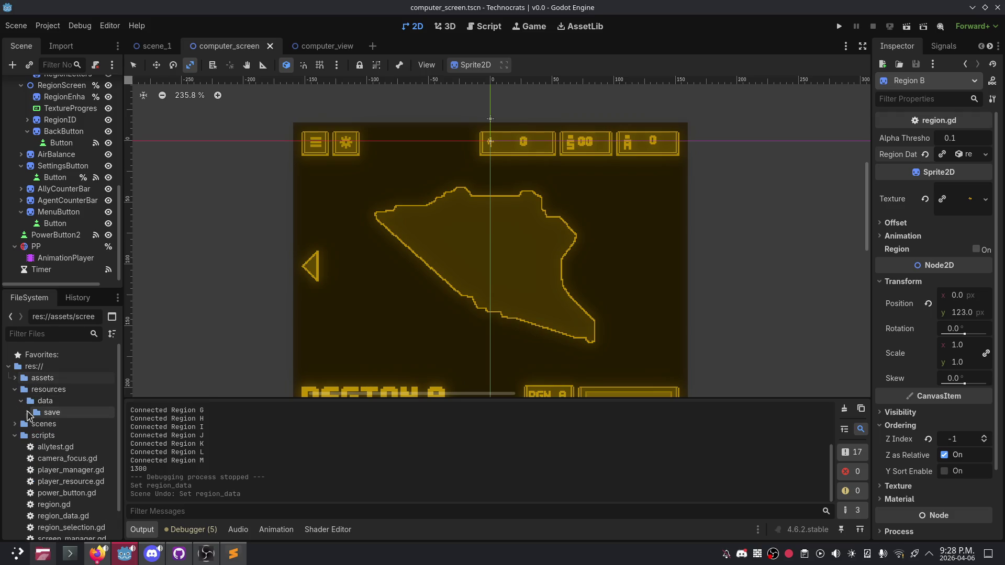
click(26, 413)
click(34, 424)
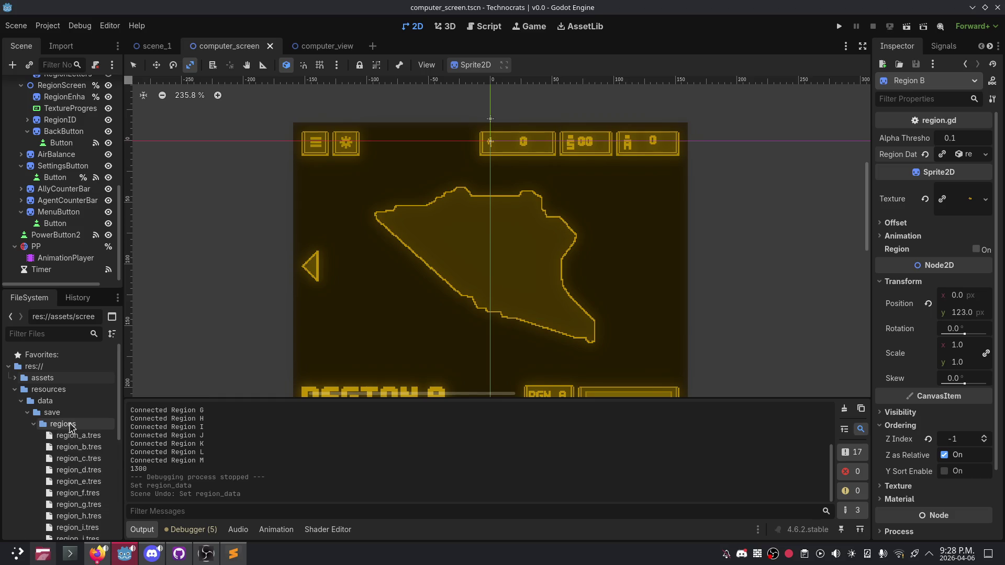
scroll(75, 402, down, 2)
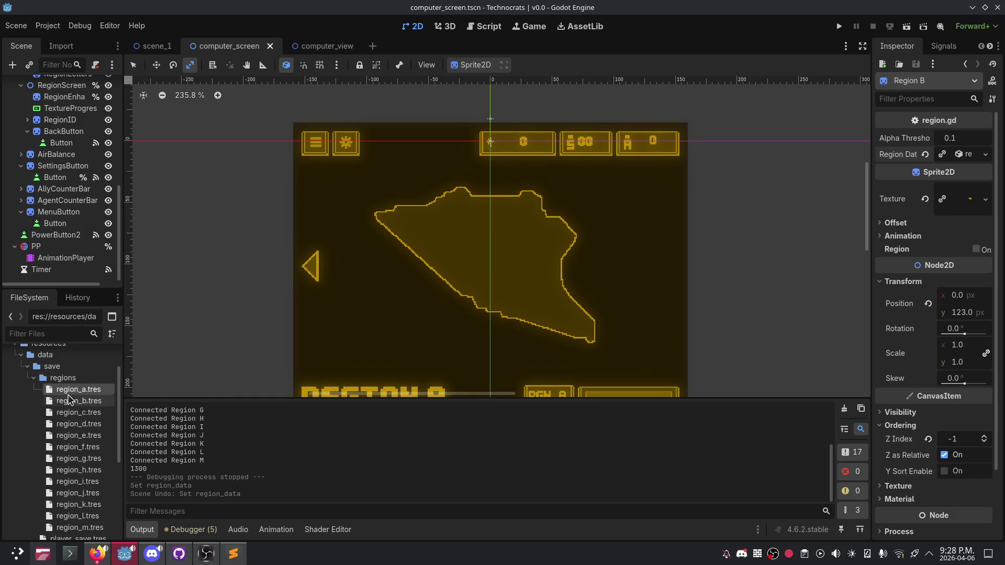
Step: Inspect region_a through region_f, raising Region C's ally count and Region F's to 30
double_click(68, 393)
click(91, 403)
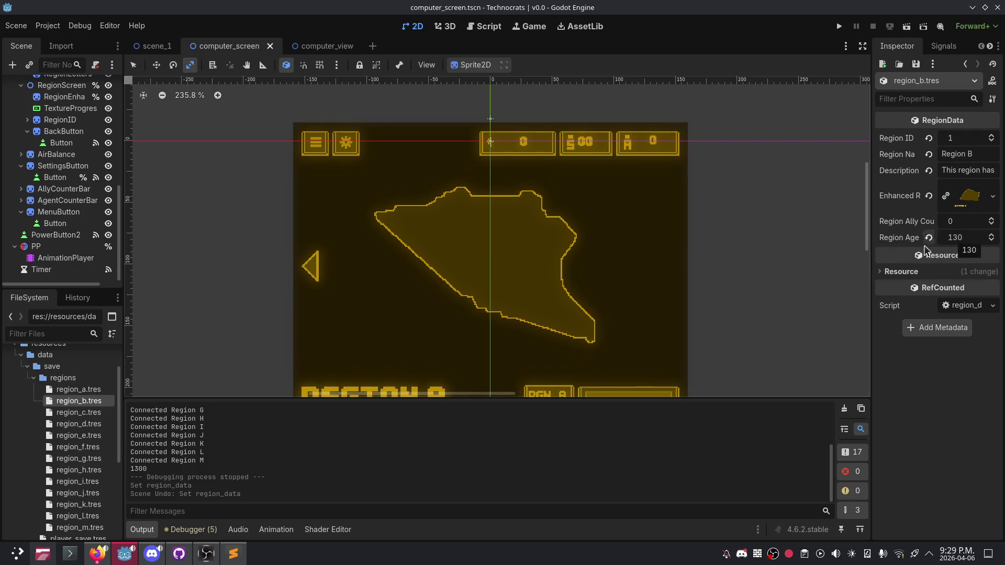
click(79, 412)
drag(958, 220, 969, 221)
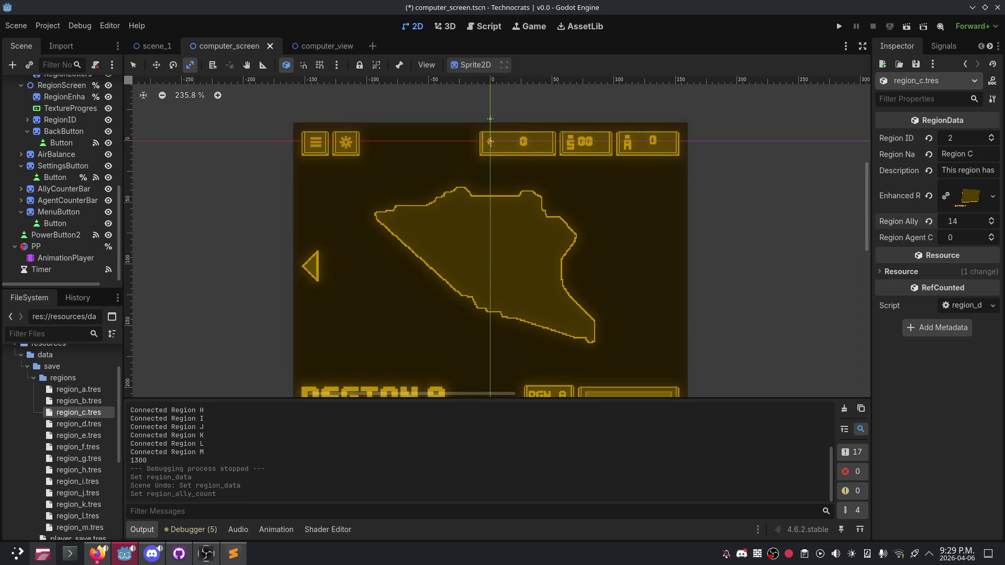
click(78, 447)
drag(965, 221, 982, 221)
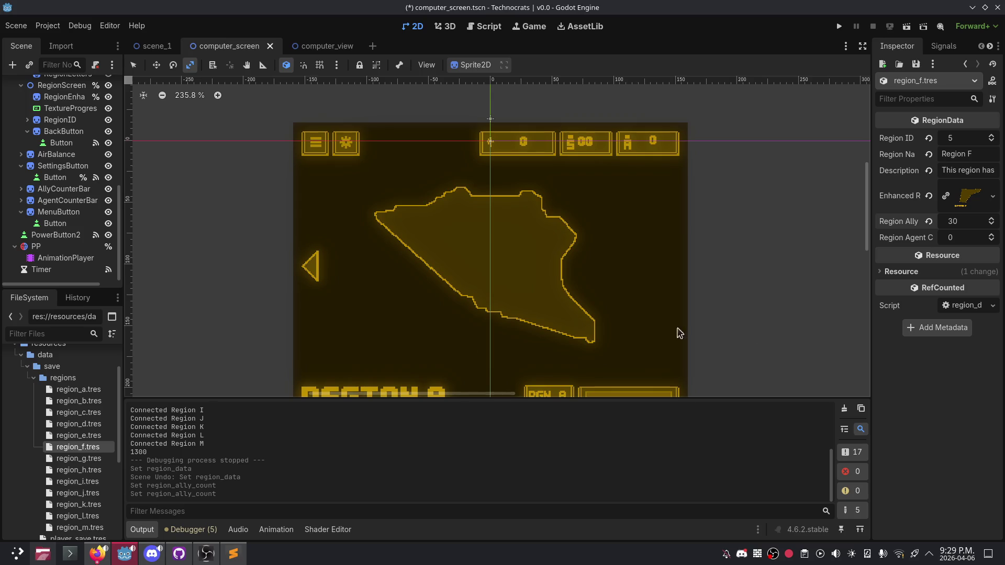
Step: Set Region F's agent count to 80, select region_g, and run the project
click(958, 237)
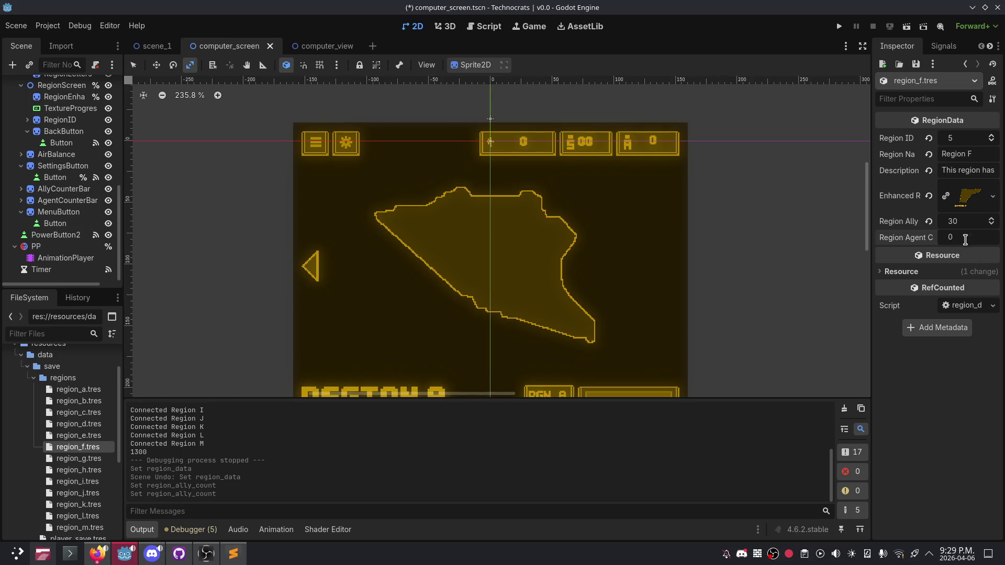
text(80)
key(Return)
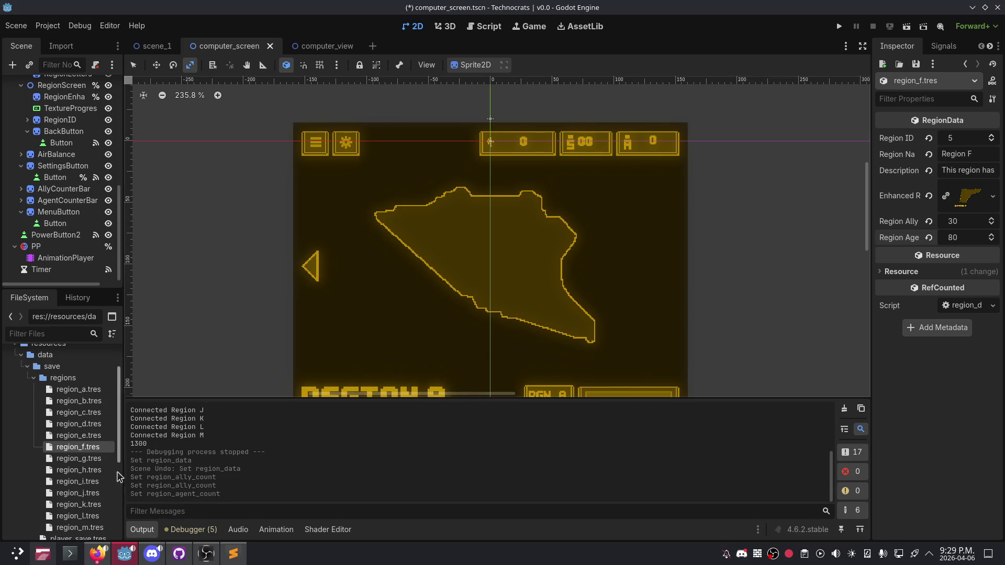
click(62, 458)
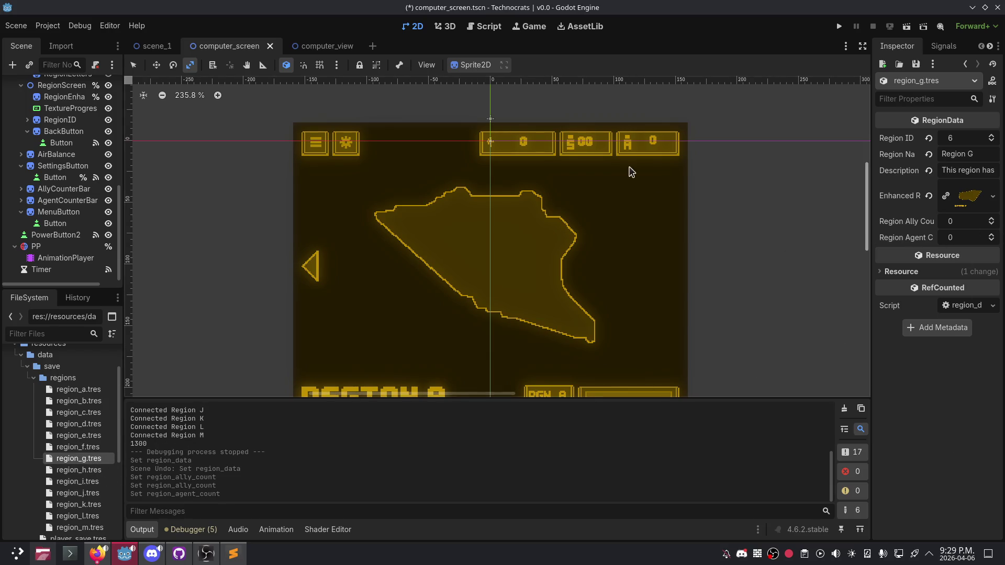
click(838, 27)
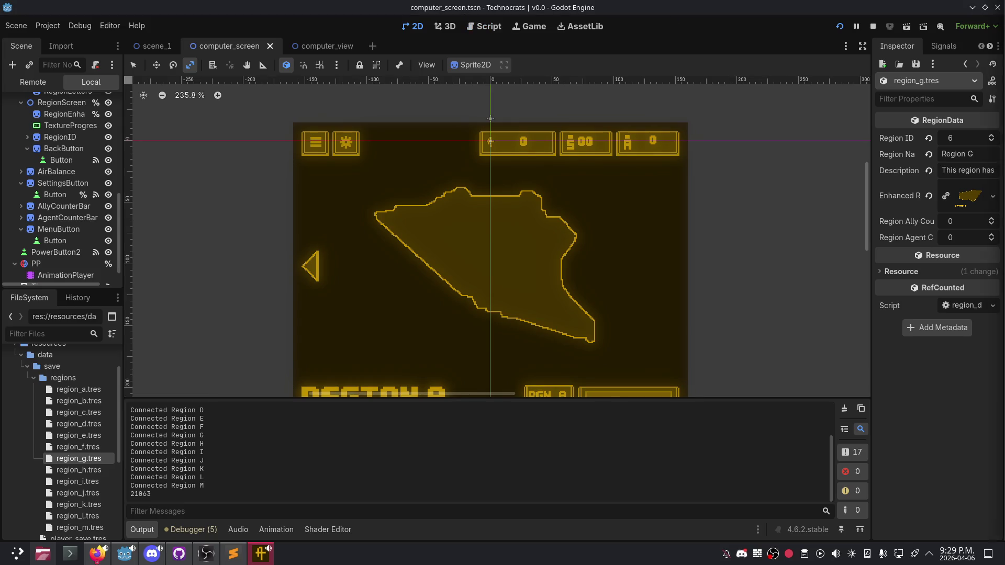
Step: Stop the game, add a space separator between the print's totals, and rerun the project
key(F8)
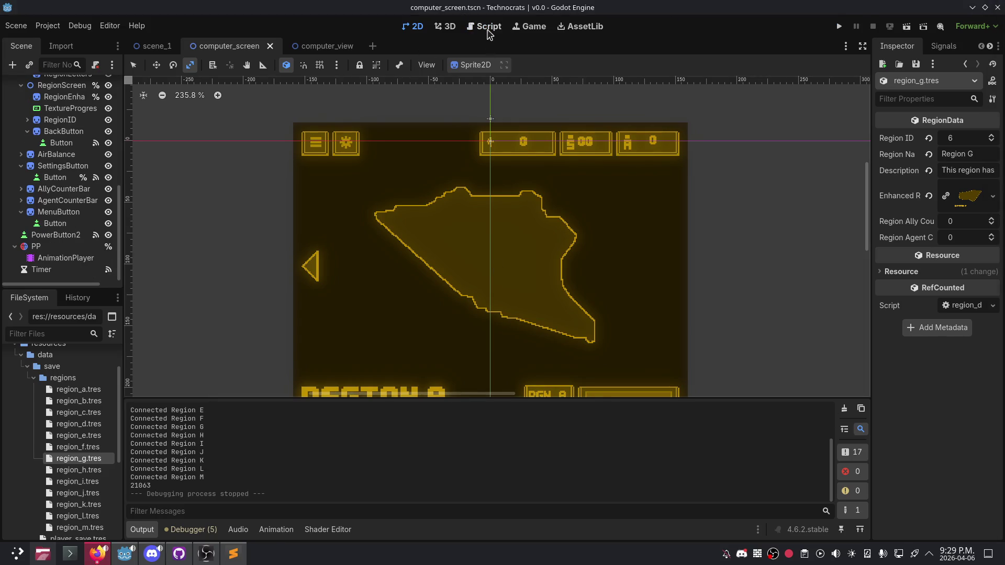
click(488, 27)
scroll(438, 272, down, 8)
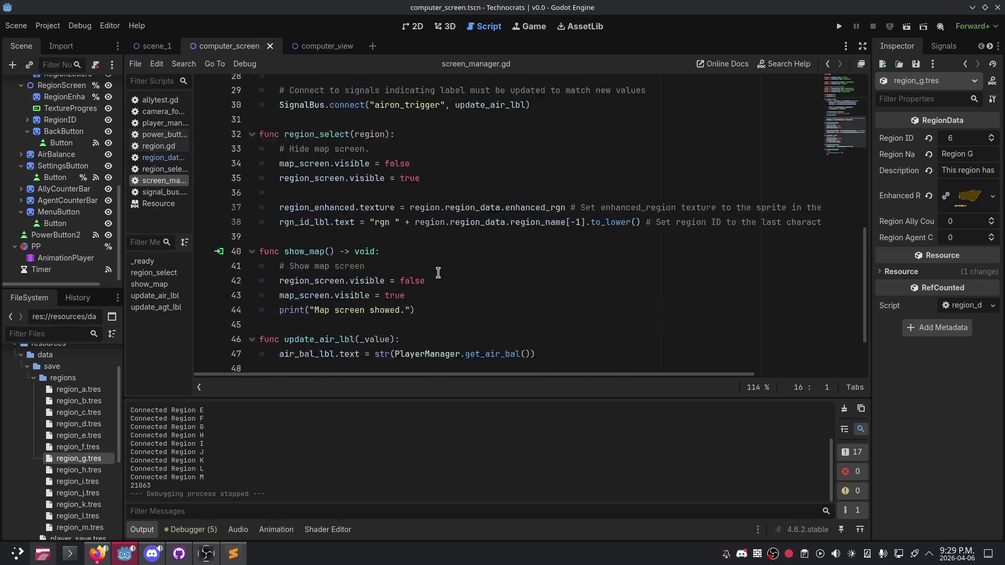
click(466, 230)
scroll(455, 241, up, 8)
scroll(445, 249, down, 3)
scroll(437, 256, up, 2)
click(376, 260)
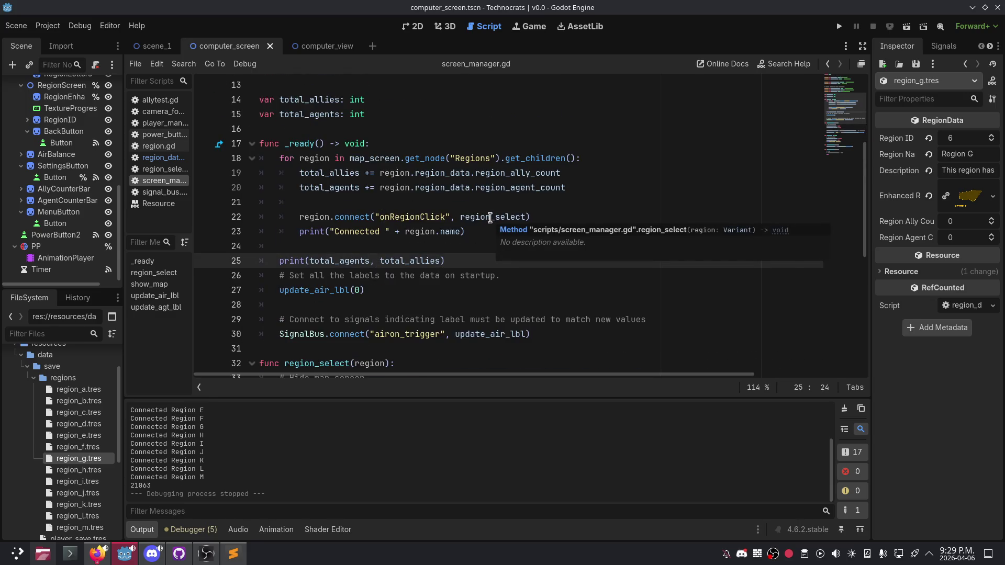
text(")
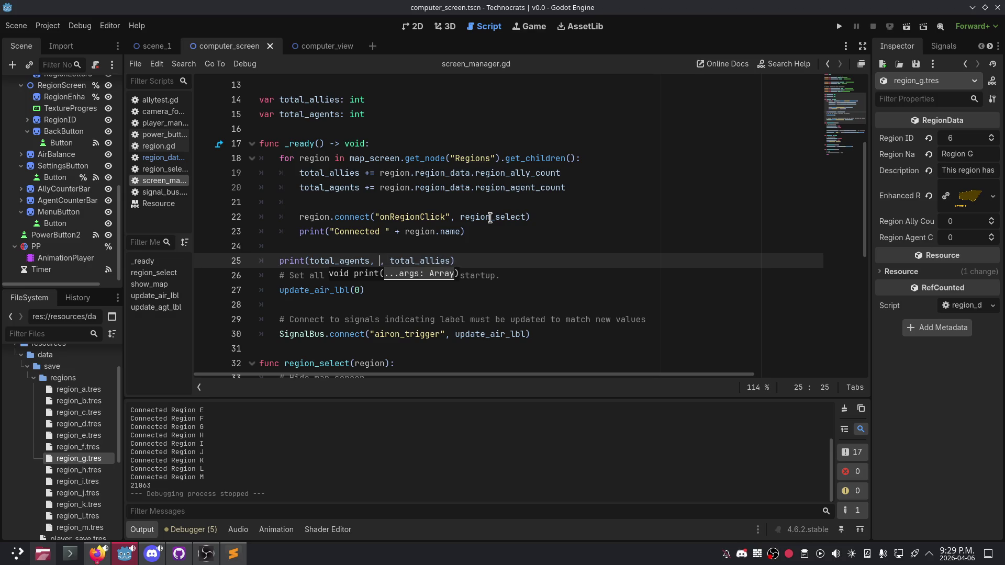
key(BackSpace)
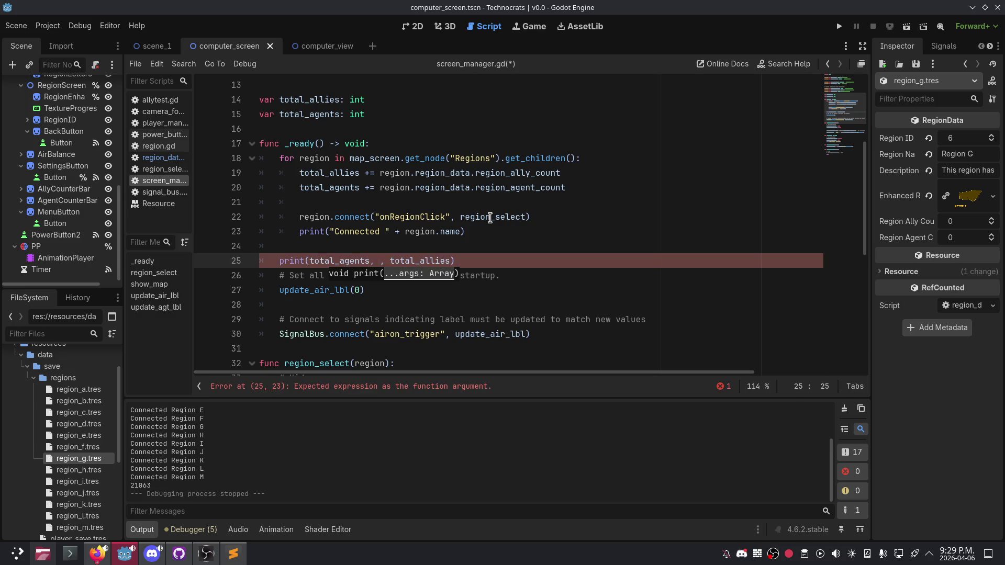
text(")
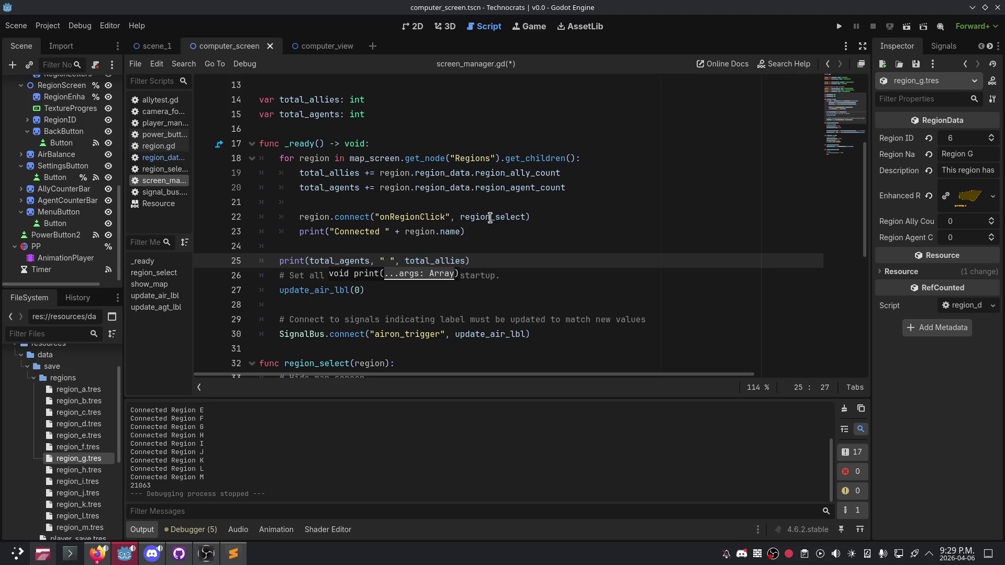
click(839, 26)
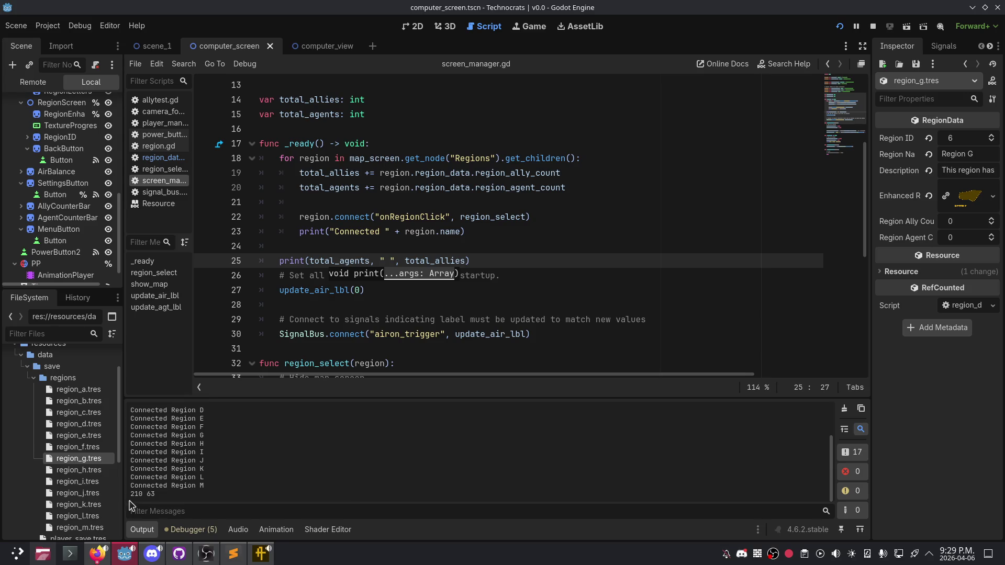
Step: Confirm the output reads 210 63, then delete the debug print line from _ready
drag(159, 494, 111, 495)
click(465, 208)
scroll(465, 208, up, 2)
scroll(366, 317, down, 3)
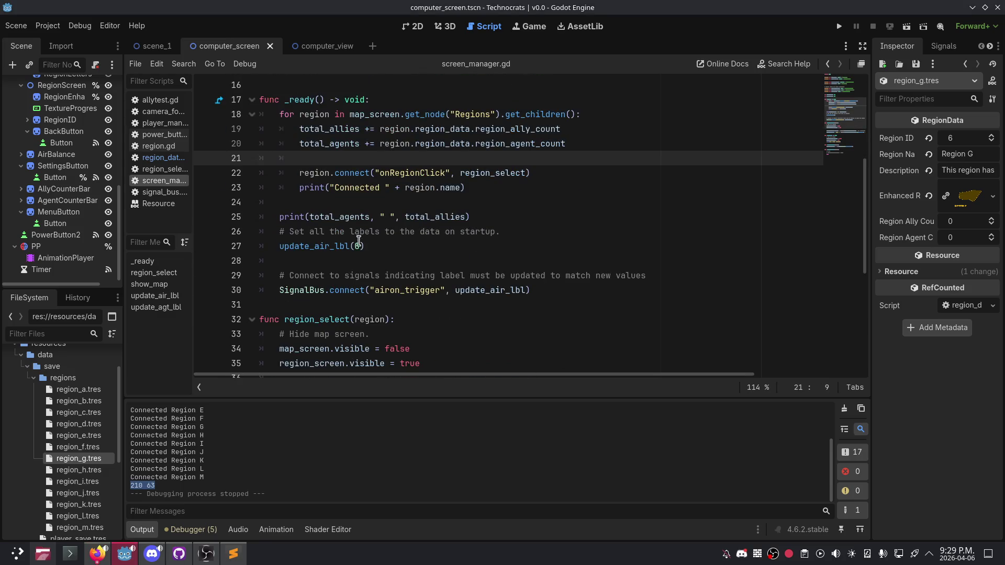
scroll(373, 253, up, 2)
scroll(374, 301, down, 2)
mouse_move(482, 215)
mouse_down()
mouse_move(426, 232)
mouse_move(280, 217)
mouse_up()
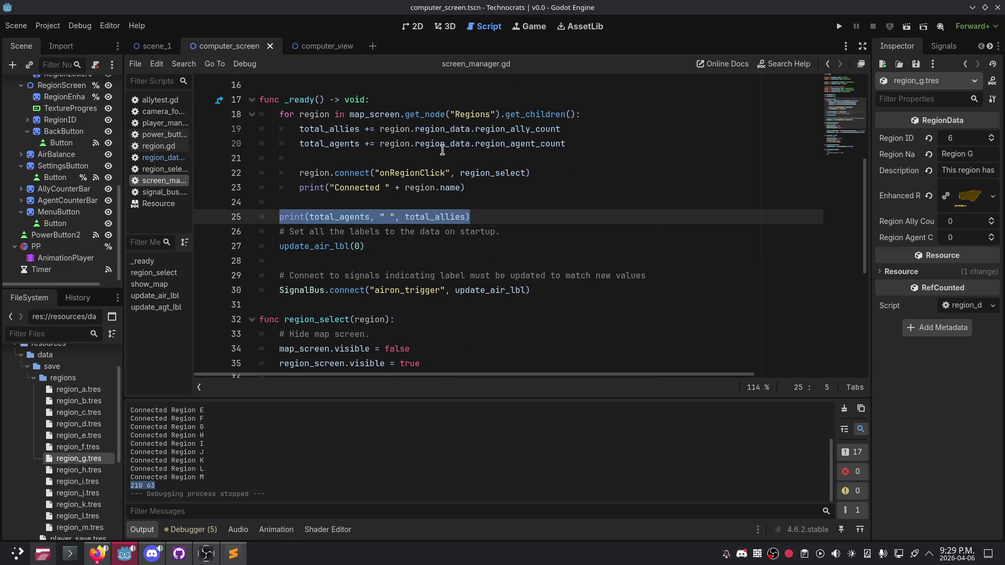
key(BackSpace)
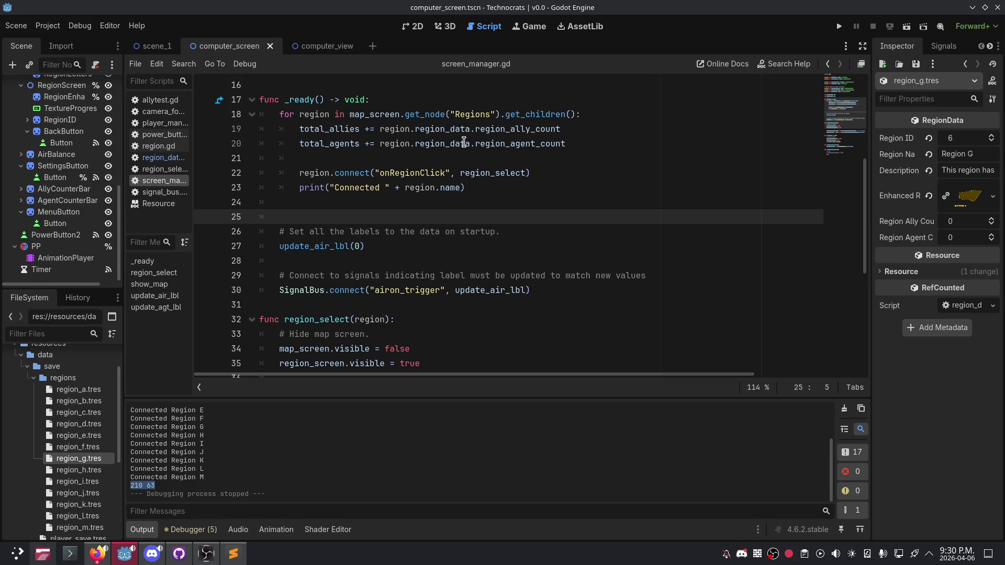
Step: Expand AllyCounterBar and AgentCounterBar, select the AllyCounter label, and add a blank line after the regions loop
click(20, 190)
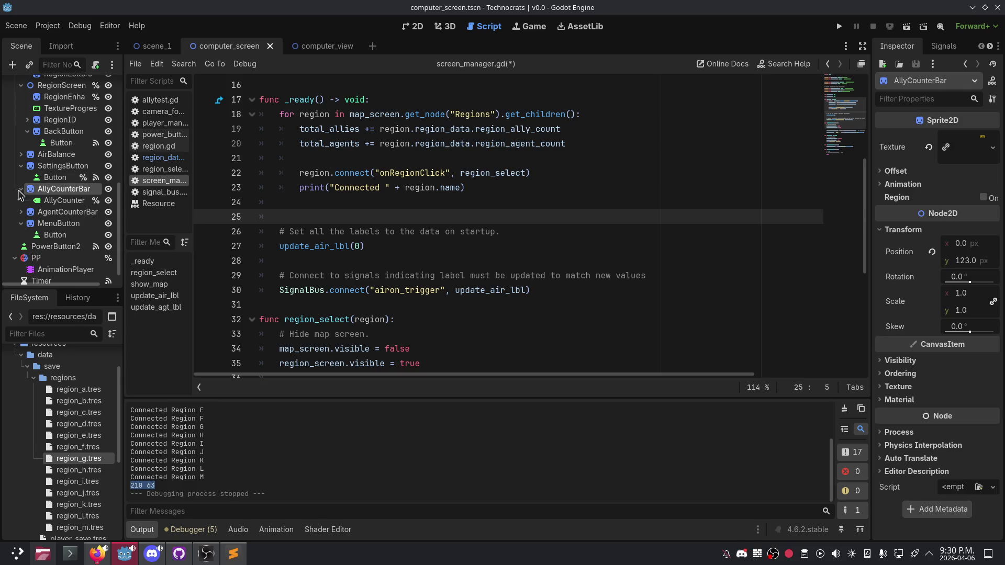
click(57, 212)
click(20, 212)
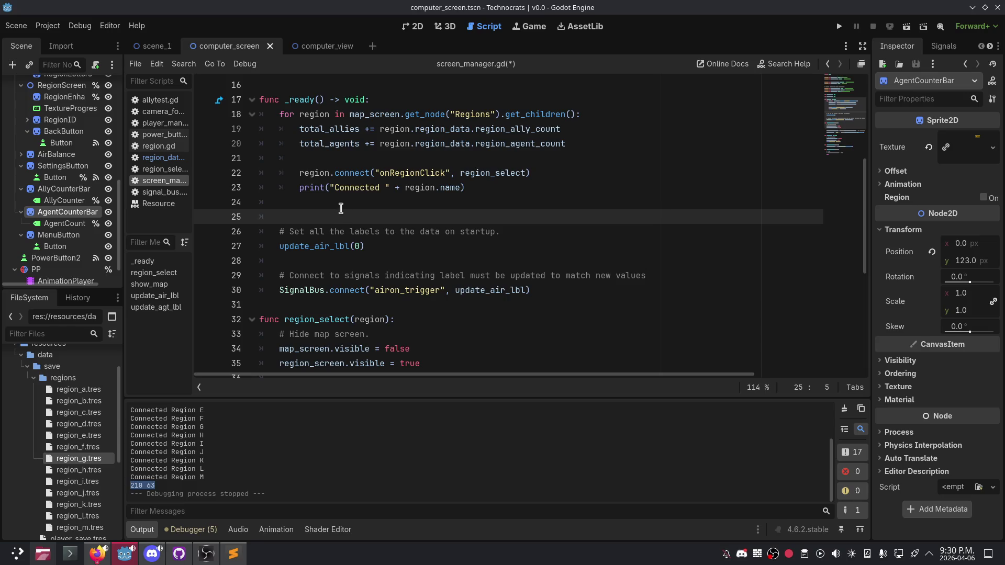
scroll(340, 208, up, 4)
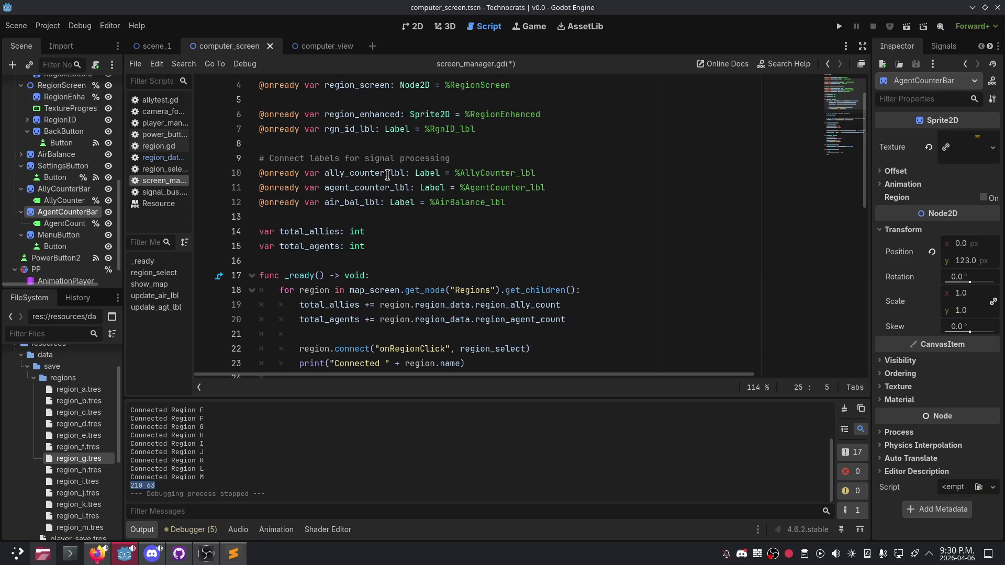
scroll(387, 175, down, 1)
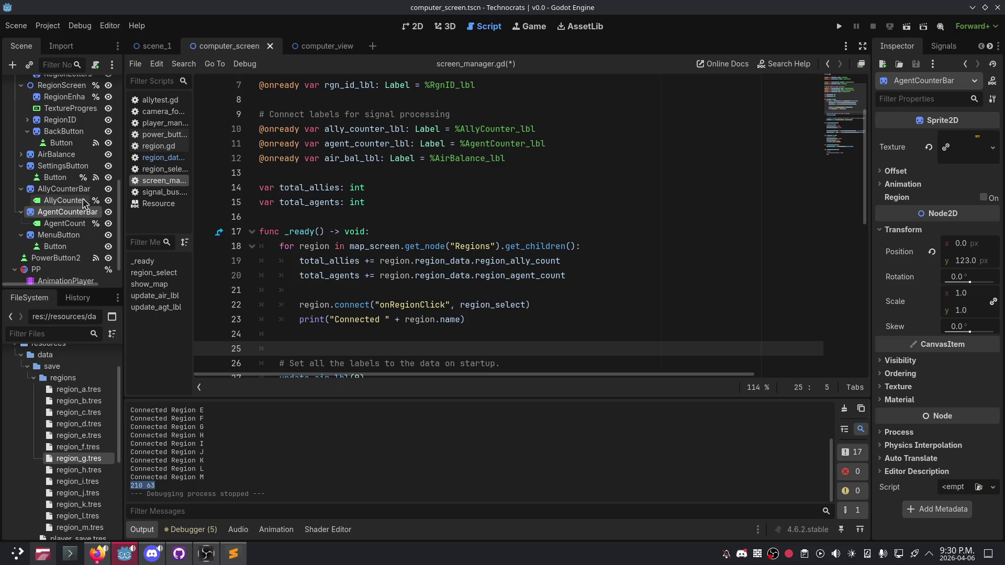
click(74, 203)
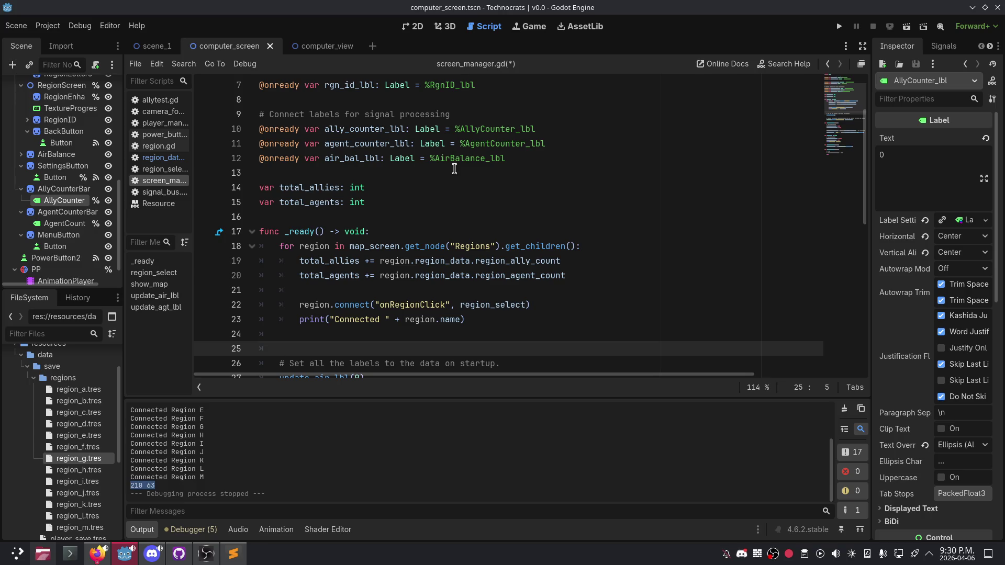
key(Return)
key(Return)
key(Up)
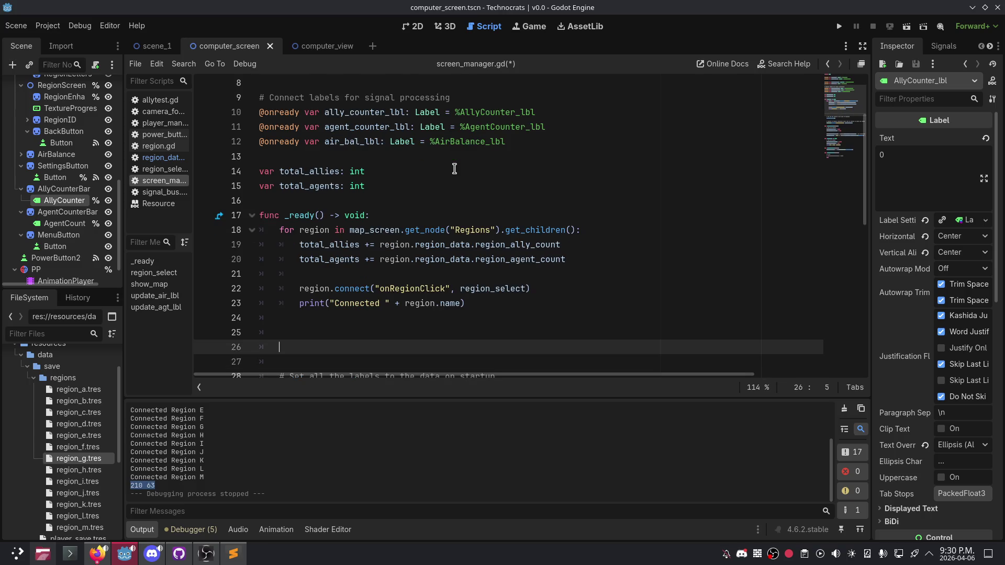
Step: Begin line 25 of _ready with ally_counter_lbl and total_allies using autocomplete
key(BackSpace)
key(BackSpace)
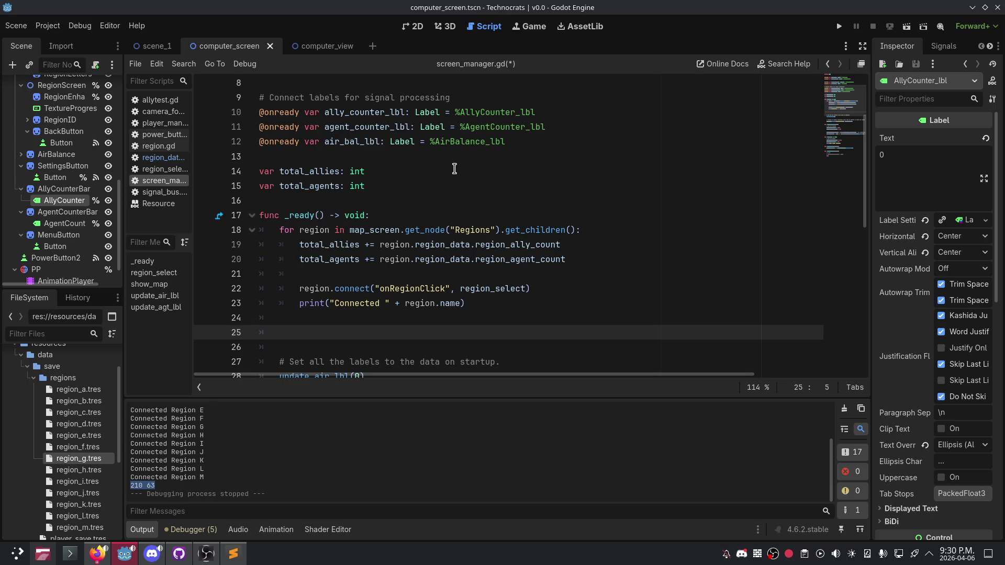
text(al)
key(Return)
key(ctrl+space)
key(BackSpace)
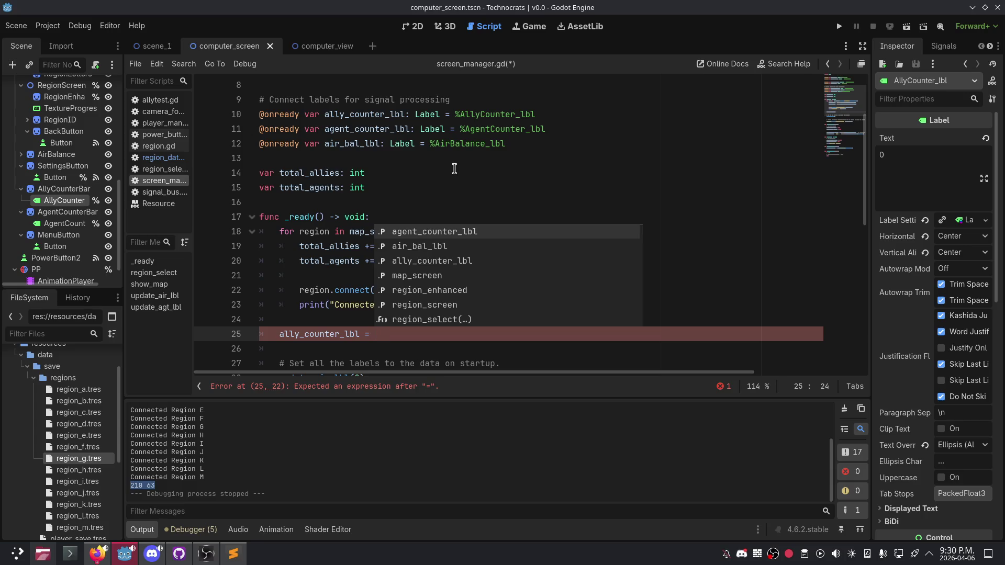
text(ally)
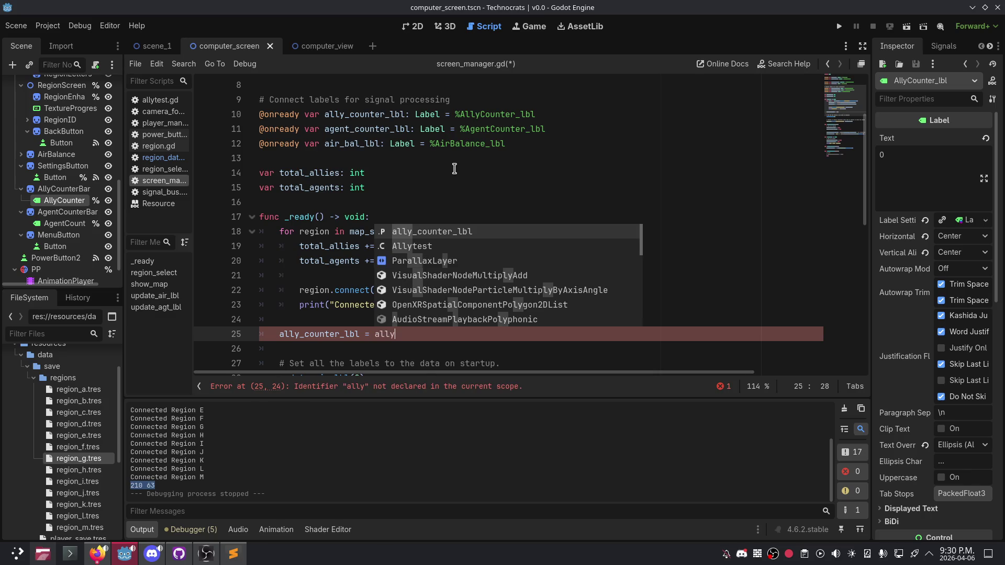
key(Return)
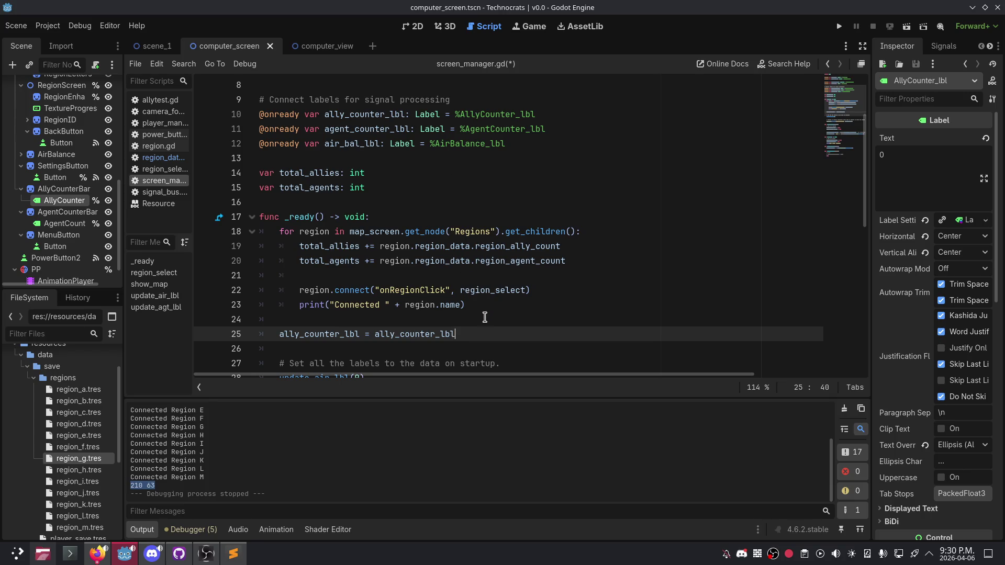
drag(494, 334, 375, 334)
key(Home)
key(ctrl+BackSpace)
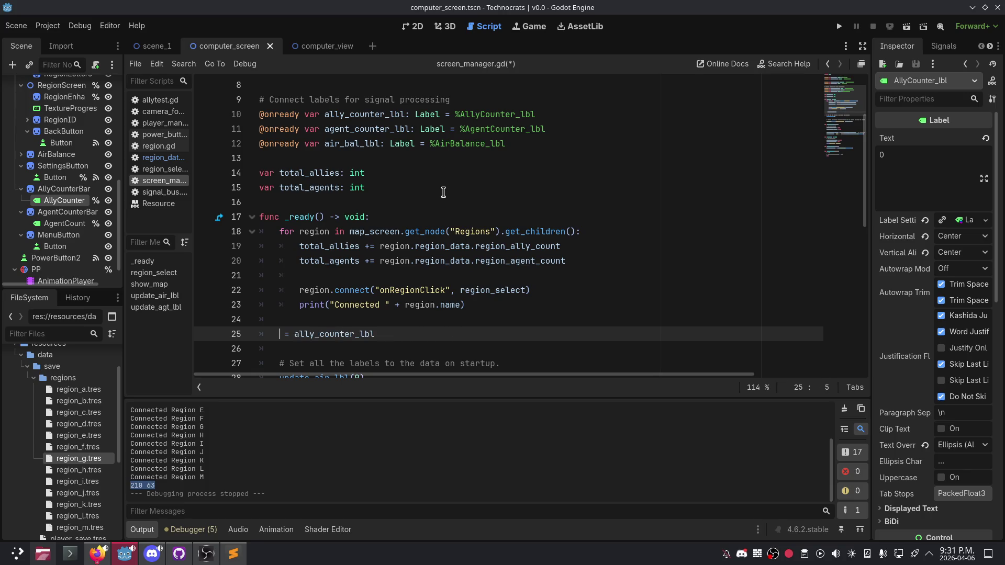
text(total)
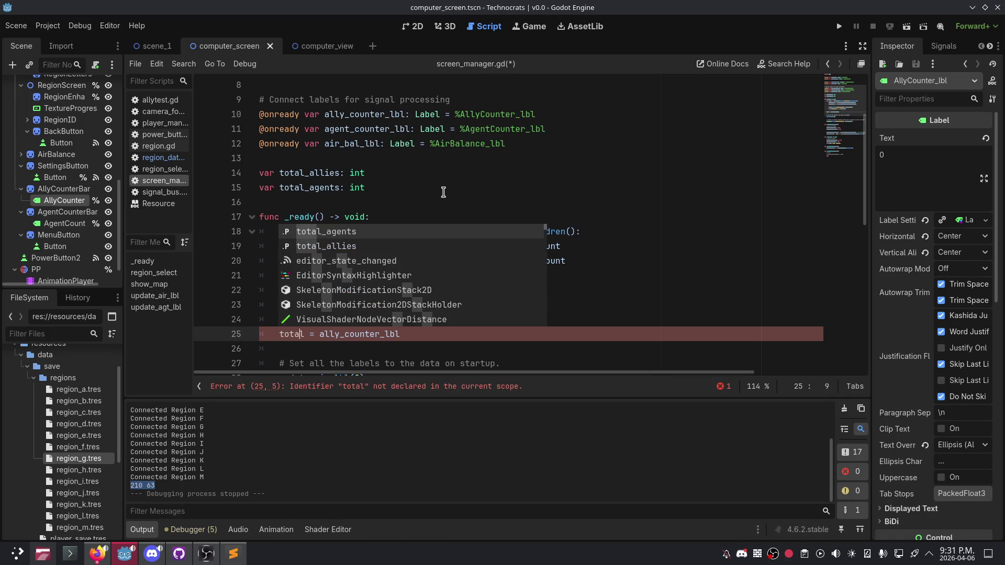
key(Down)
key(Return)
Step: Rewrite line 25 as ally_counter_lbl = total_allies
click(472, 330)
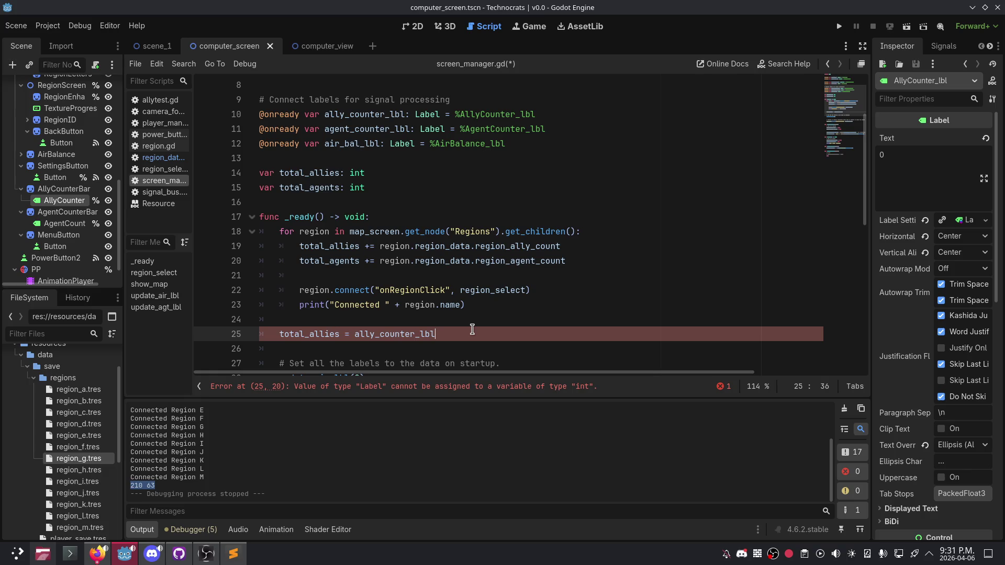
key(Return)
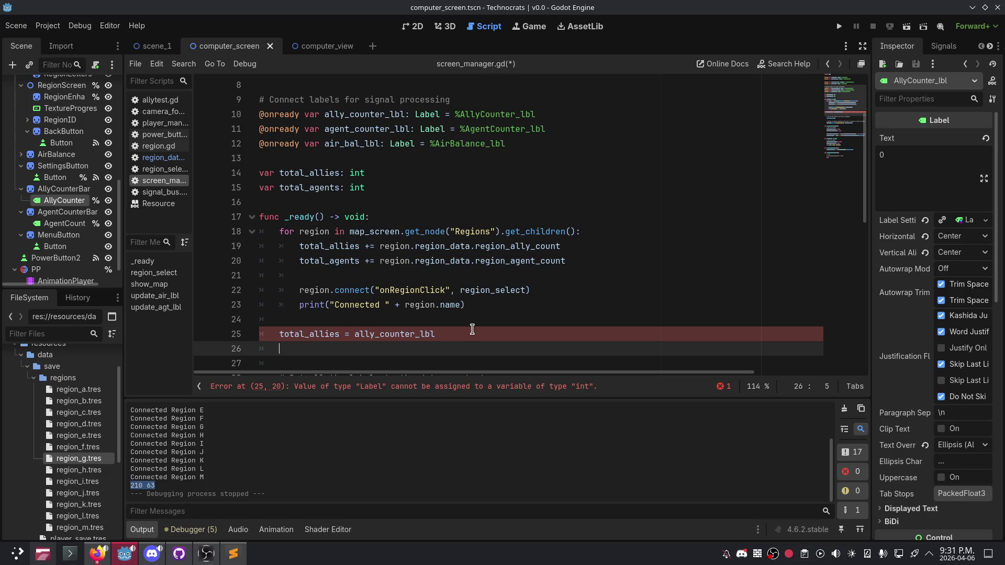
text(total_)
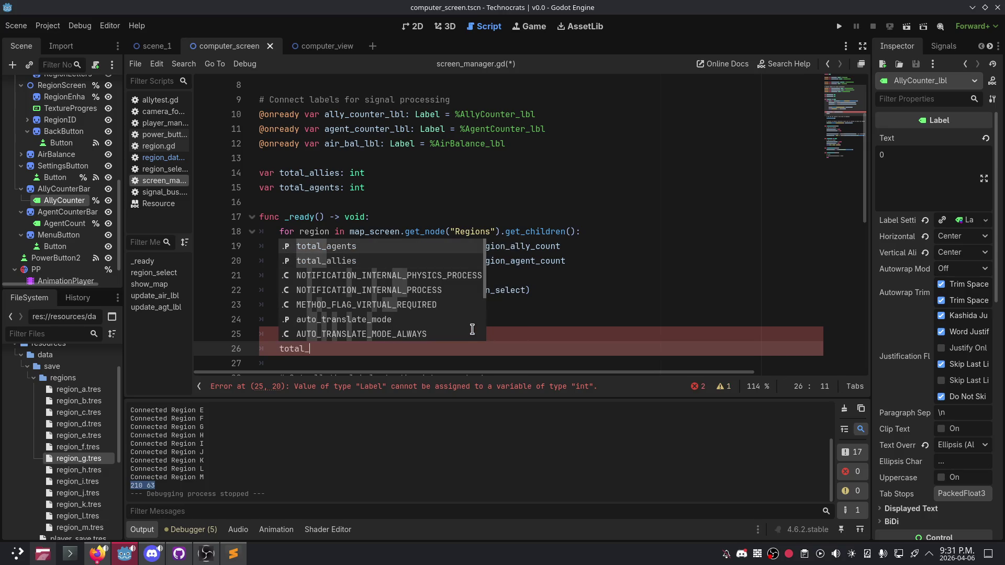
key(Escape)
drag(456, 332, 278, 335)
text(al)
key(Return)
text(= )
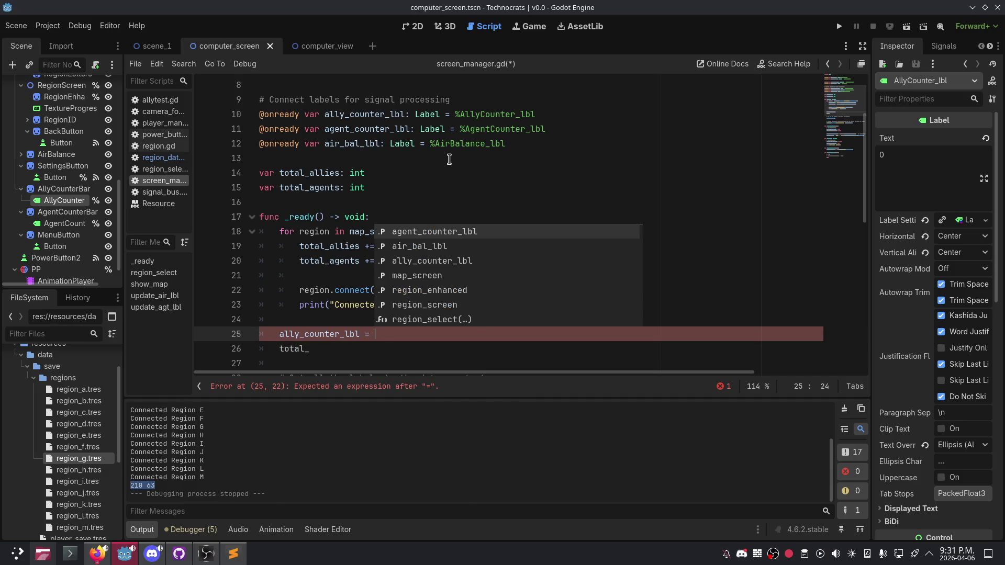
text(to)
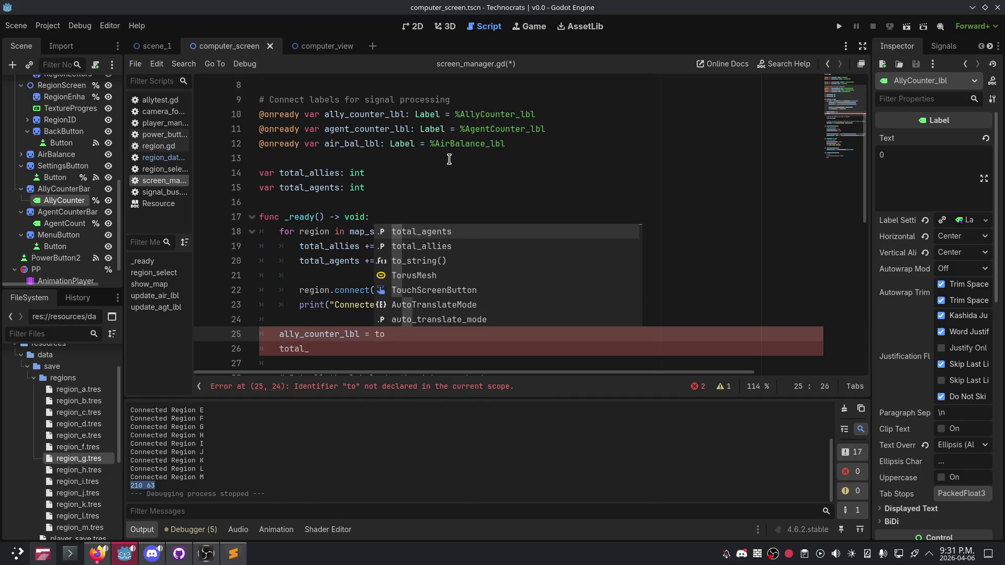
key(Down)
key(Return)
Step: Add line 26 assigning total_agents to agent_counter_lbl
key(Down)
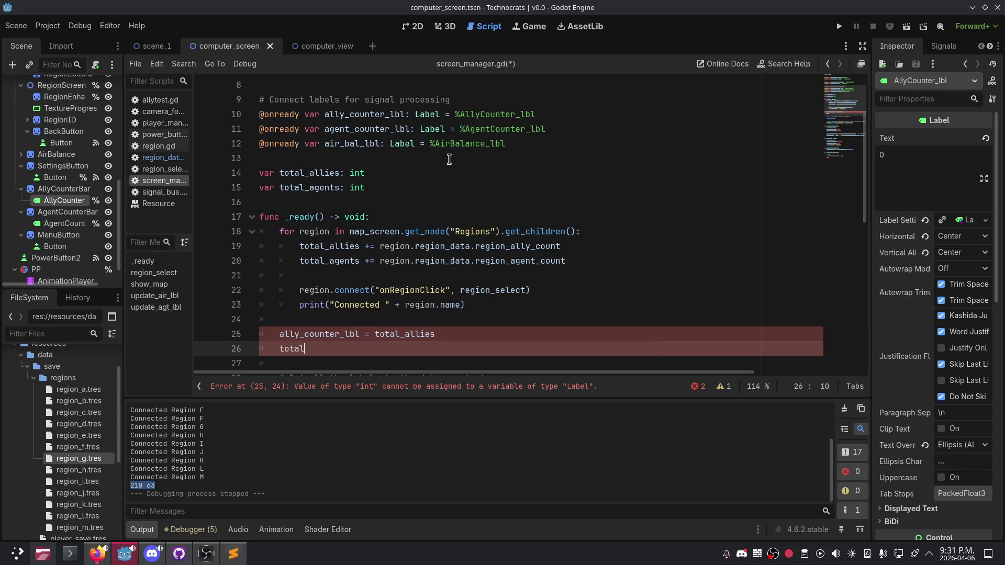
key(ctrl+BackSpace)
text(agent)
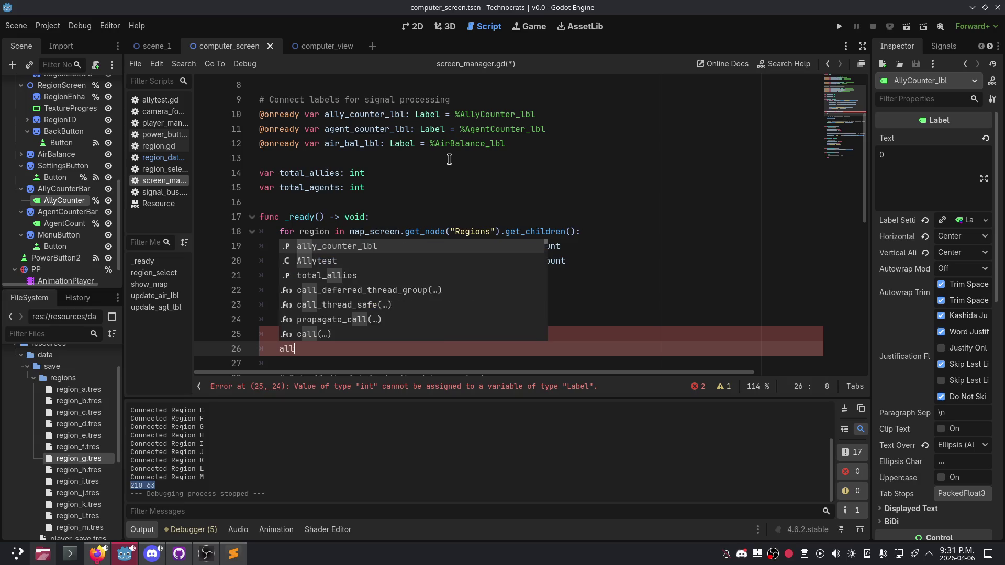
key(Return)
text(= total)
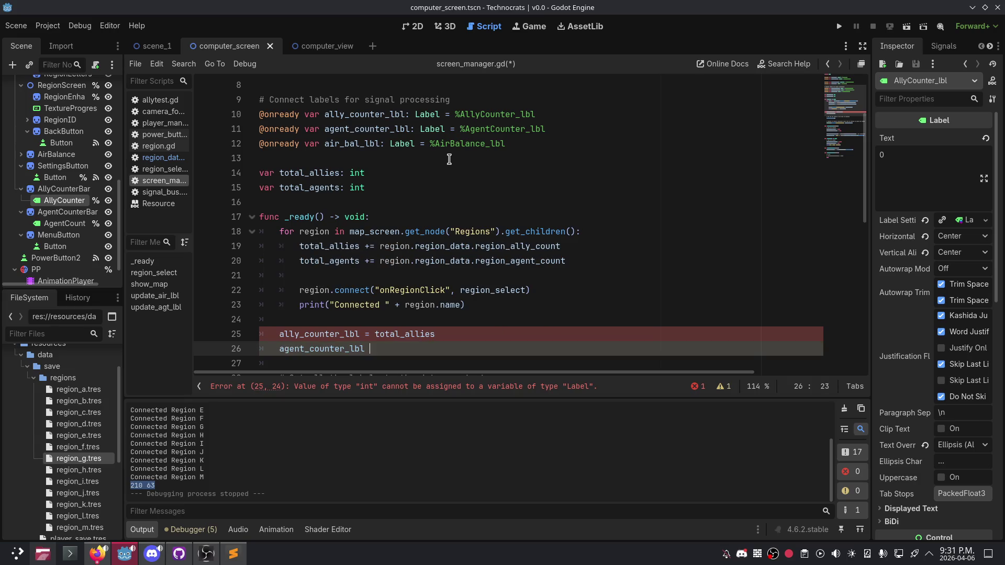
key(Return)
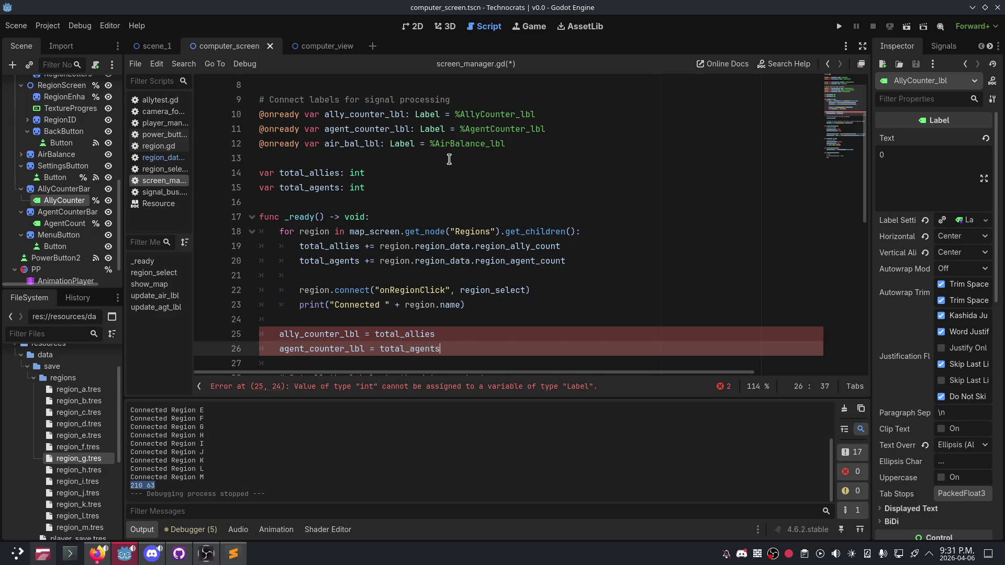
Step: Cast total_allies and total_agents as String on lines 25 and 26
scroll(450, 209, down, 2)
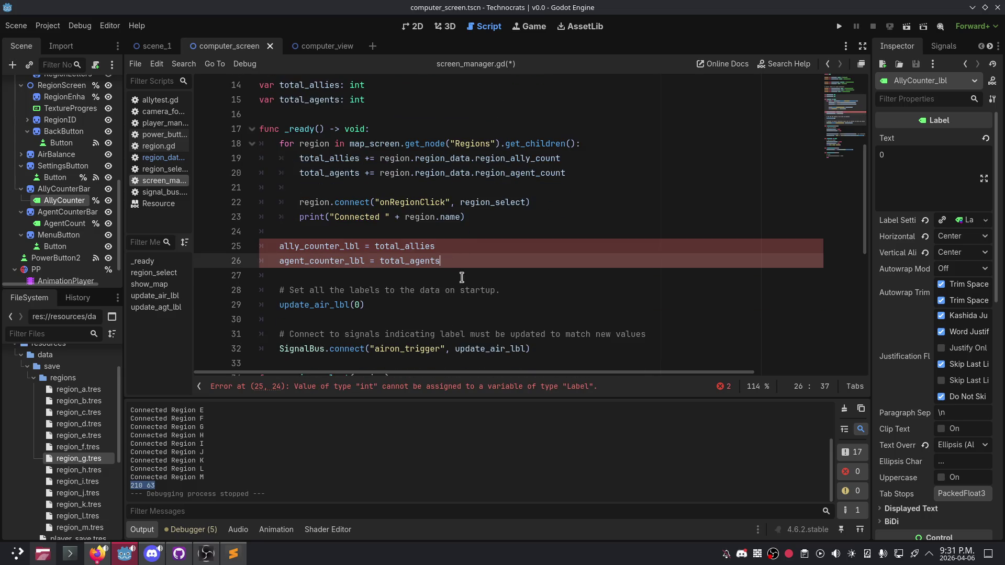
click(375, 246)
text(s)
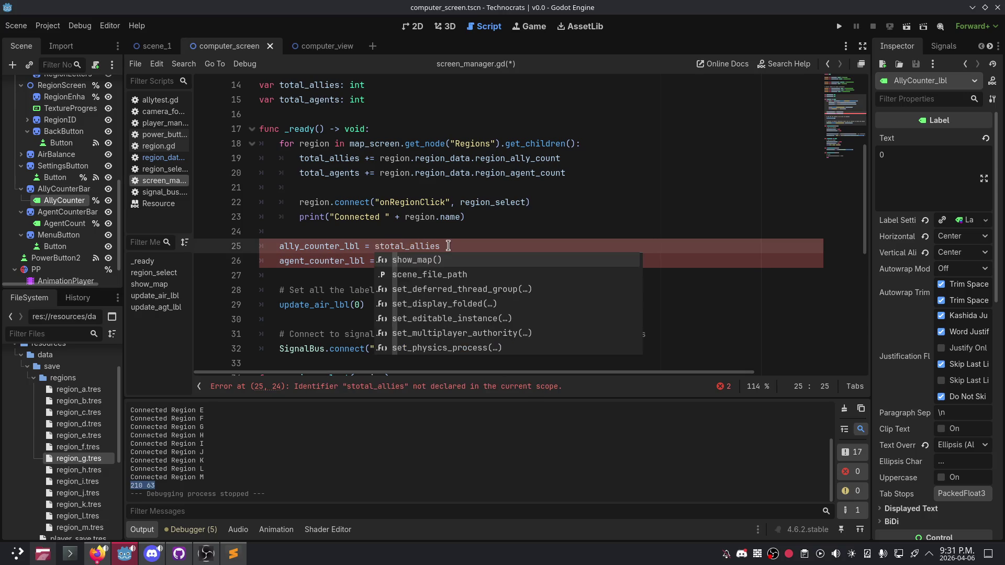
text(tr(t)
key(End)
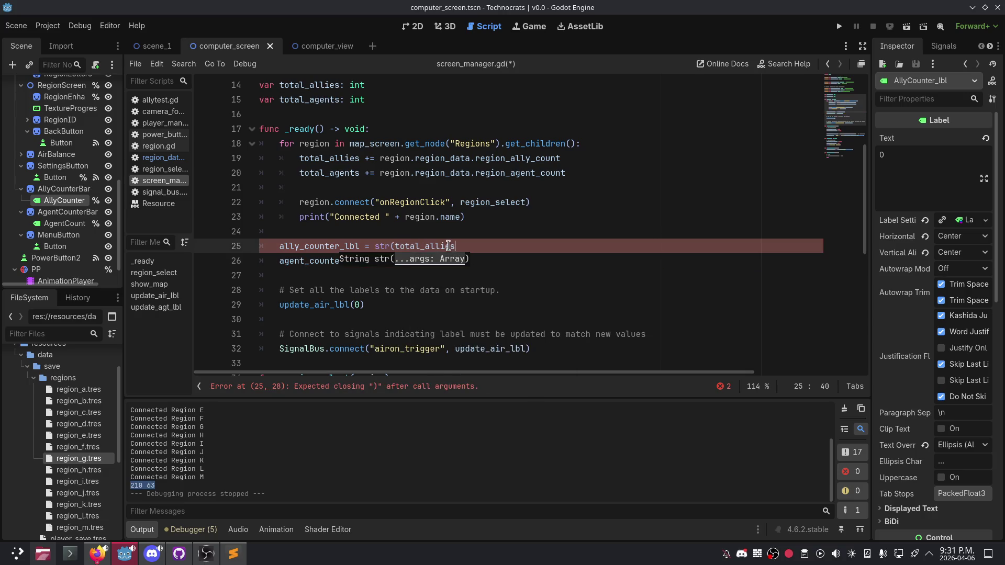
key(ctrl+Left)
key(BackSpace)
key(BackSpace)
key(BackSpace)
key(End)
text(as St)
text(r)
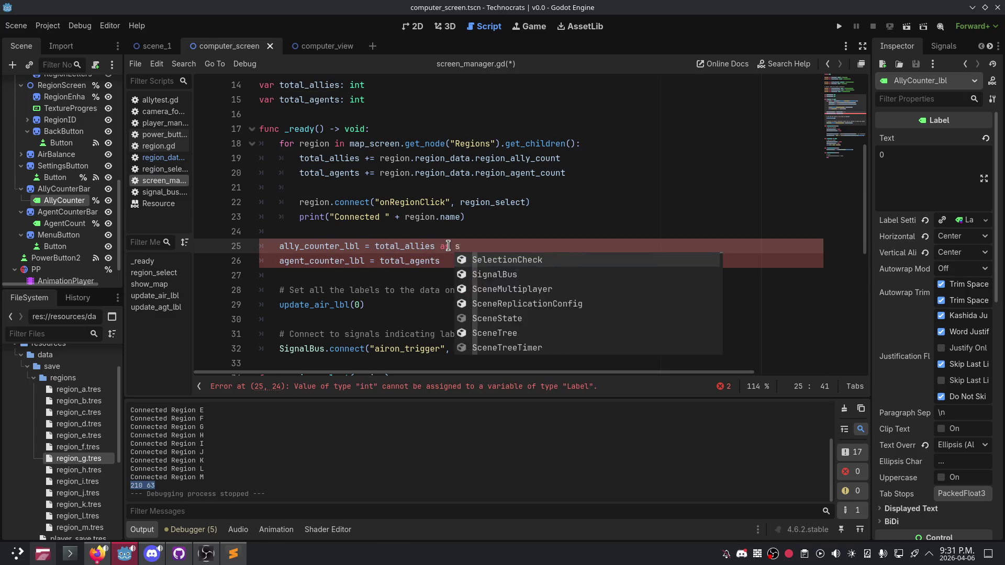
key(Return)
key(Down)
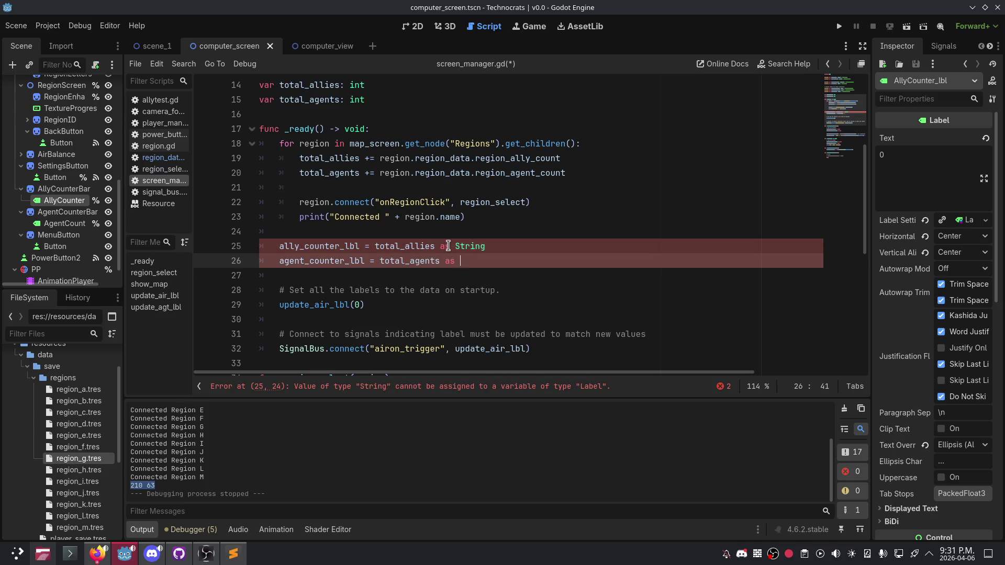
text(ng)
click(391, 229)
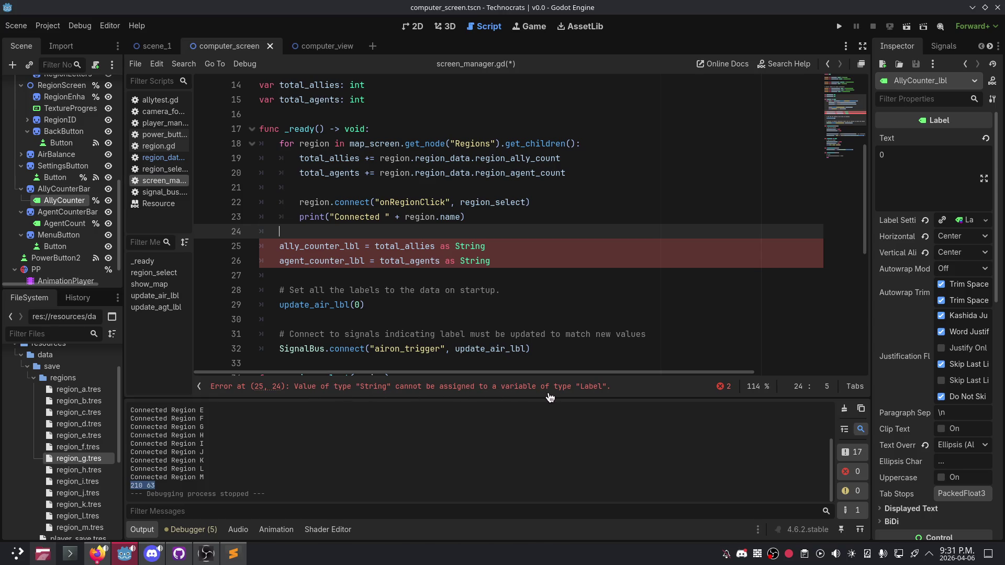
Step: Assign to both labels' .text property, then save the script and run the game
click(369, 247)
text(.text)
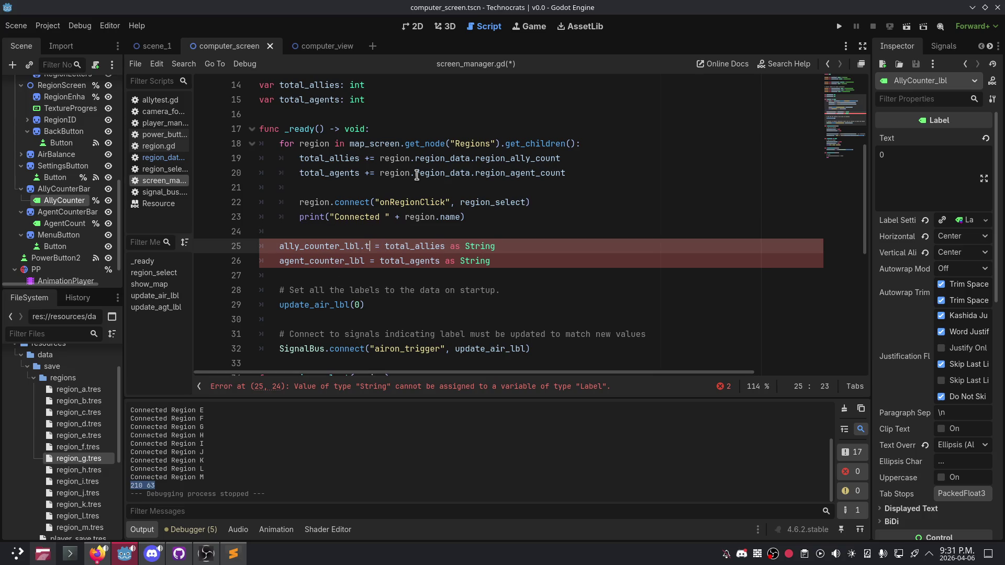
key(Escape)
key(Down)
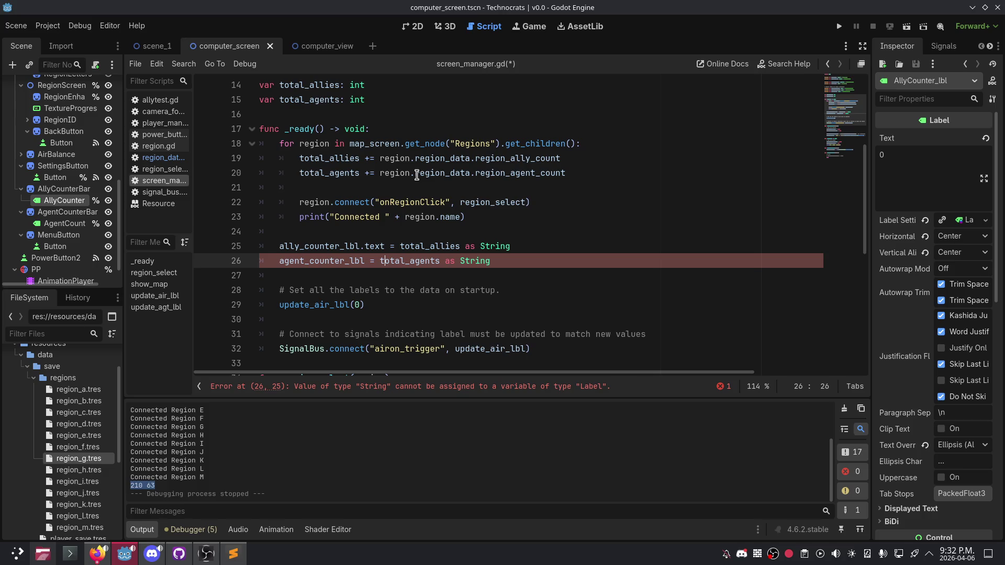
text(.text)
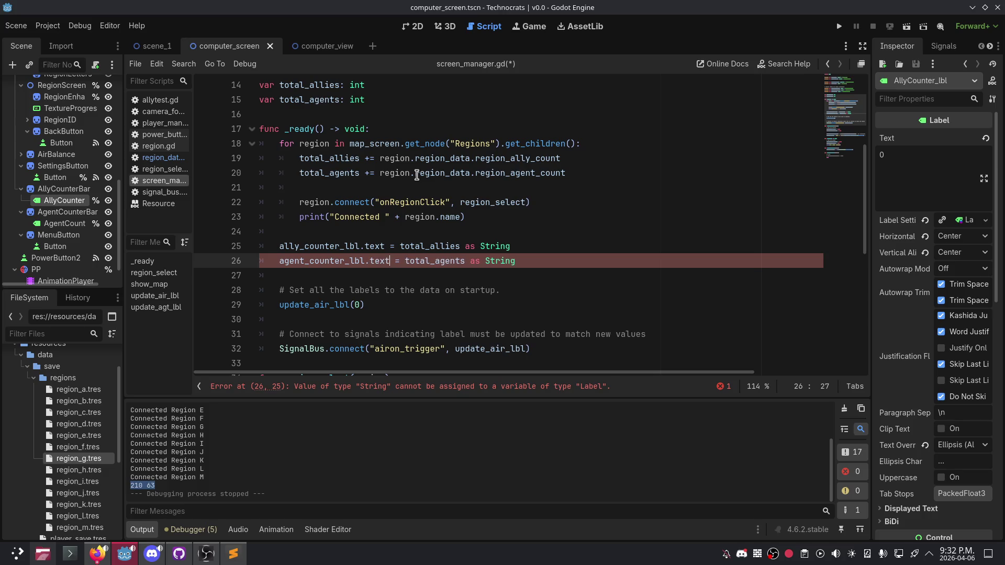
key(Escape)
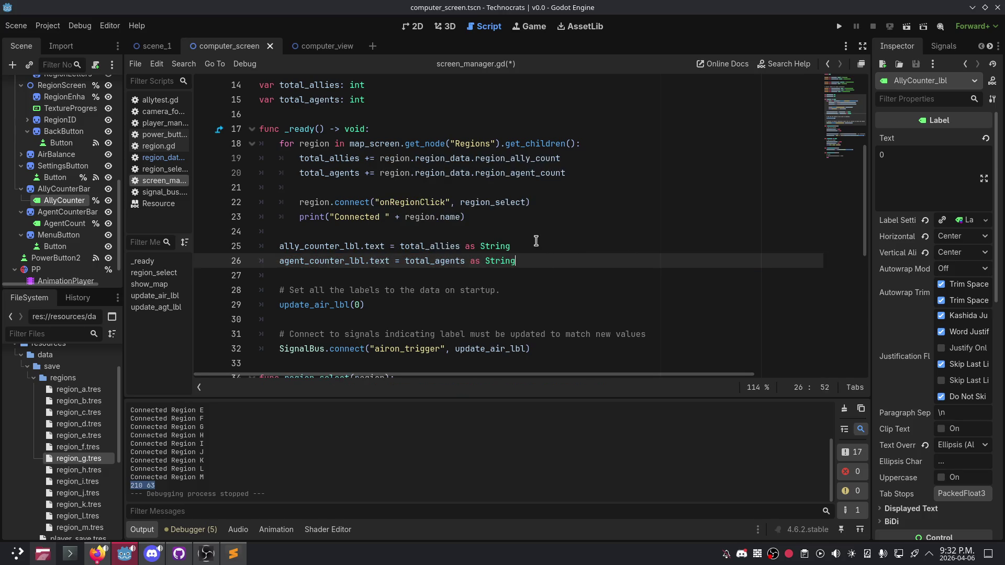
click(538, 233)
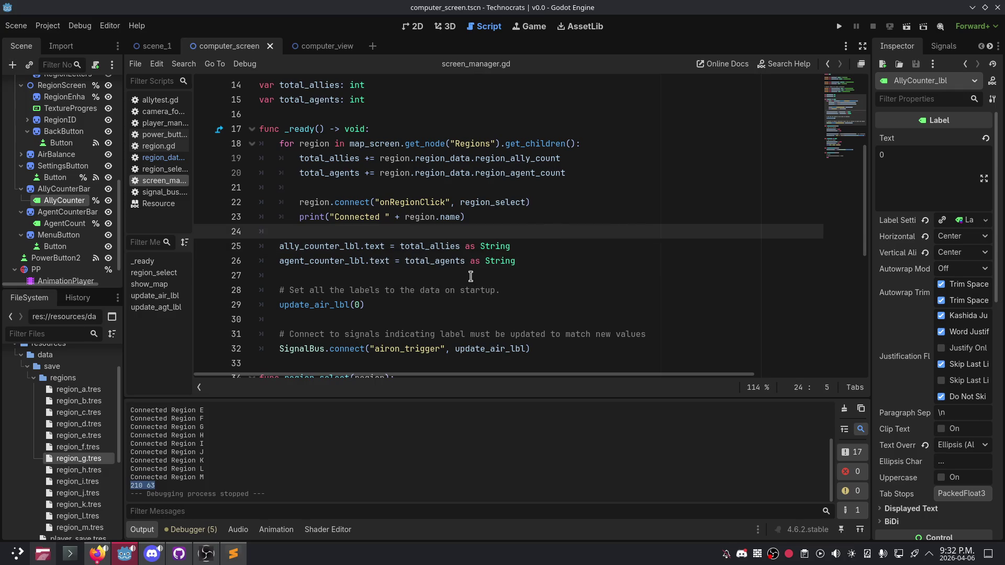
click(471, 275)
click(839, 28)
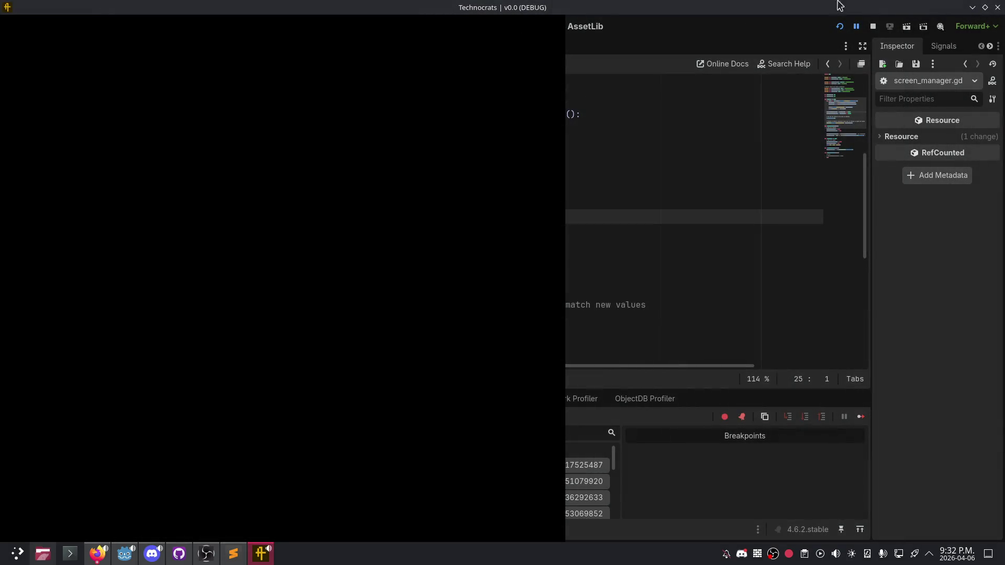
Step: Float the game window to the lower left and wrap total_allies in str() on line 25
double_click(523, 16)
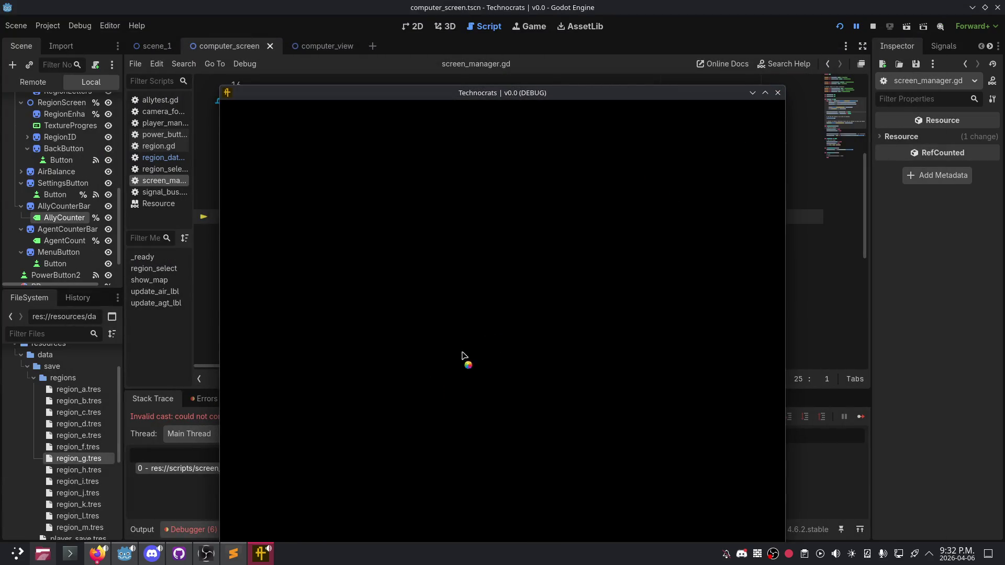
mouse_move(659, 93)
mouse_down()
mouse_move(744, 97)
mouse_move(984, 173)
mouse_move(606, 419)
mouse_move(570, 467)
mouse_up()
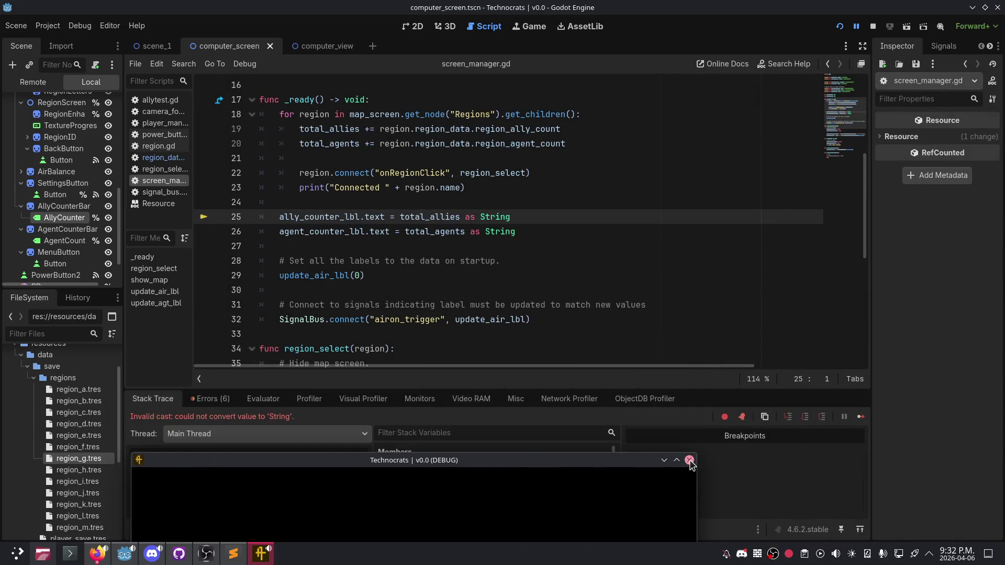
click(549, 215)
key(ctrl+BackSpace)
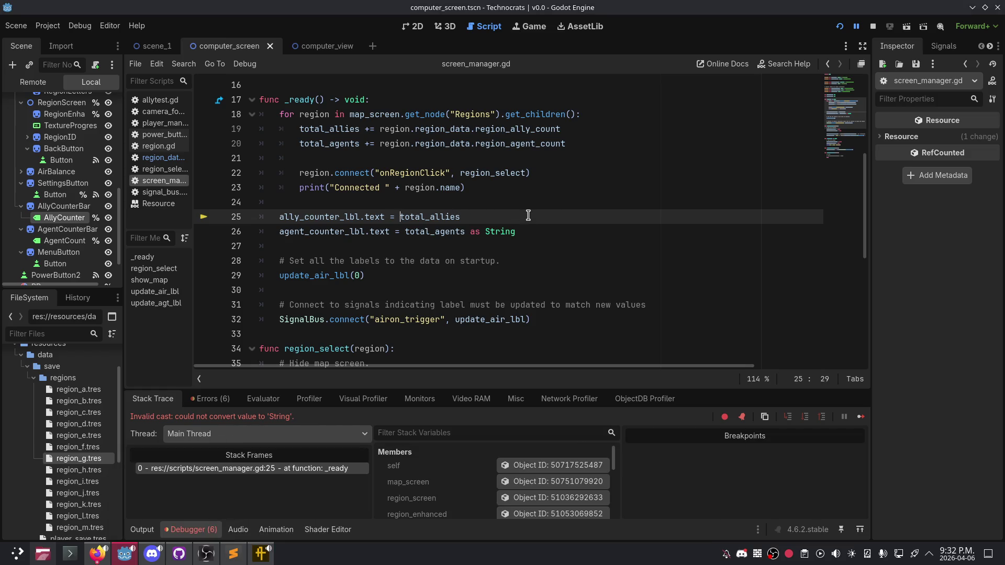
click(529, 215)
text(str()
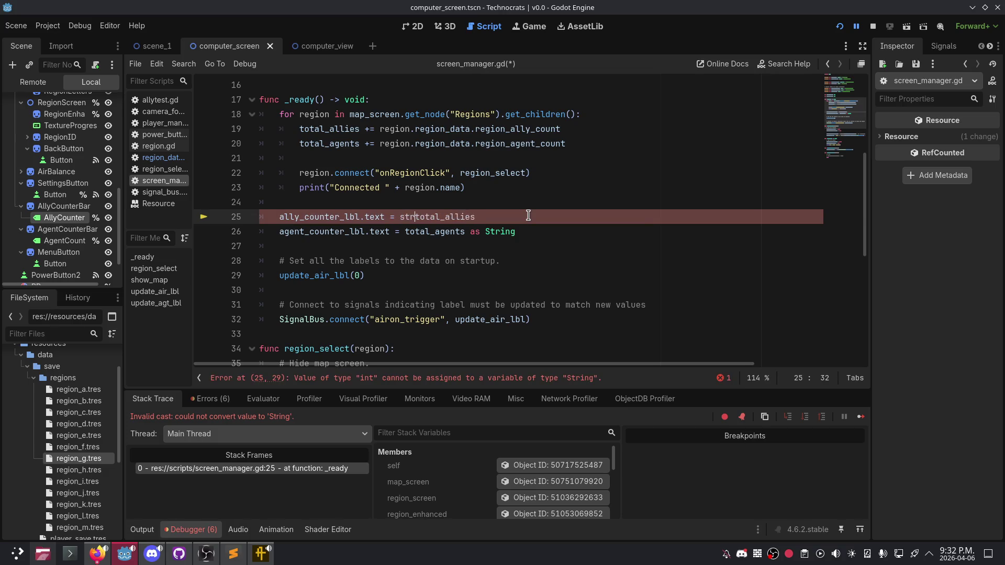
key(End)
text())
Step: Replace line 26's String cast with str(total_agents), save, and stop the game
key(Down)
key(ctrl+Delete)
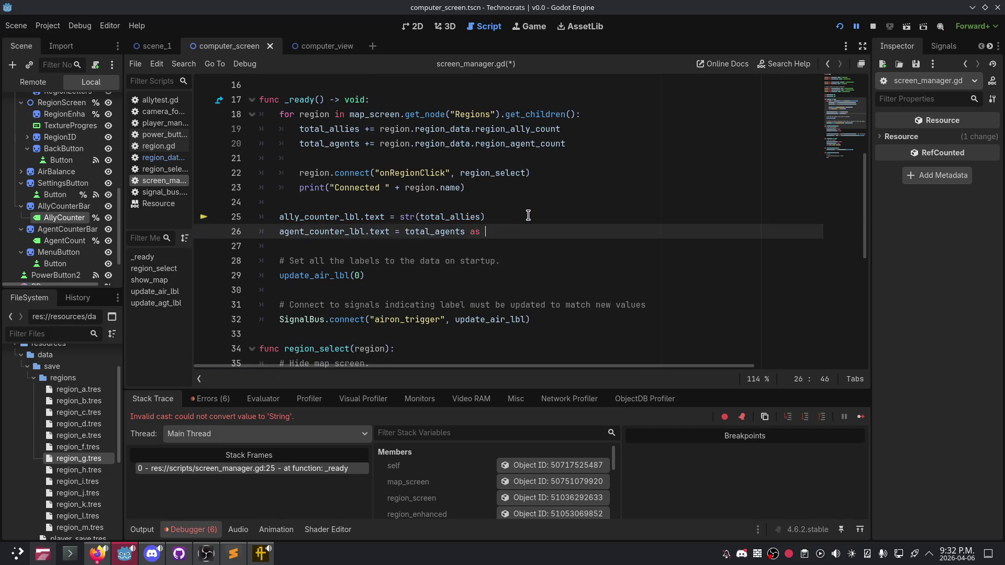
key(BackSpace)
text())
text(str()
key(ctrl+s)
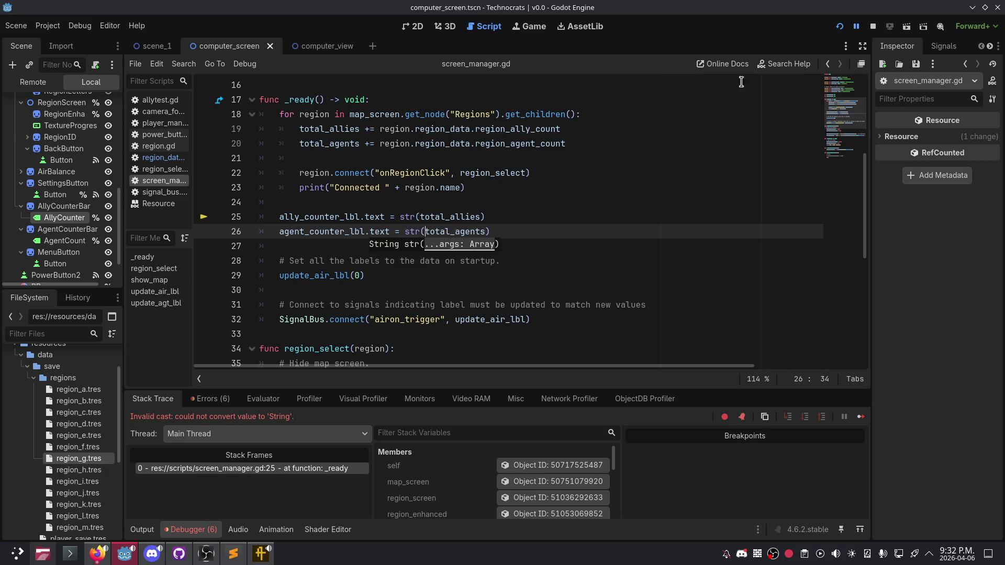
click(840, 26)
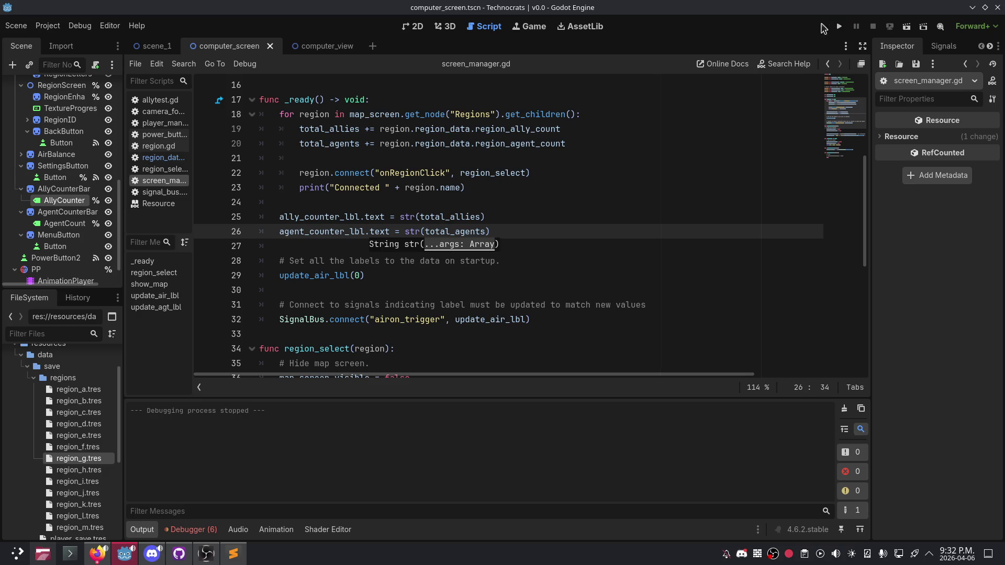
Step: Run the game, check the 210 and 63 counters across the map and Regions A, I and H, then close it
click(839, 26)
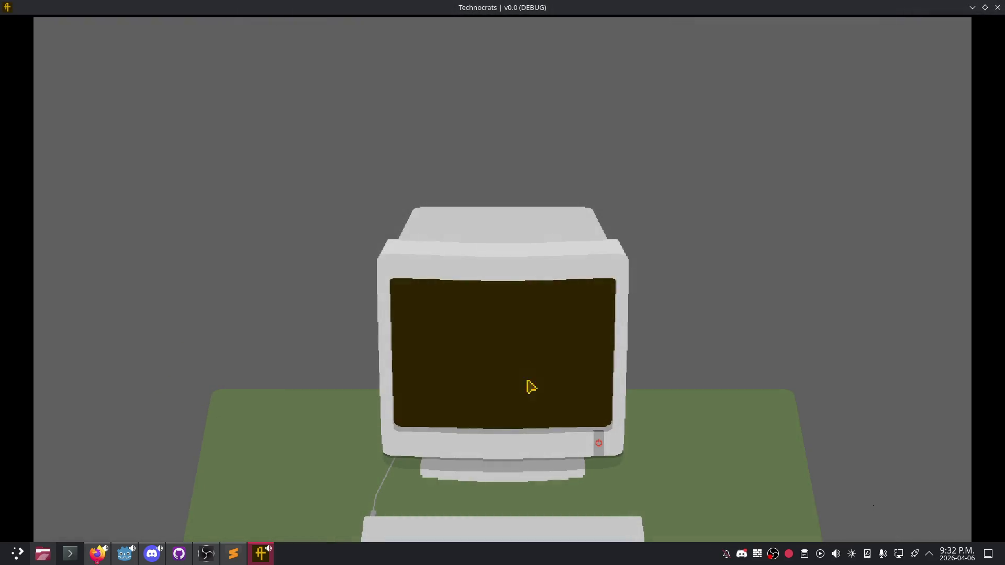
click(597, 449)
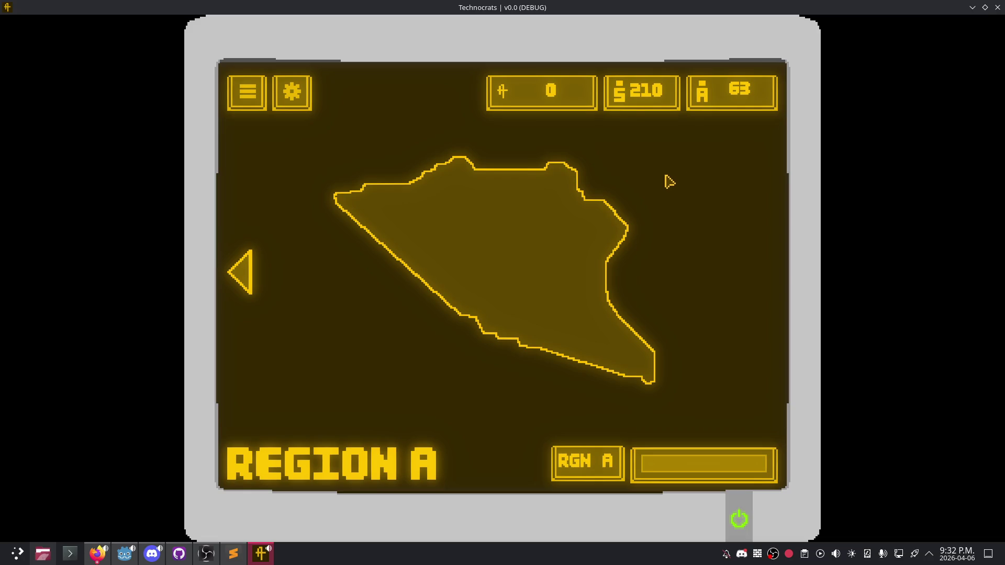
click(246, 262)
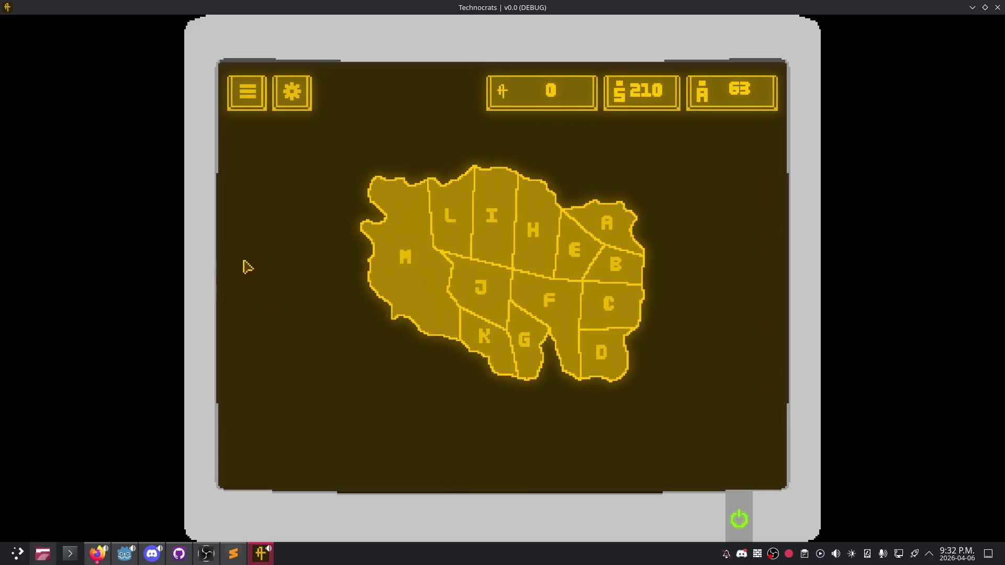
click(484, 218)
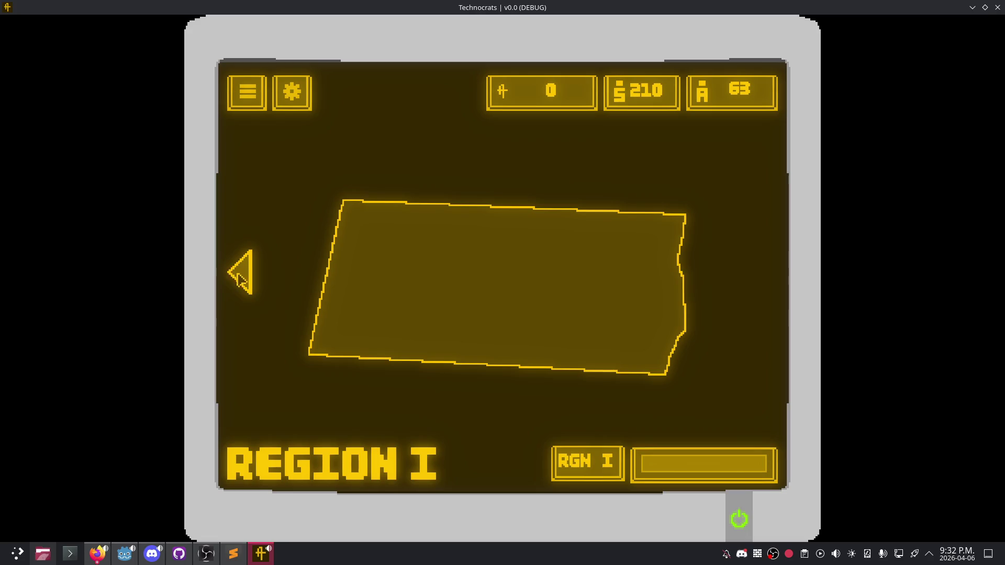
click(241, 277)
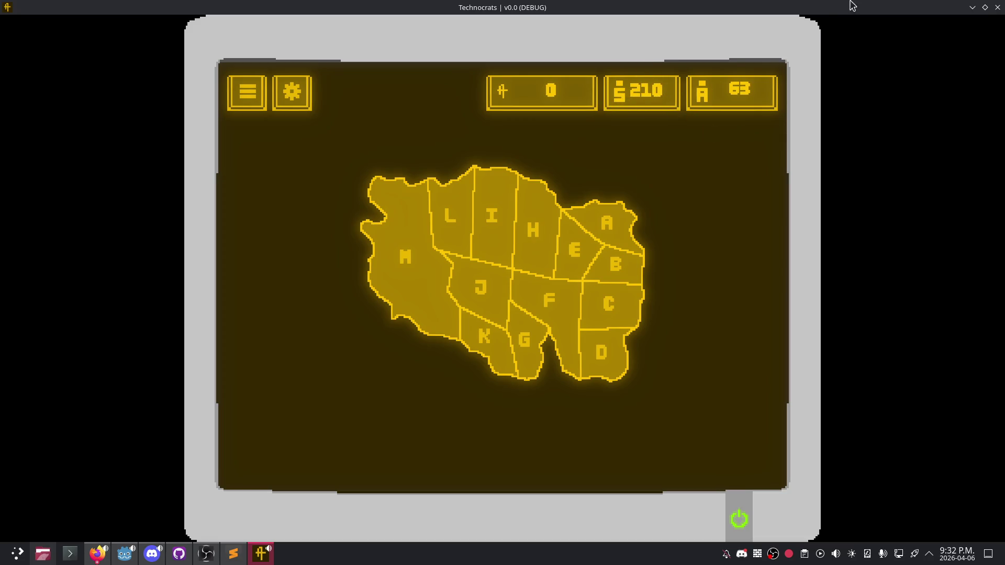
key(super+Down)
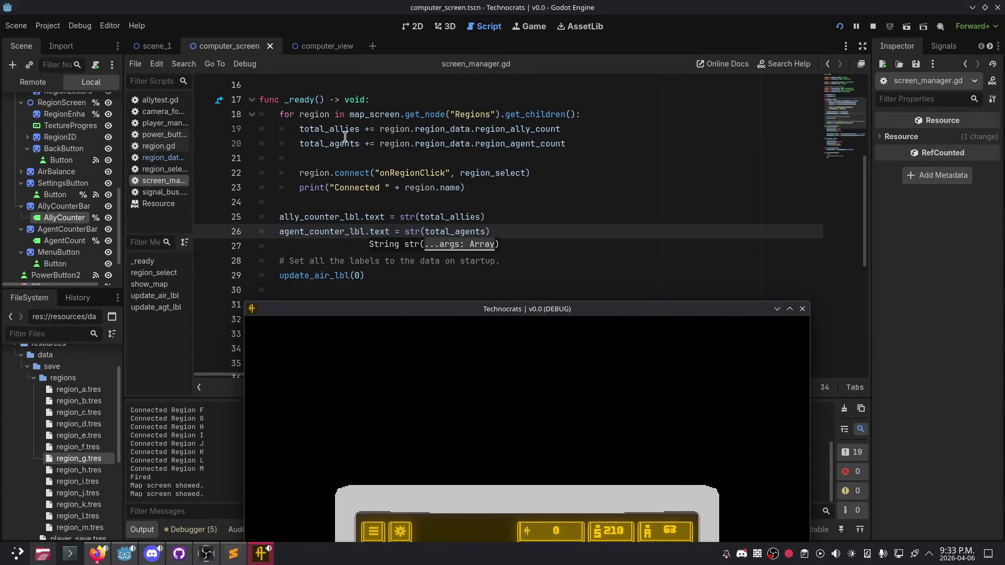
double_click(375, 312)
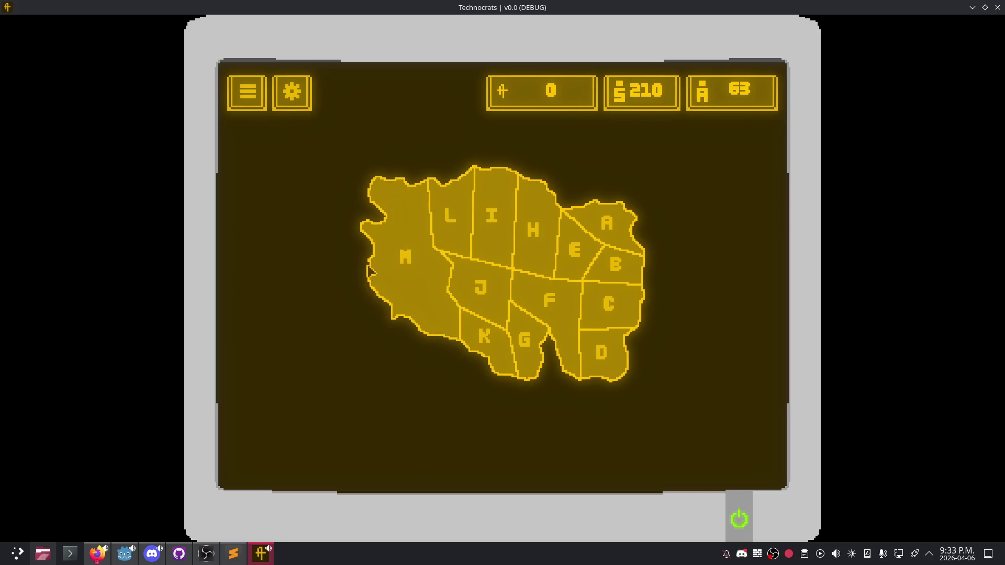
click(529, 236)
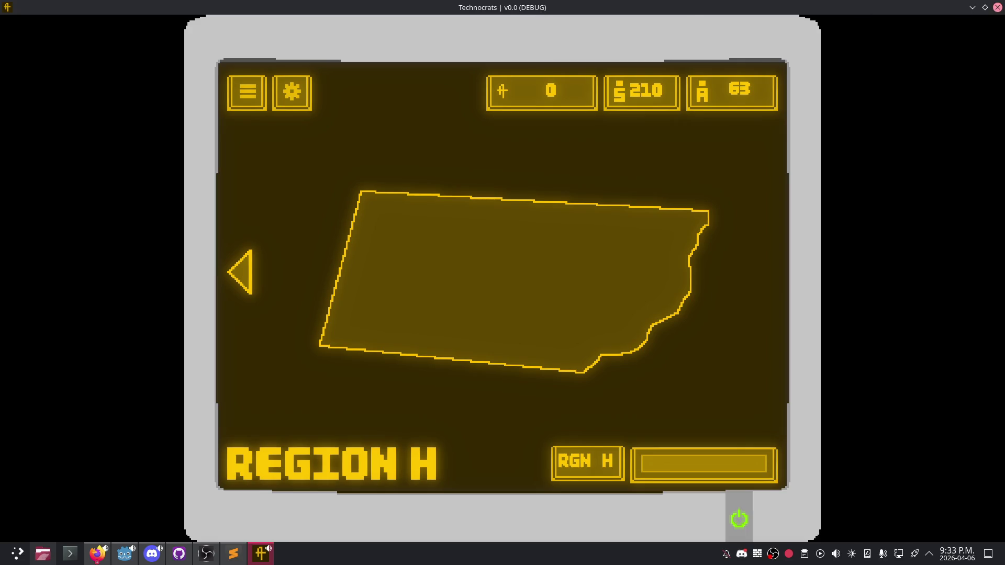
click(997, 7)
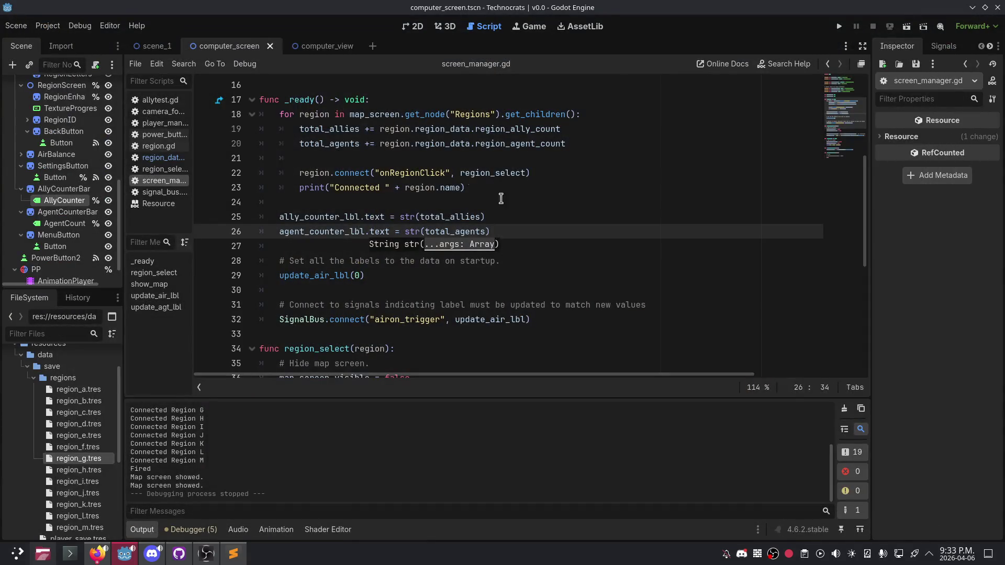
click(513, 231)
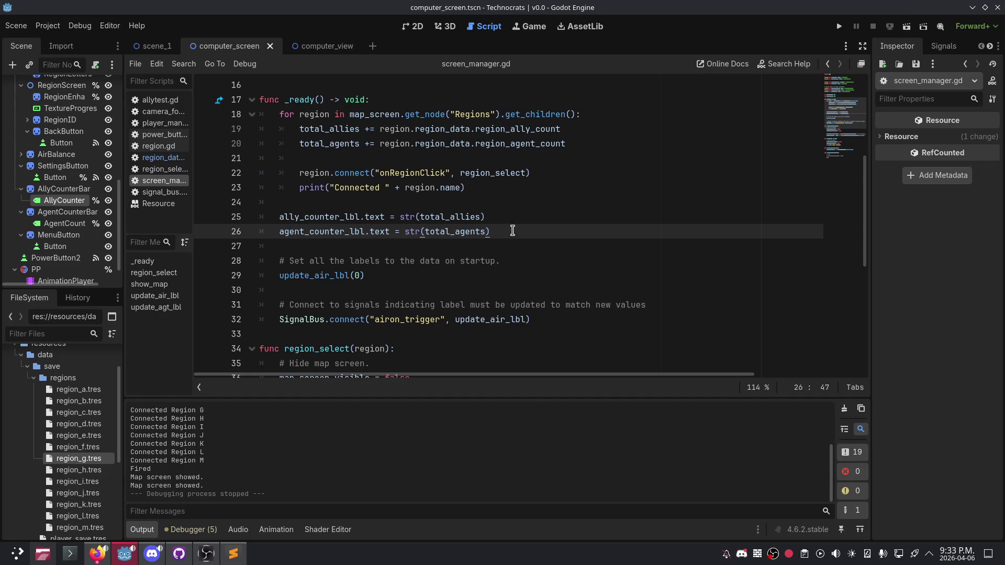
scroll(513, 231, down, 7)
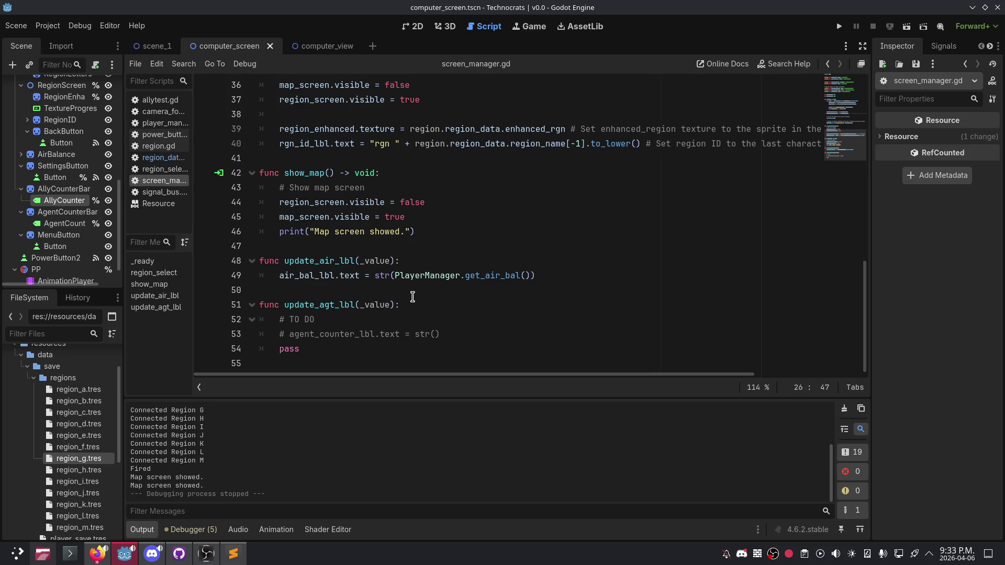
click(462, 285)
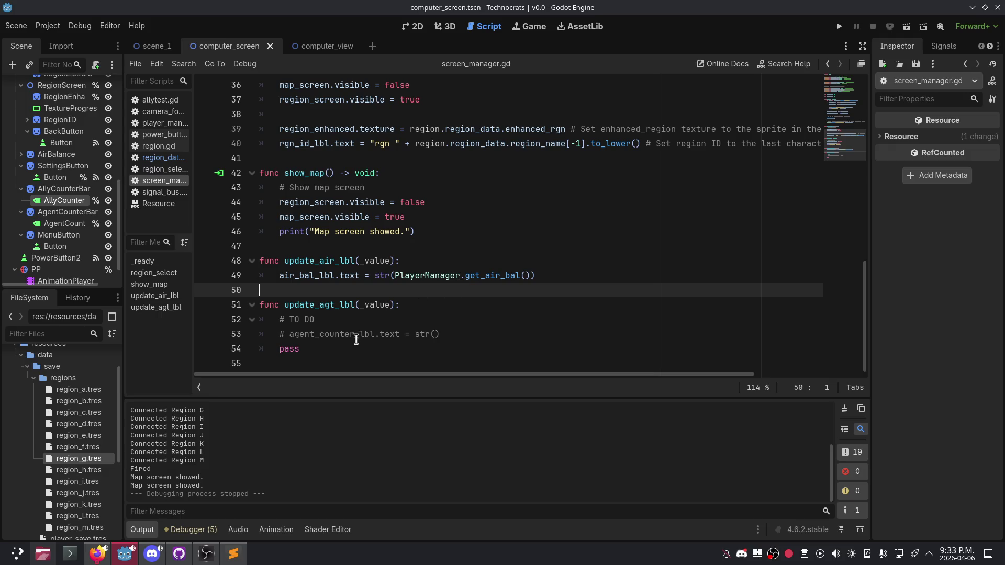
drag(347, 348, 278, 320)
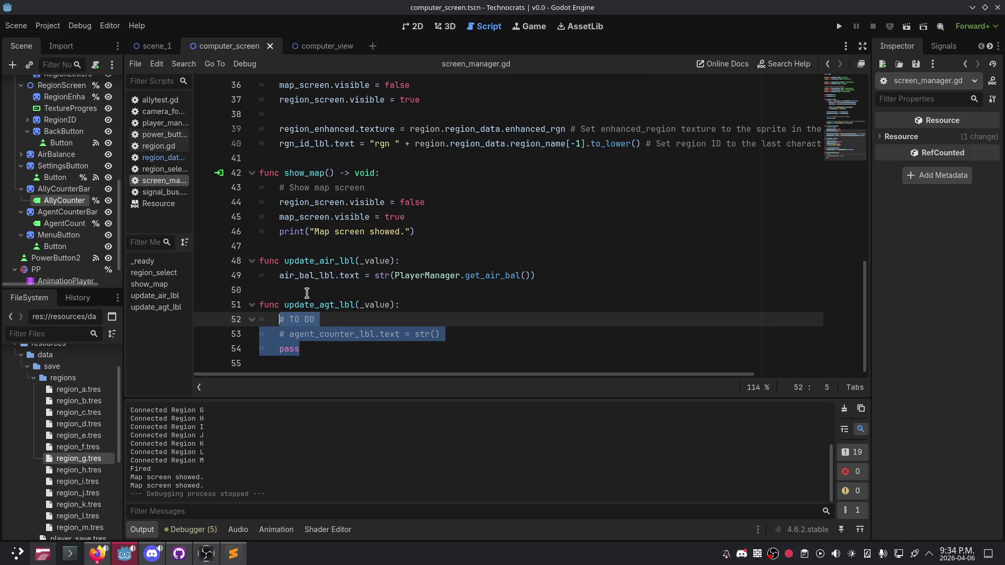
scroll(451, 228, up, 7)
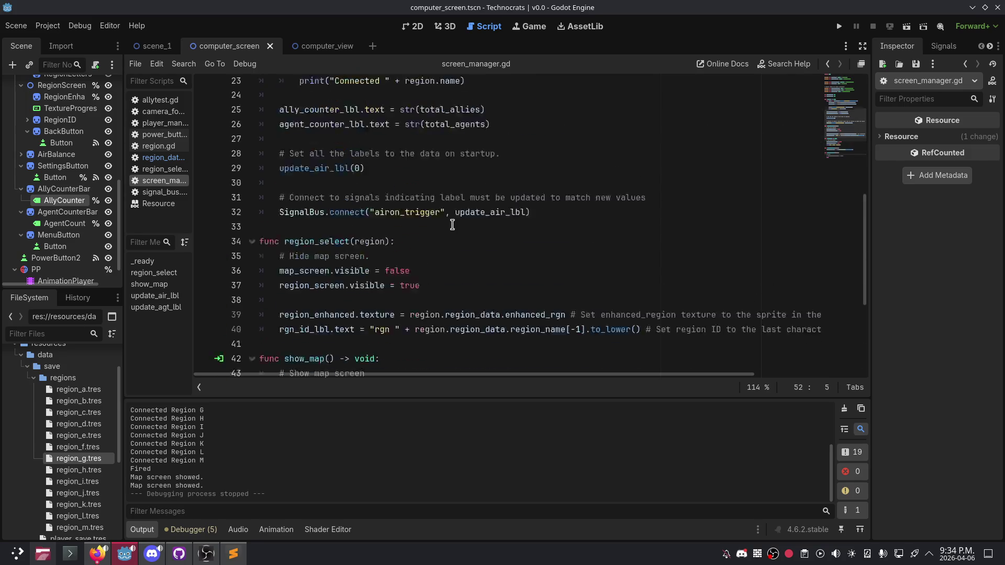
scroll(451, 229, down, 2)
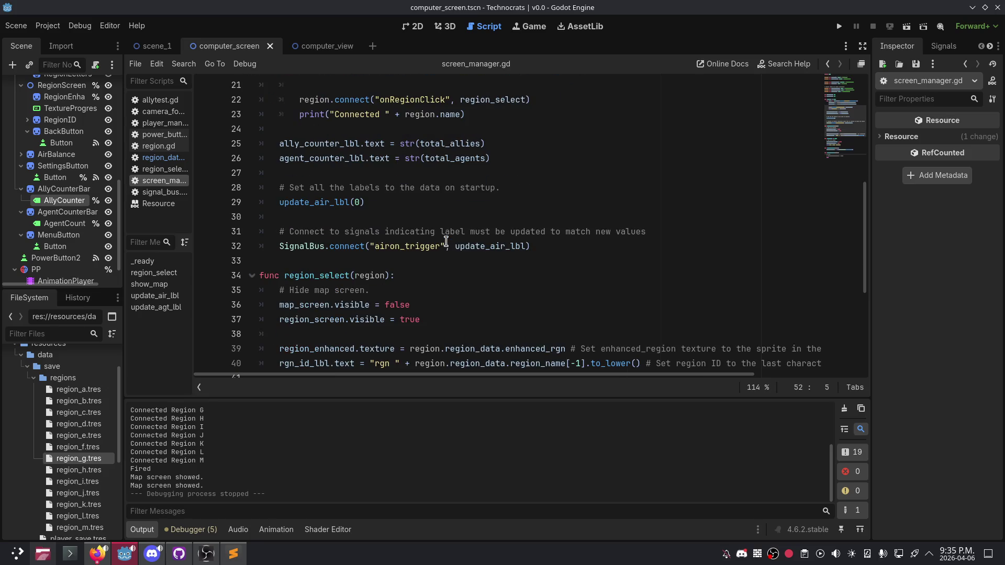
scroll(446, 241, down, 4)
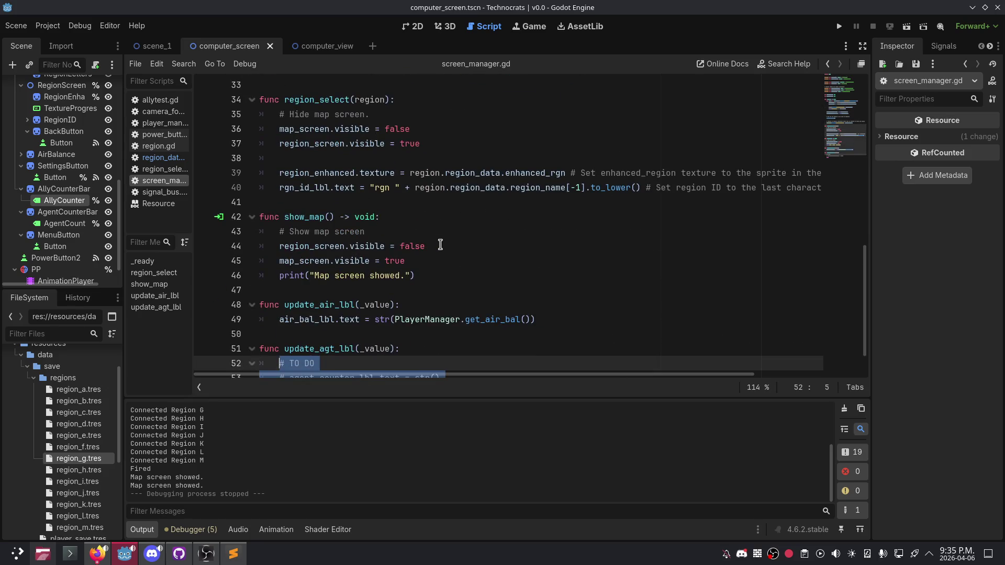
scroll(441, 245, down, 1)
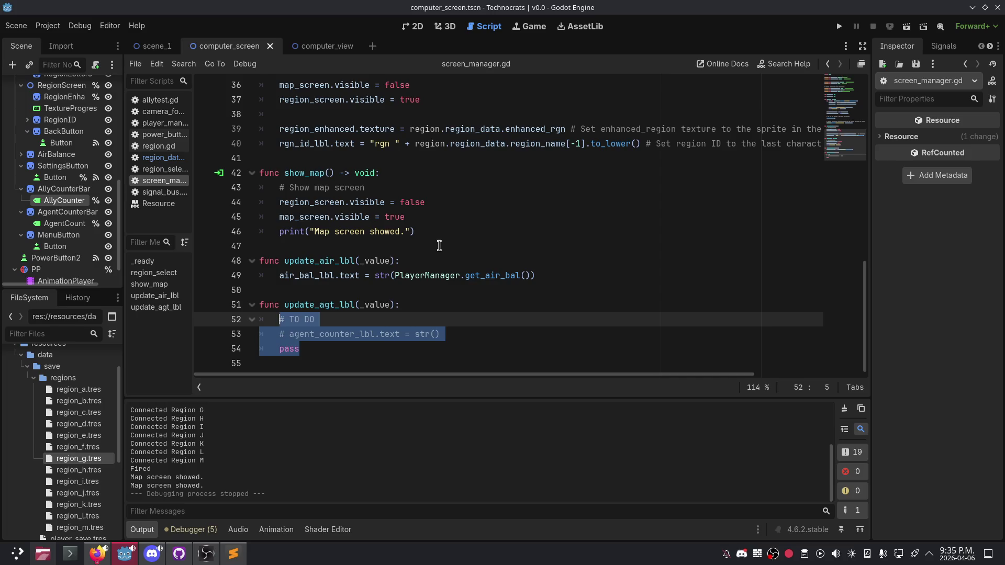
click(386, 287)
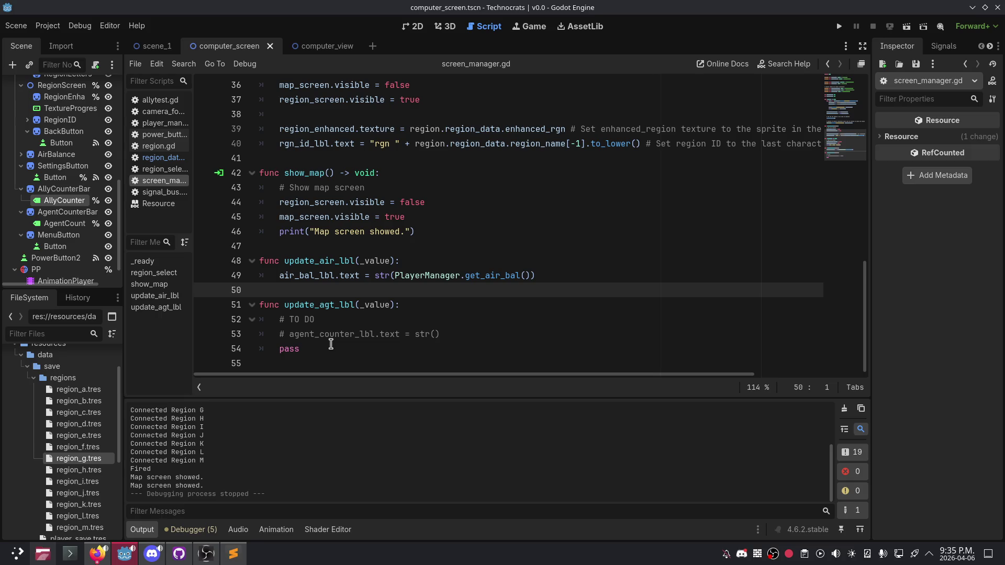
scroll(340, 283, up, 7)
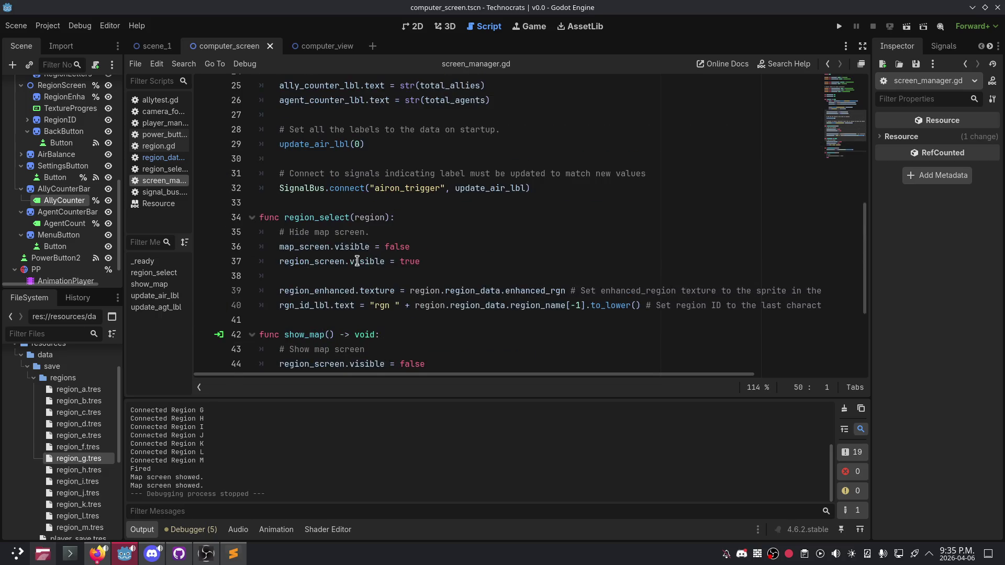
scroll(345, 264, down, 5)
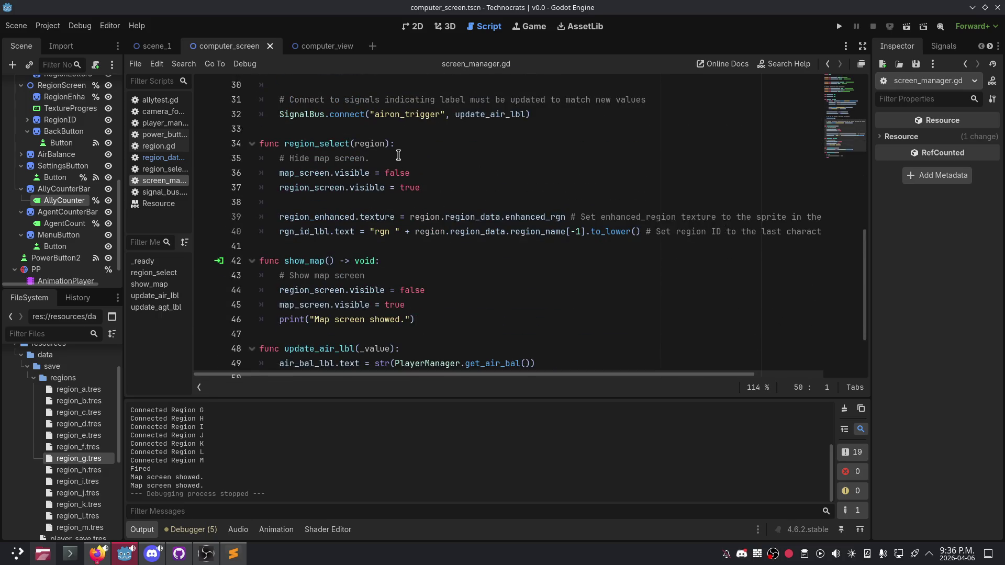
click(383, 156)
click(394, 261)
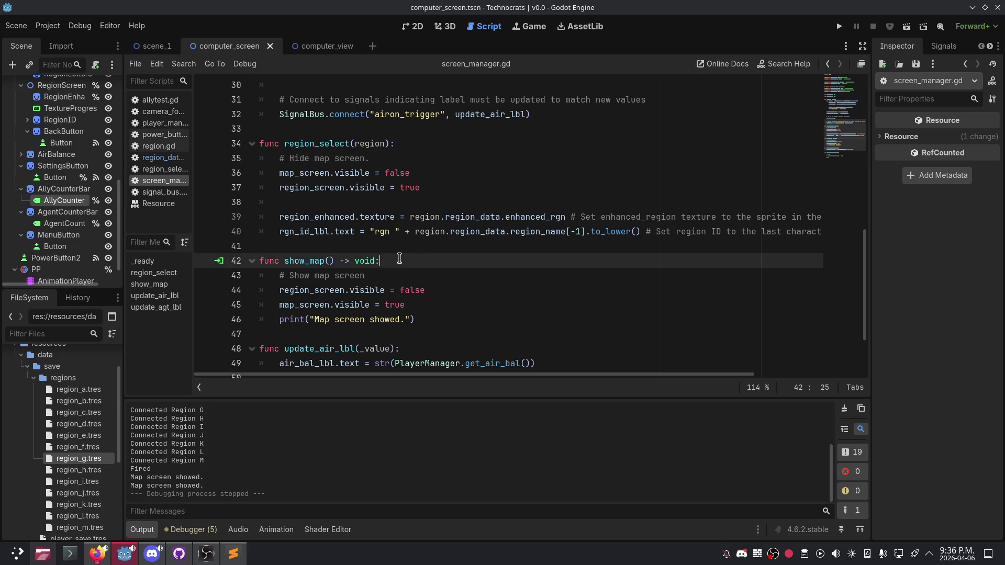
click(390, 272)
scroll(390, 272, down, 2)
scroll(388, 275, up, 3)
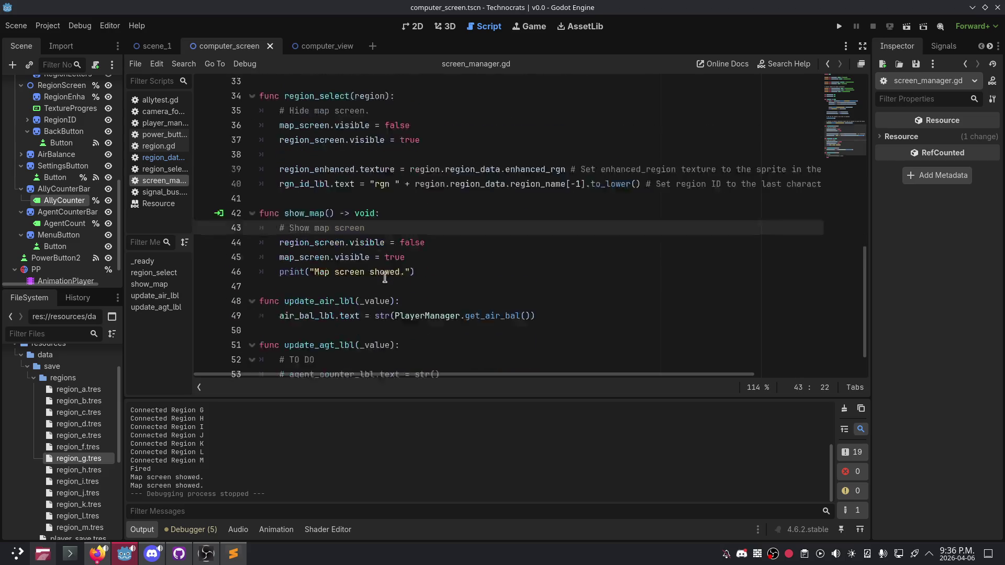
scroll(385, 278, down, 3)
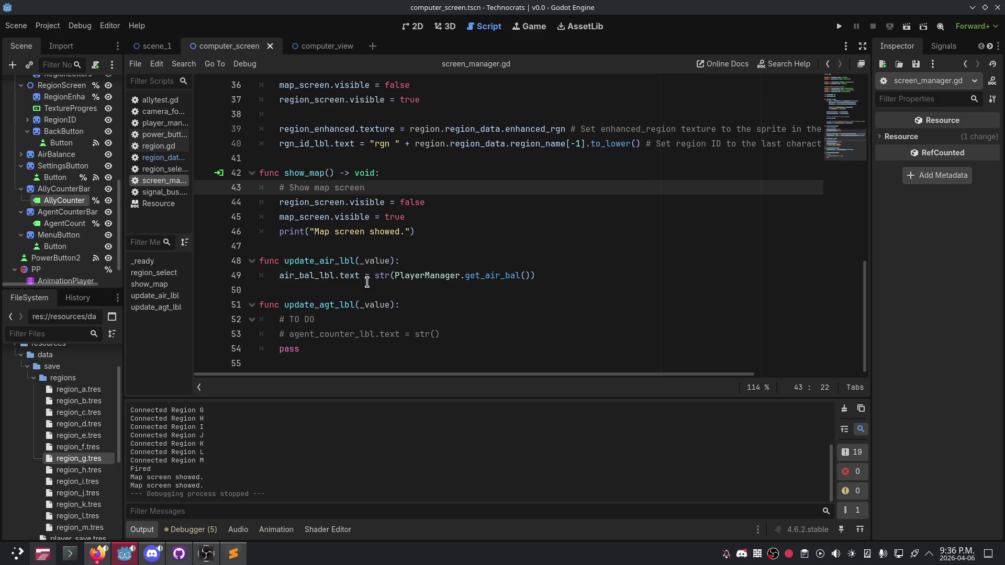
click(353, 292)
click(359, 246)
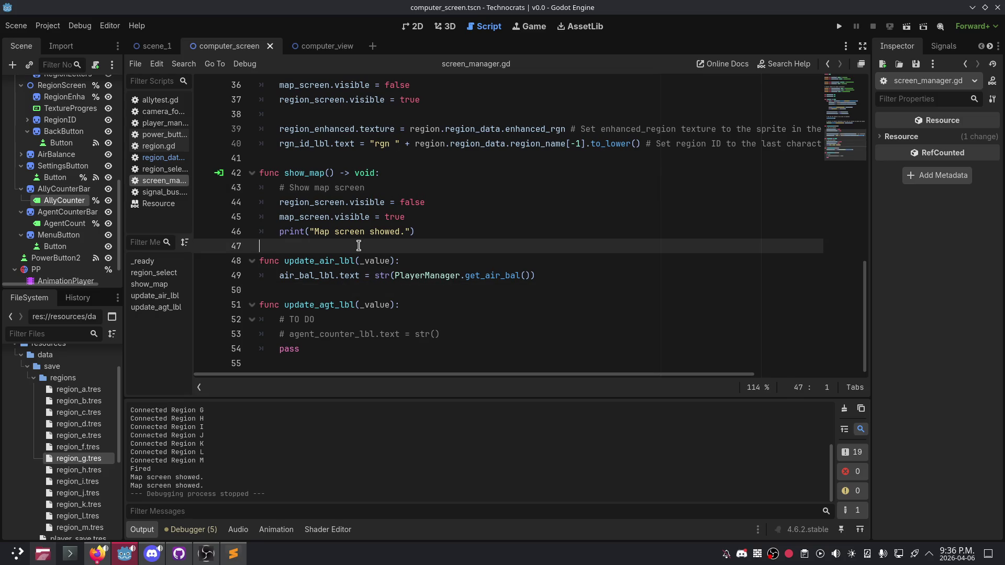
scroll(359, 246, up, 3)
scroll(354, 277, down, 3)
right_click(359, 287)
click(327, 290)
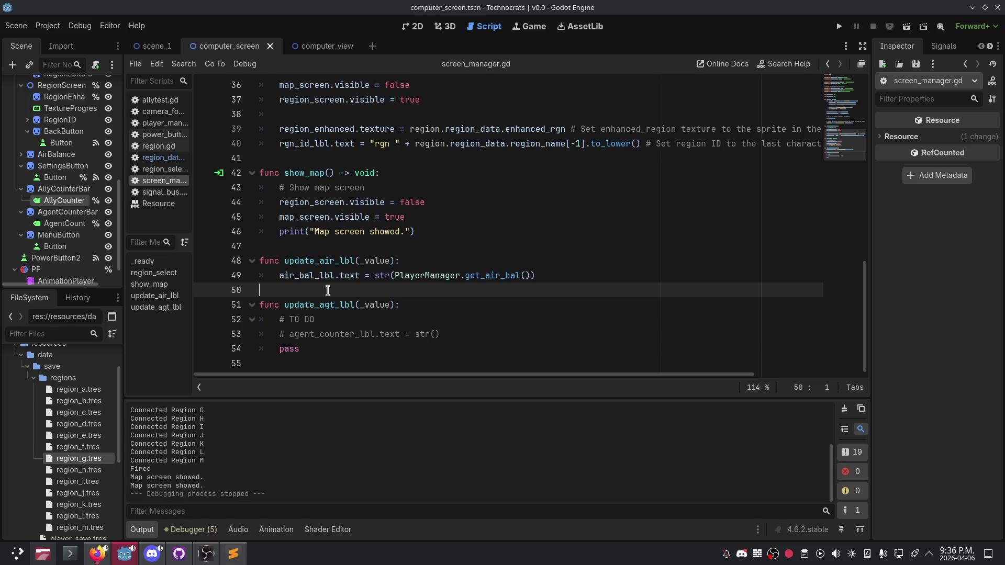
click(432, 203)
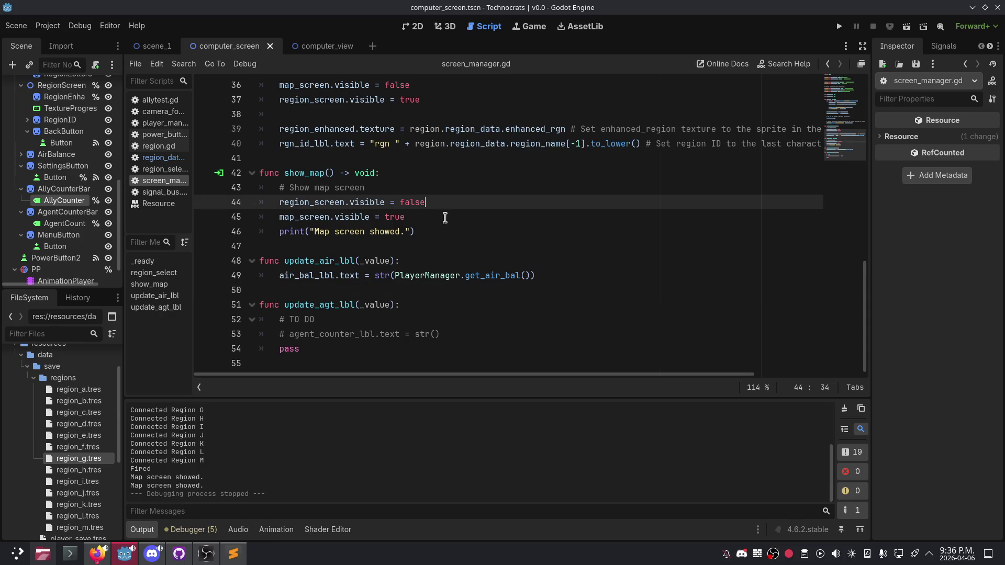
click(446, 235)
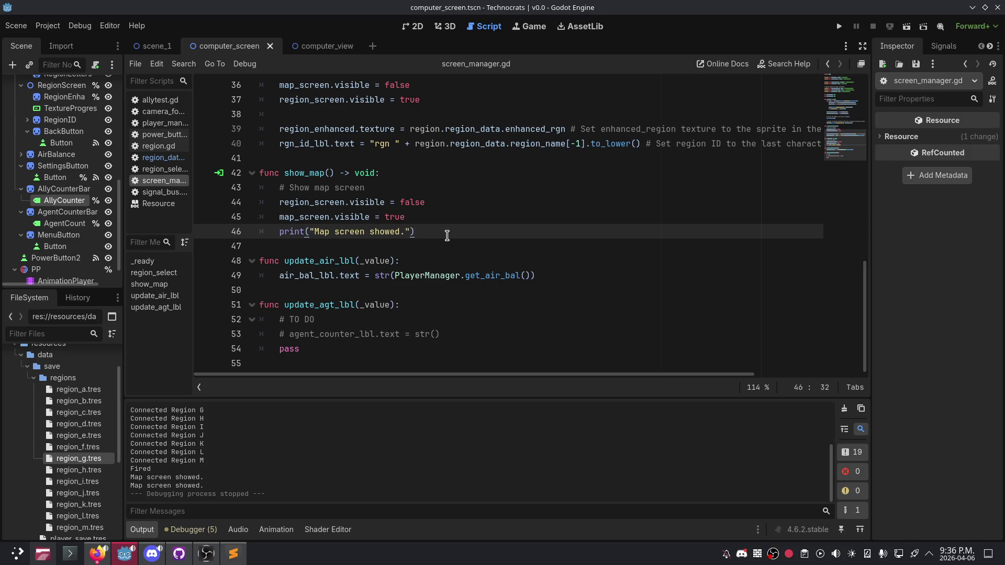
key(Up)
key(Up)
Step: Strip the TO DO comment, commented-out agent line and pass placeholder from update_agt_lbl
key(Down)
key(Down)
key(Return)
key(Return)
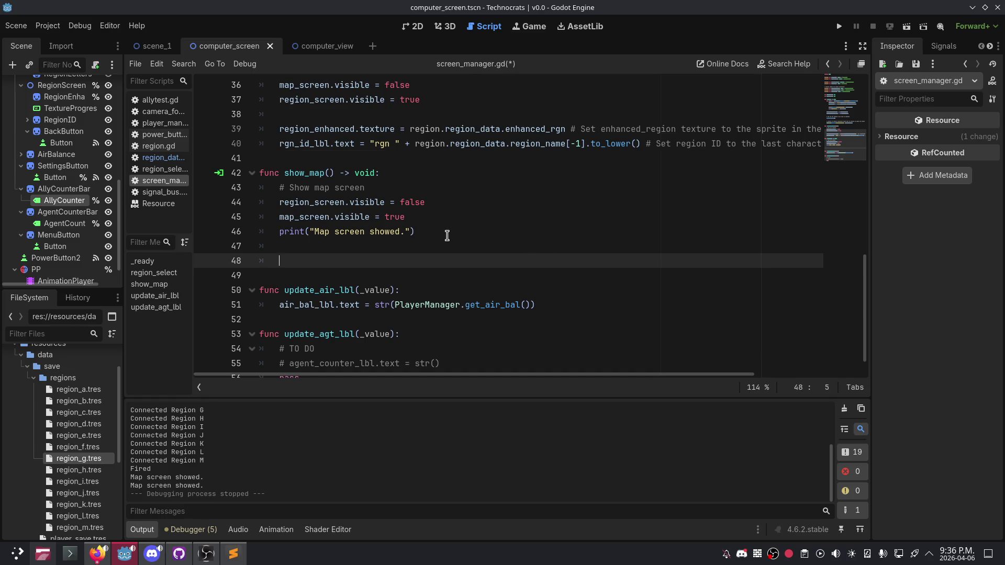
scroll(447, 235, down, 1)
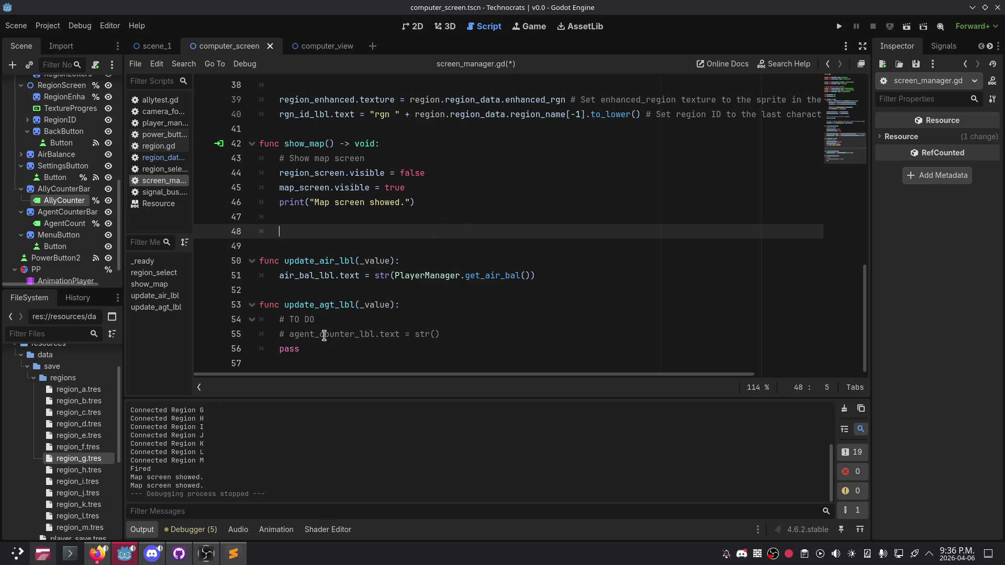
click(335, 348)
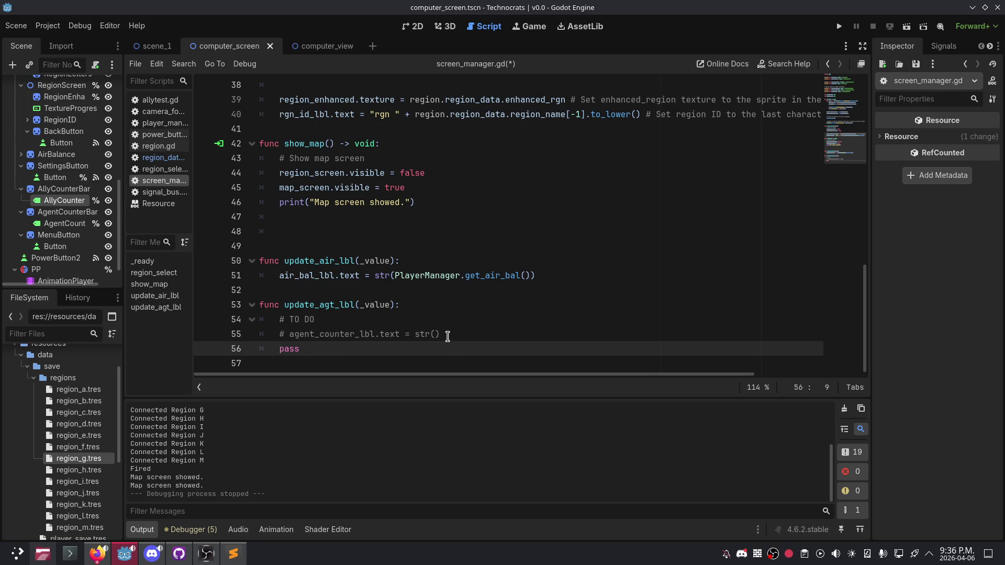
drag(457, 329, 281, 317)
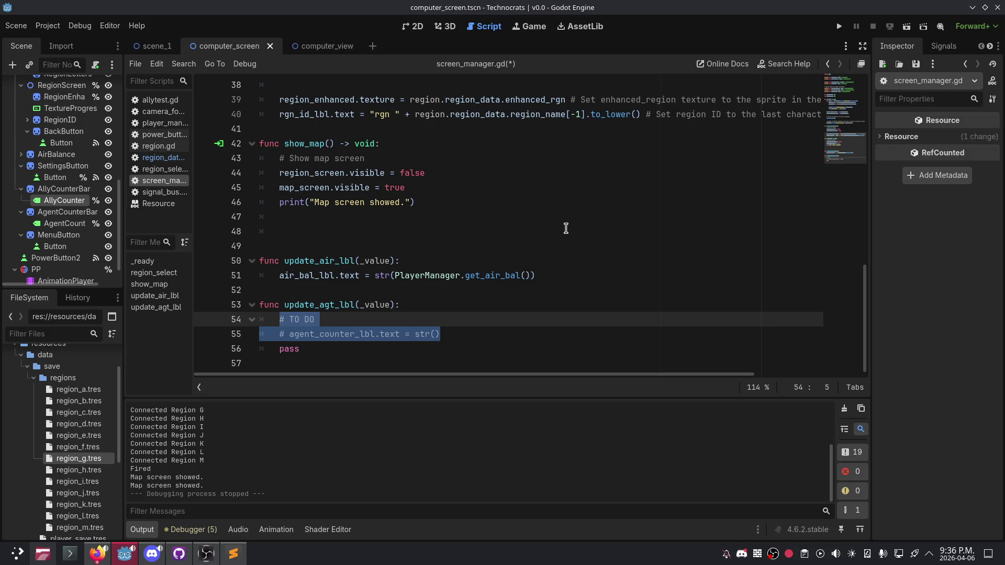
key(BackSpace)
key(BackSpace)
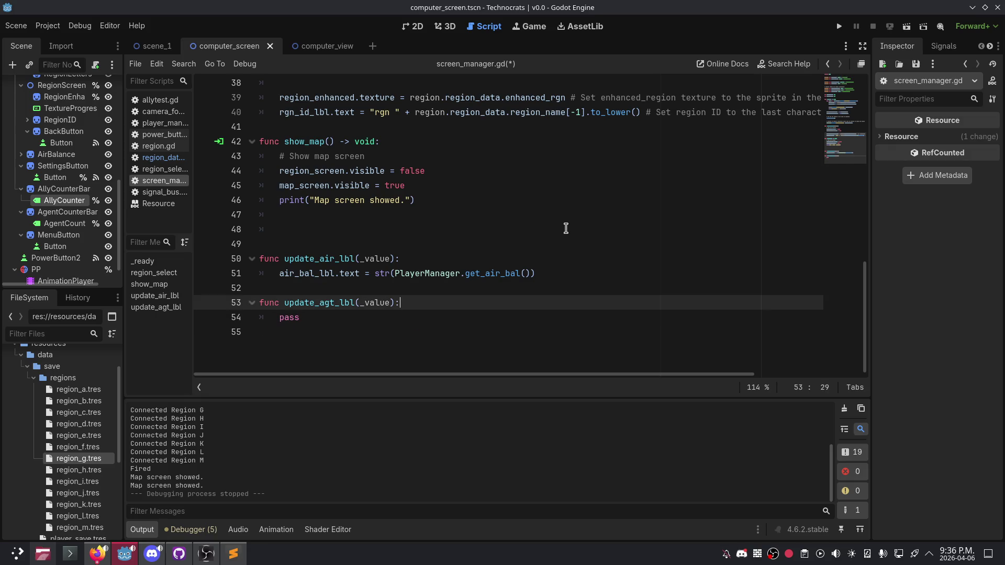
key(Down)
key(BackSpace)
key(BackSpace)
key(BackSpace)
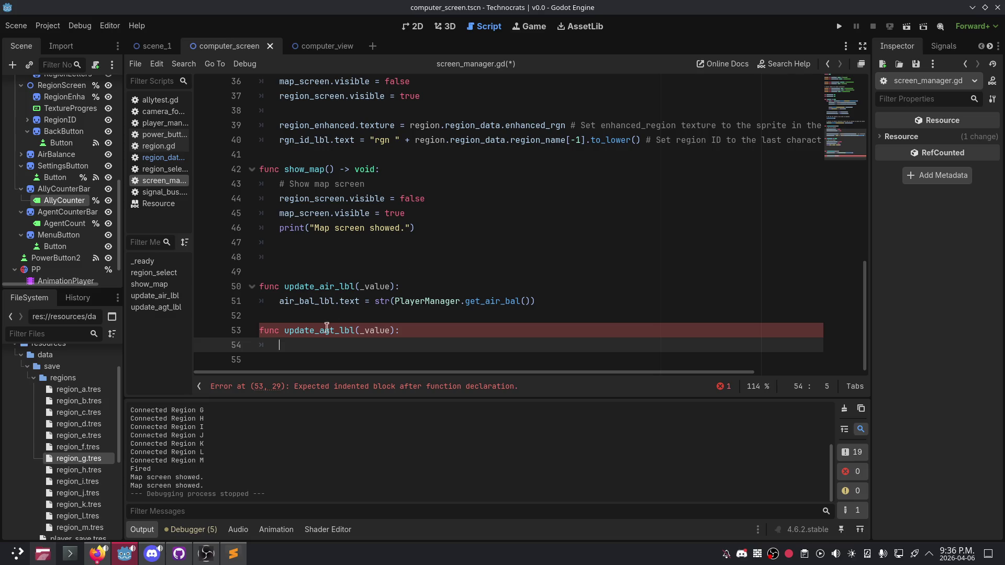
Step: Write agent_counter_lbl.text = str(_value) as the body of update_agt_lbl
click(363, 331)
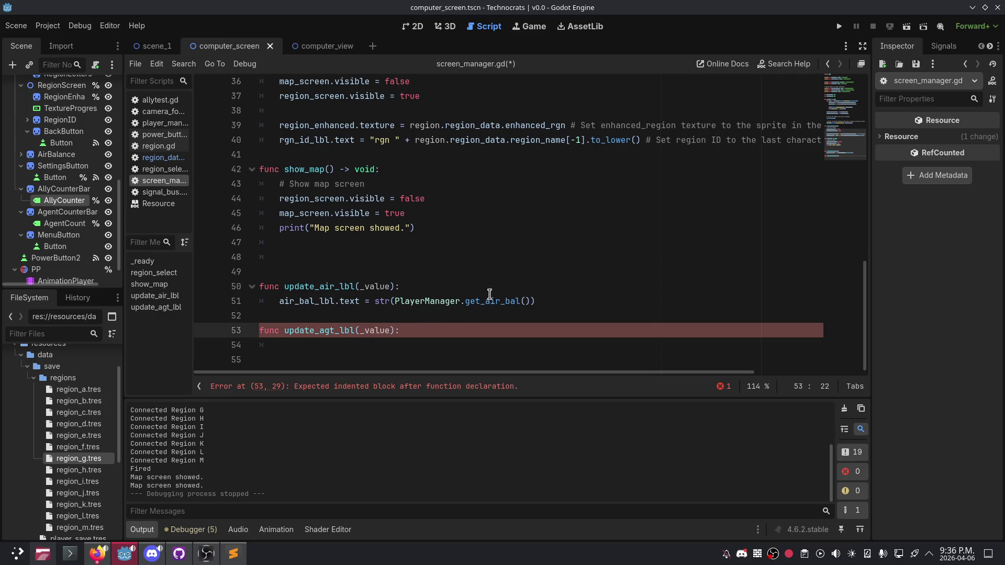
key(Down)
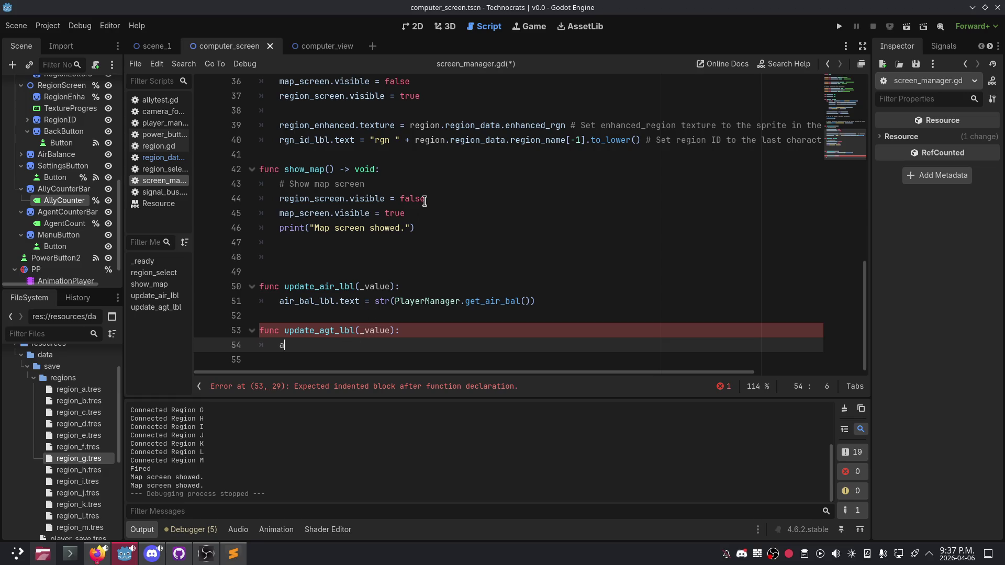
key(BackSpace)
text(ge)
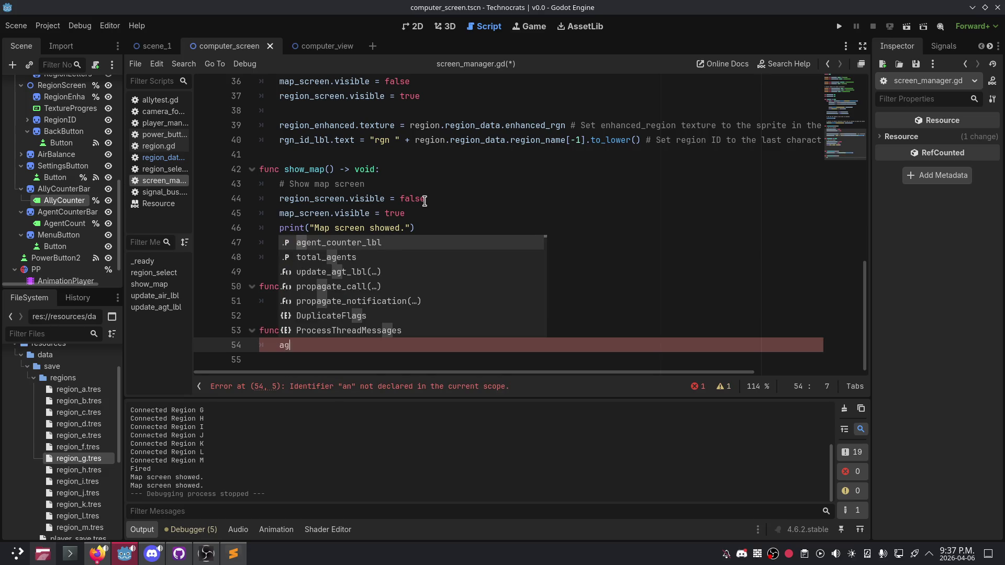
key(Return)
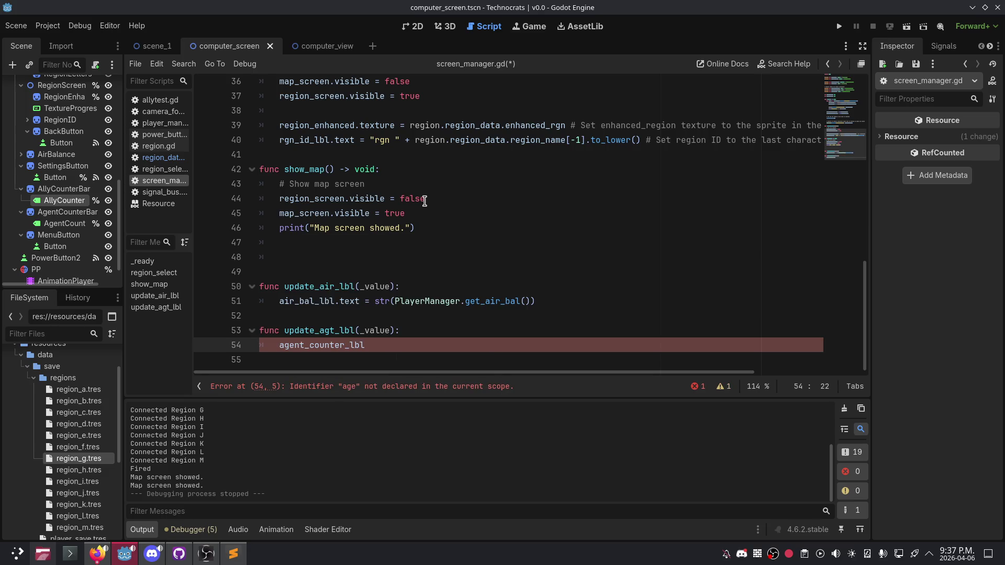
key(ctrl+space)
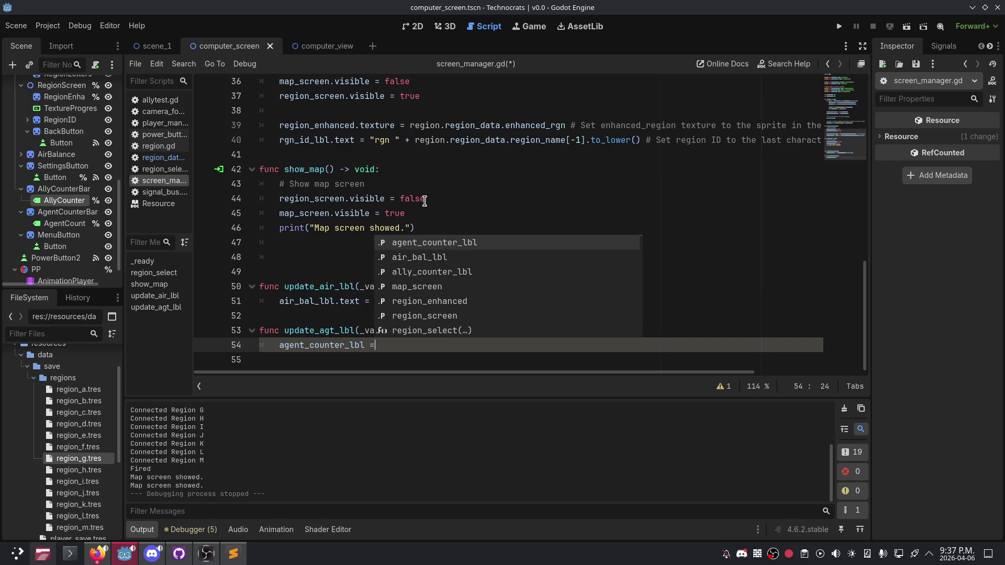
text(str())
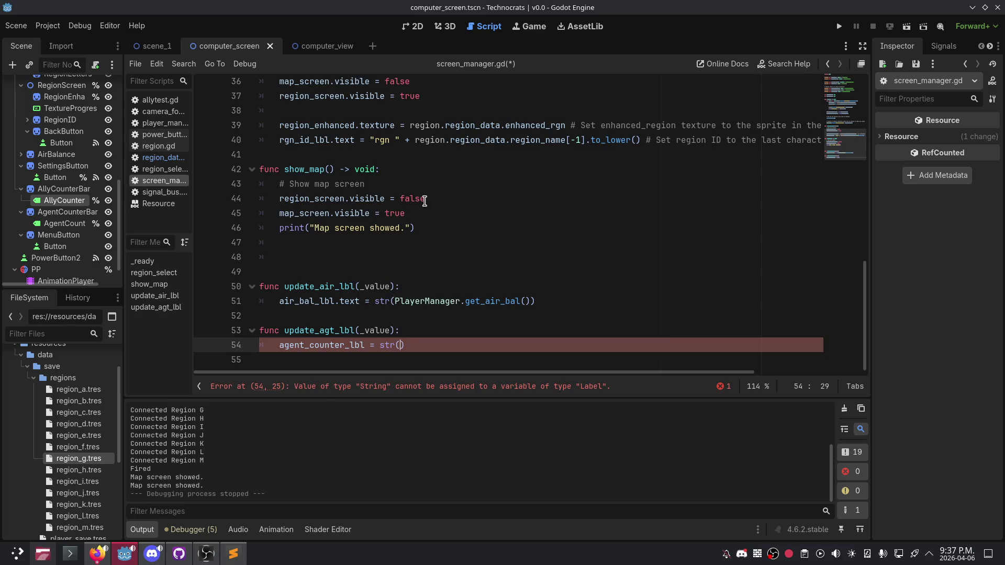
text(_value)
text(.text)
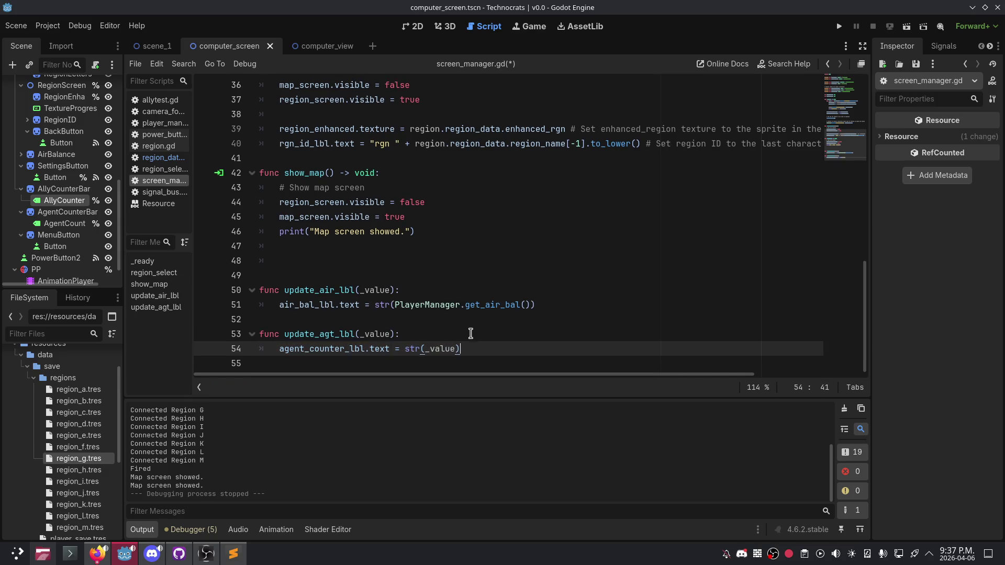
drag(475, 349, 246, 333)
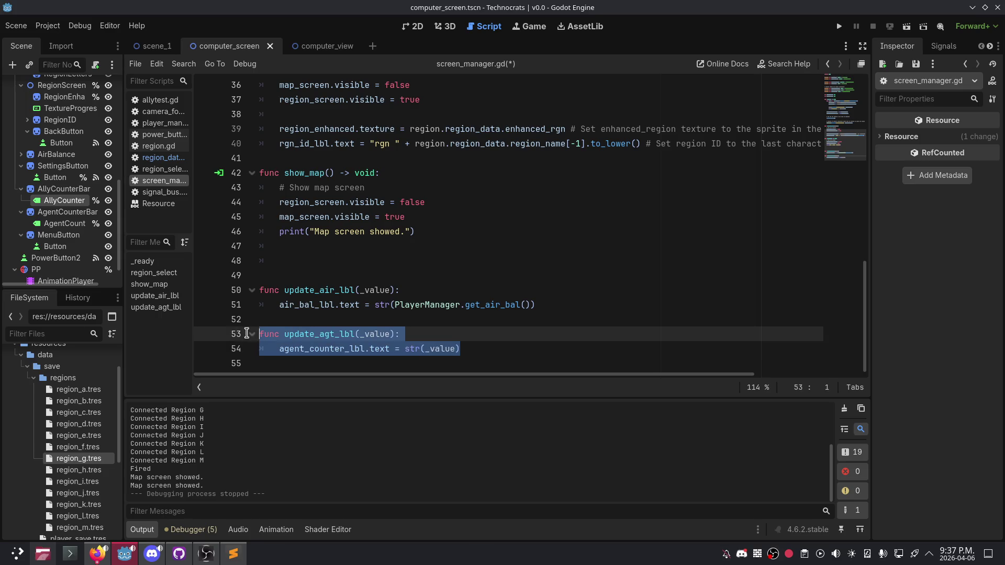
Step: Duplicate the update_agt_lbl function directly below itself
drag(520, 349, 248, 328)
key(ctrl+c)
click(515, 344)
key(Return)
key(Return)
key(BackSpace)
key(BackSpace)
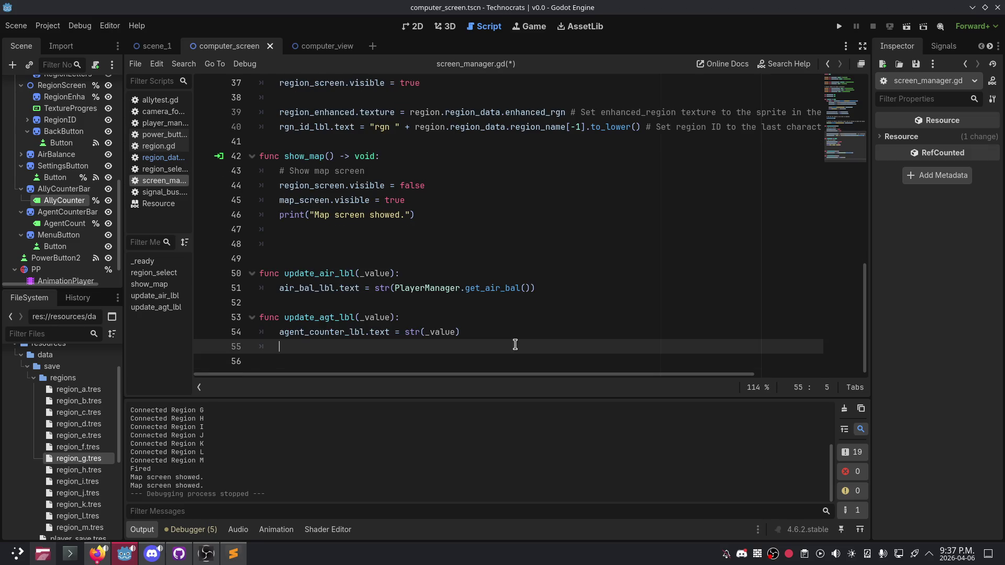
key(ctrl+v)
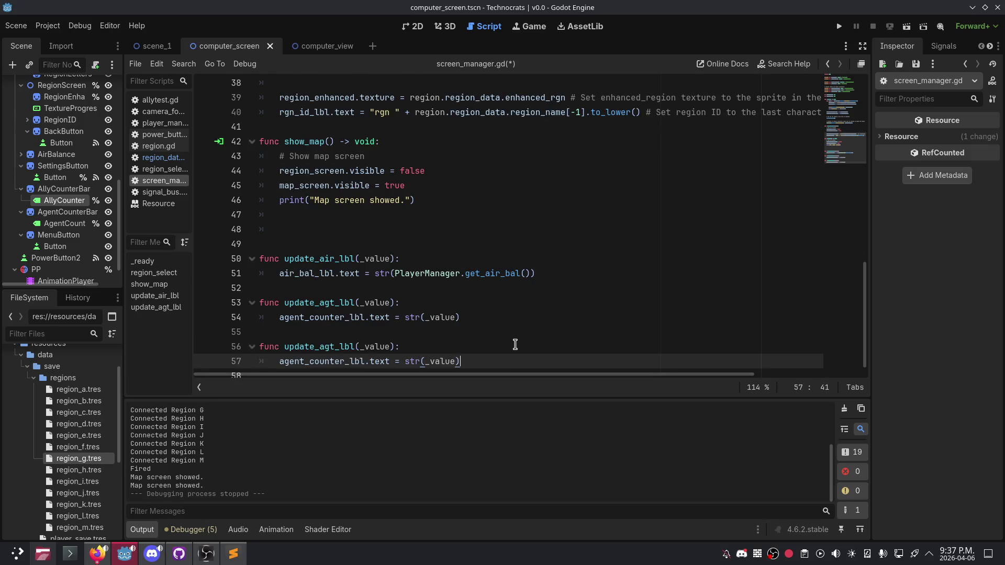
Step: Rename the copy to update_aly_lbl and make it set ally_counter_lbl.text instead
click(336, 349)
key(BackSpace)
key(BackSpace)
text(ly)
key(Up)
key(Up)
key(Up)
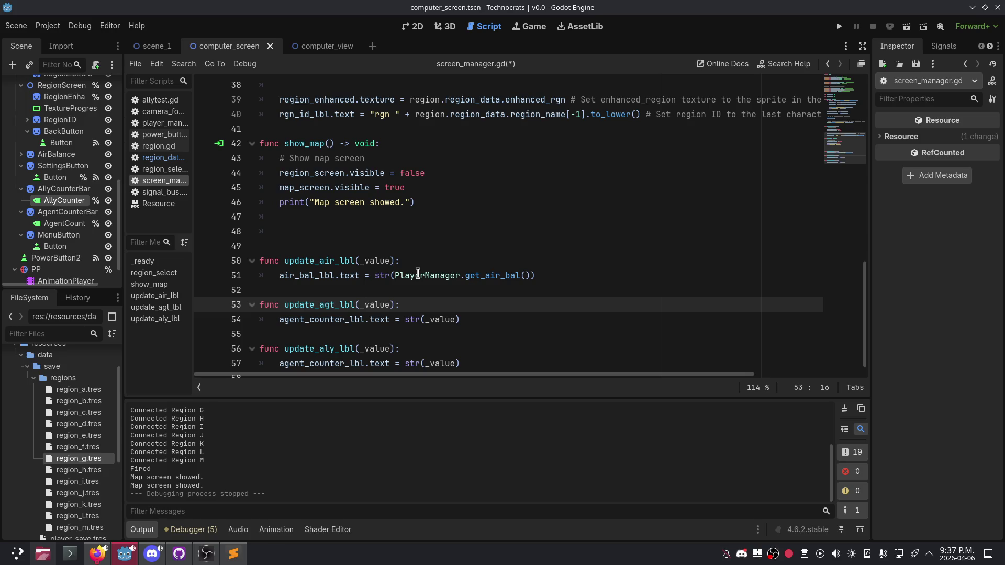
key(Down)
key(Down)
key(Down)
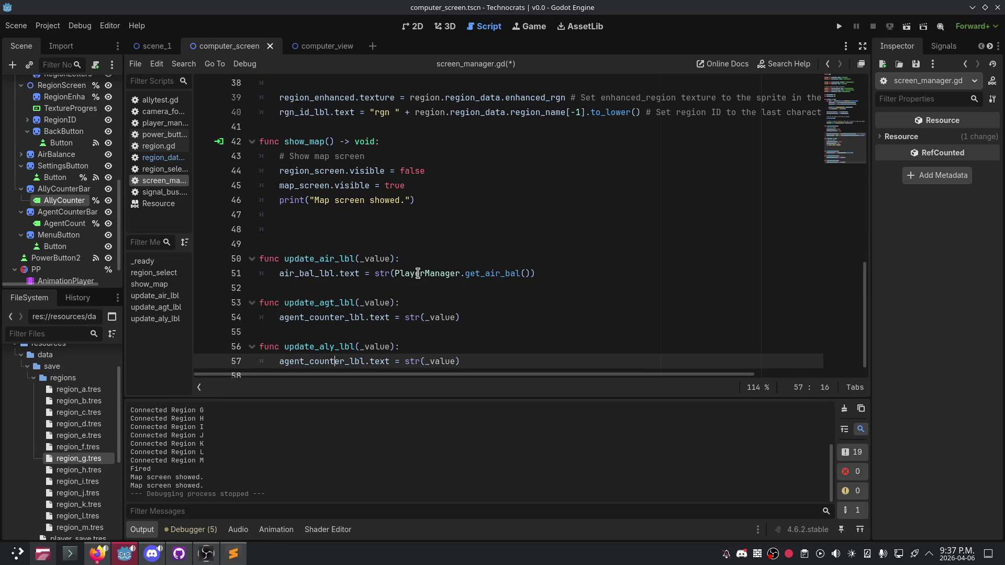
key(BackSpace)
key(BackSpace)
key(BackSpace)
text(ally)
key(Escape)
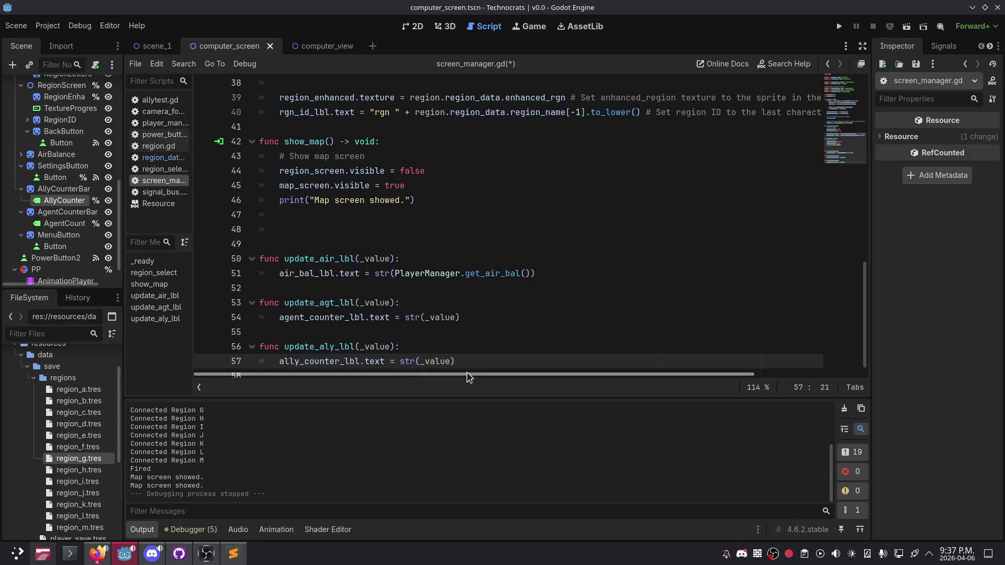
click(443, 287)
click(363, 228)
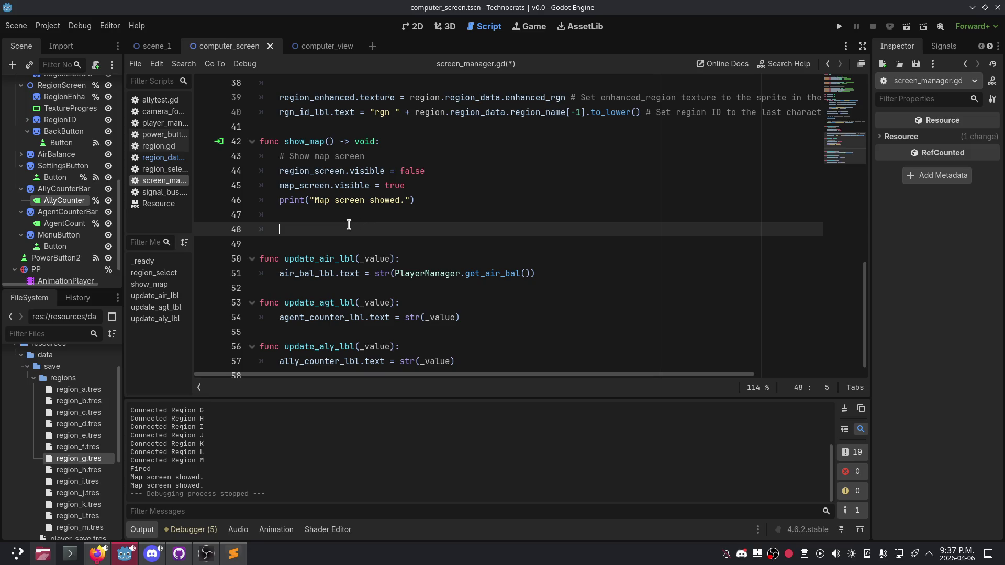
Step: Add an update_agt_lbl call at the end of show_map
click(341, 215)
scroll(349, 256, up, 1)
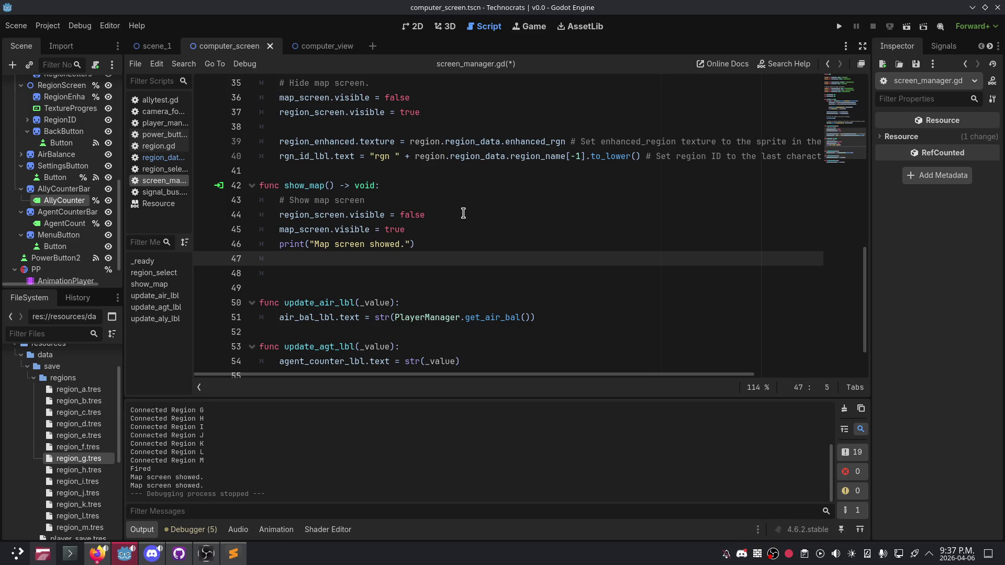
text(updat)
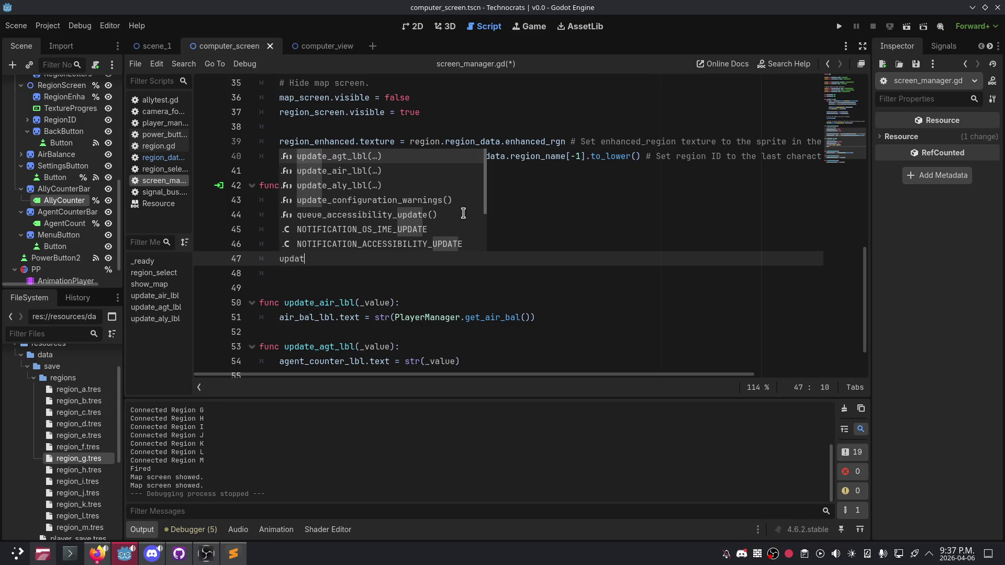
key(Return)
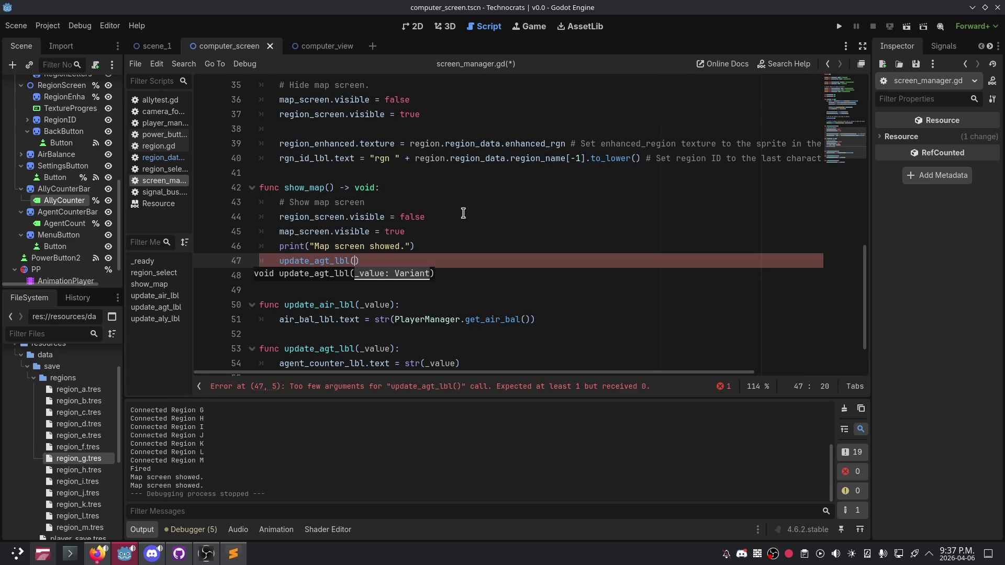
click(540, 218)
scroll(377, 273, down, 1)
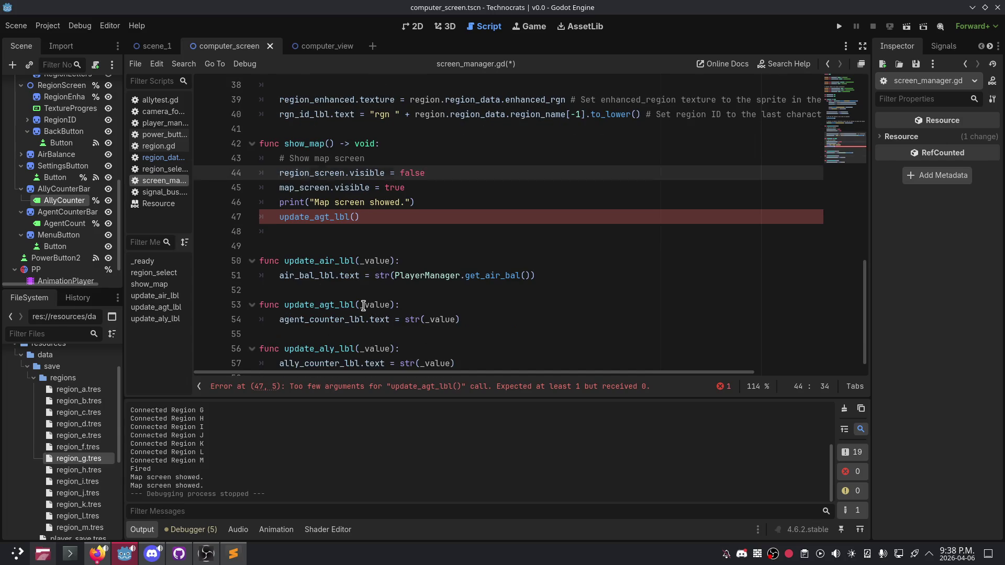
Step: Rename the _value parameter to value in update_agt_lbl and update_aly_lbl
click(369, 305)
key(BackSpace)
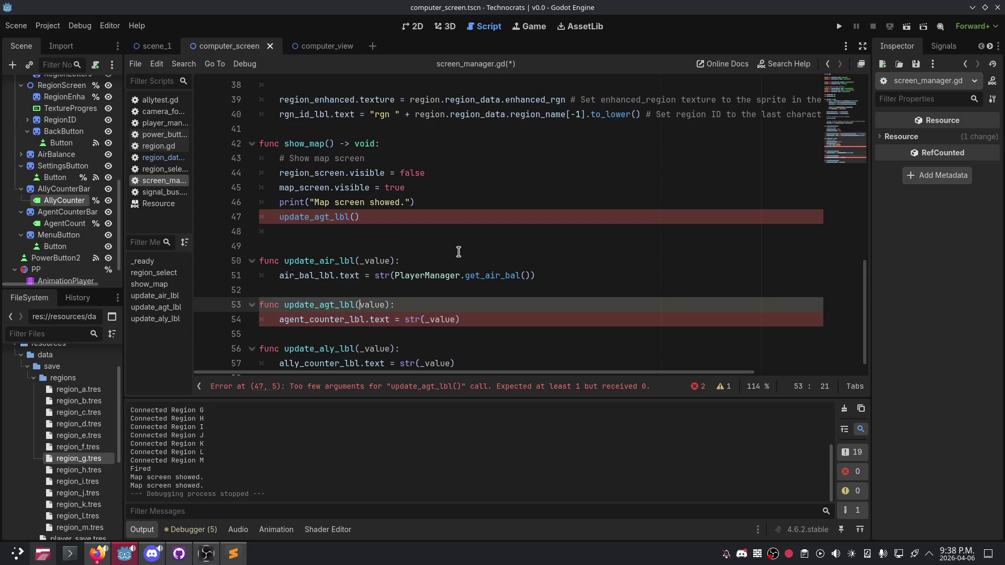
click(366, 261)
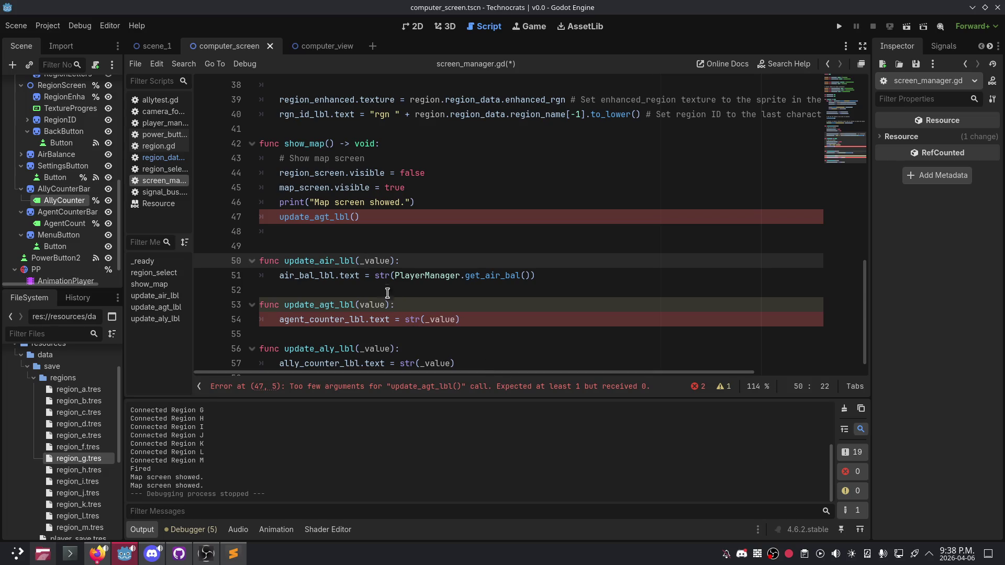
drag(392, 261, 360, 263)
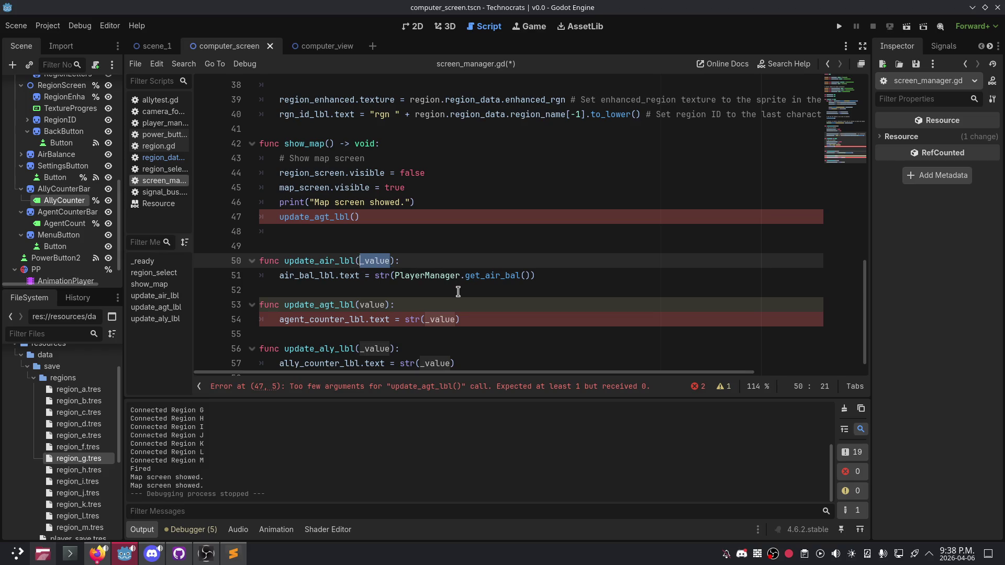
scroll(436, 272, up, 6)
scroll(437, 273, up, 4)
scroll(440, 277, down, 8)
scroll(441, 277, down, 3)
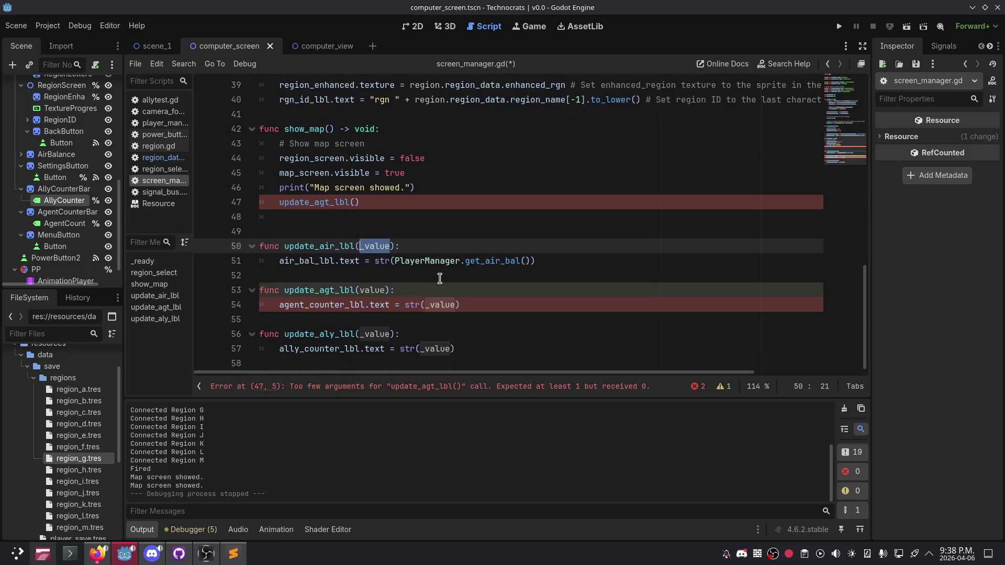
click(312, 290)
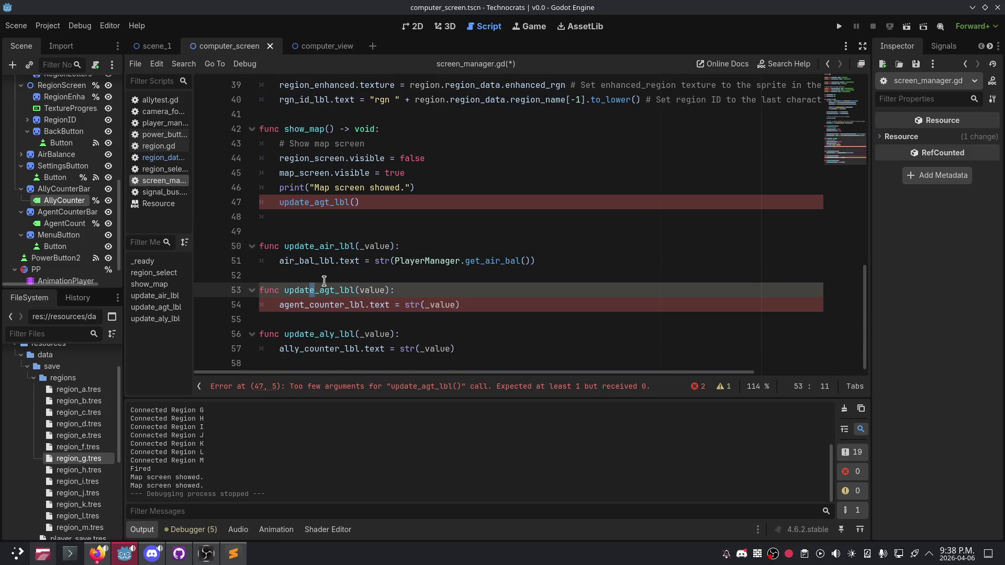
click(324, 281)
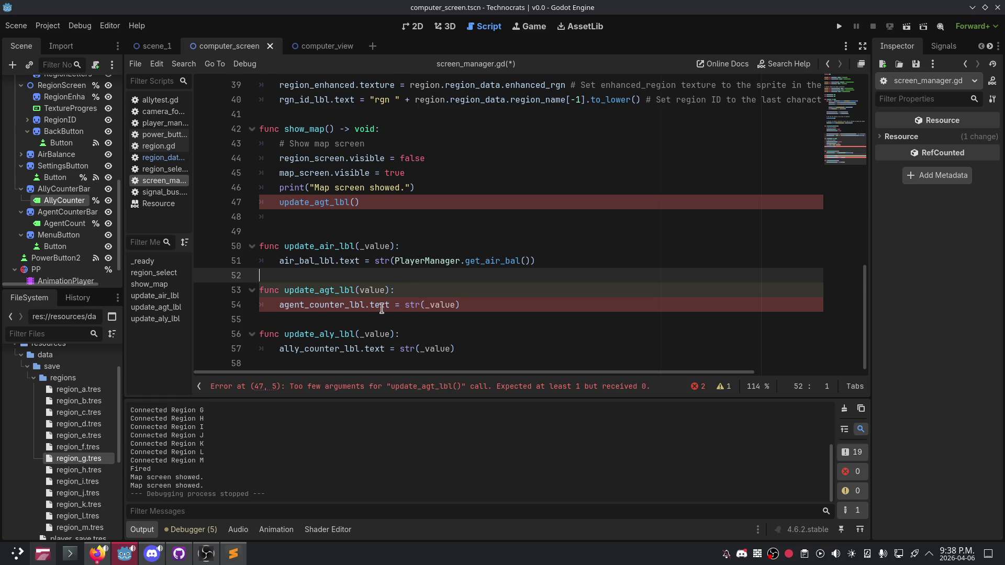
click(365, 334)
key(BackSpace)
Step: Change both label functions' bodies to use str(value)
click(429, 305)
key(BackSpace)
click(429, 349)
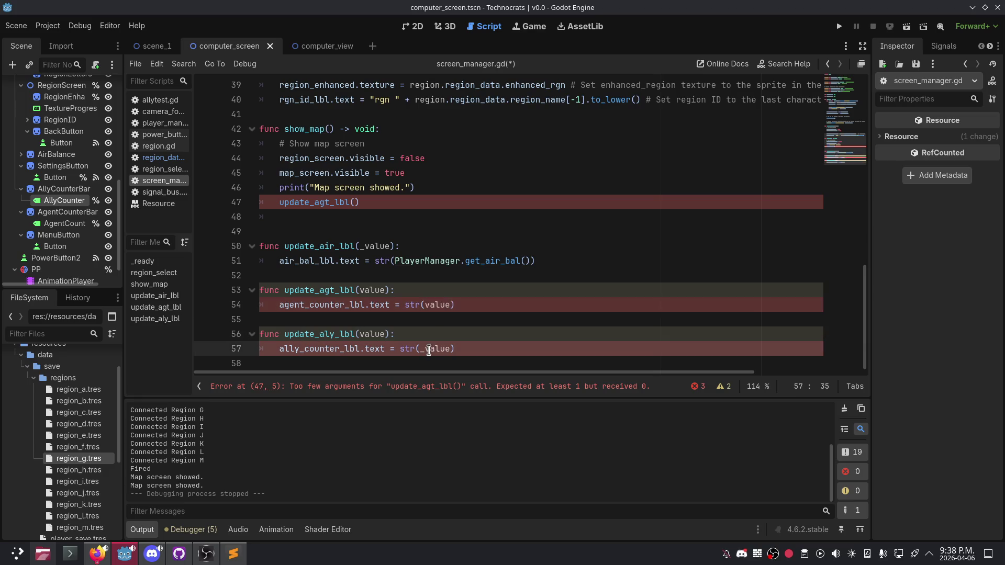
key(BackSpace)
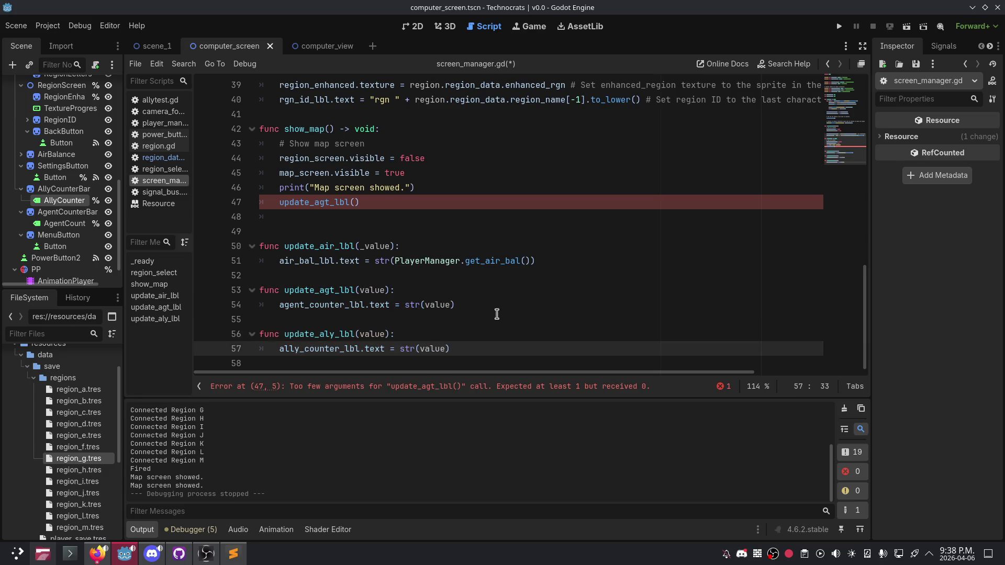
click(406, 290)
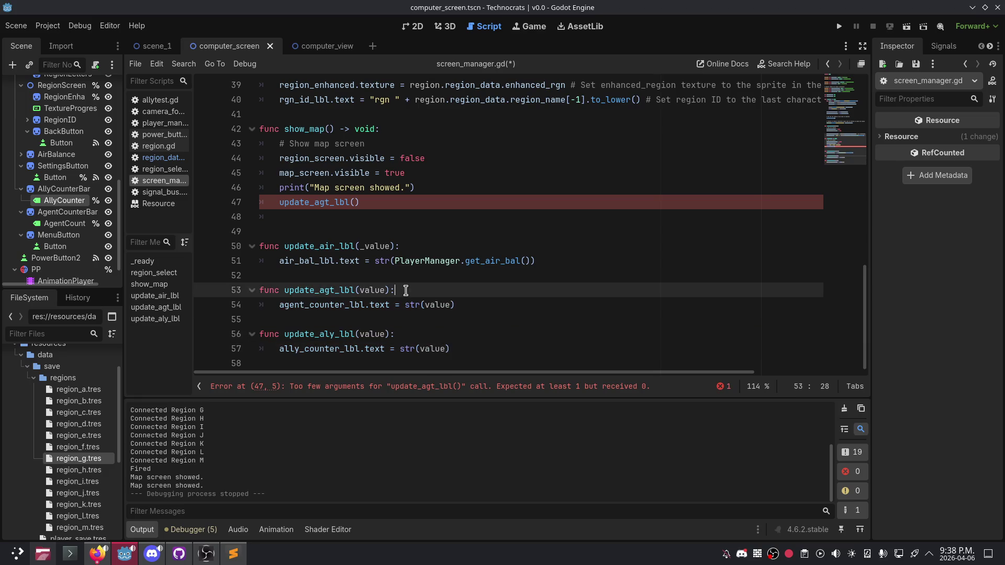
click(475, 304)
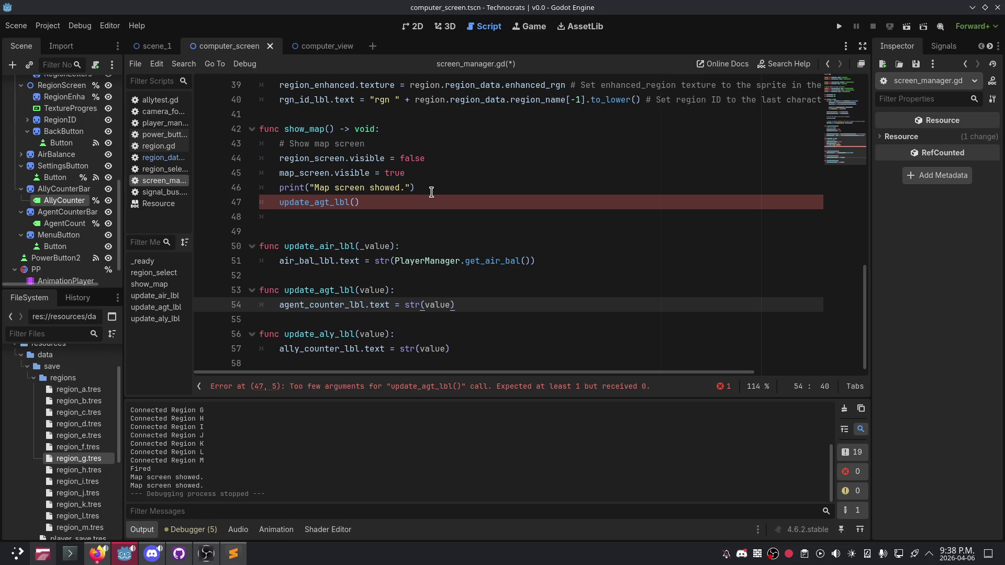
Step: Pass total_agents to update_agt_lbl and add update_aly_lbl(total_allies) below it
click(354, 203)
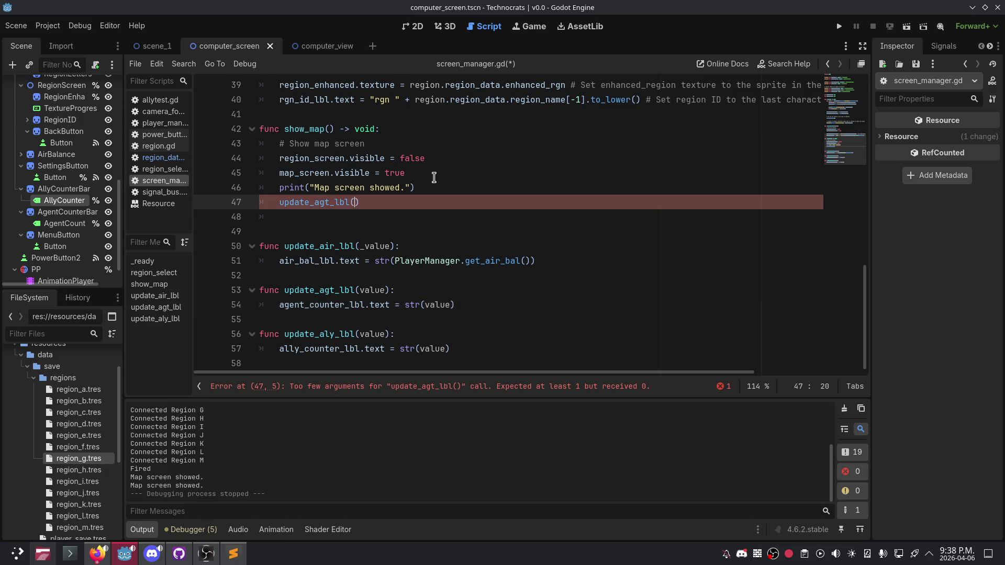
text(tota)
key(Return)
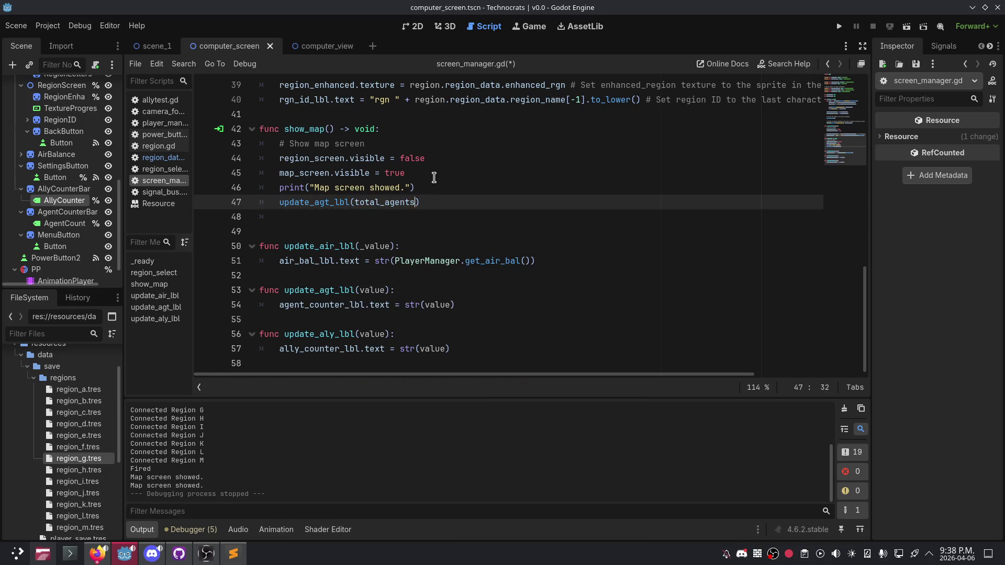
key(End)
key(Return)
text(update)
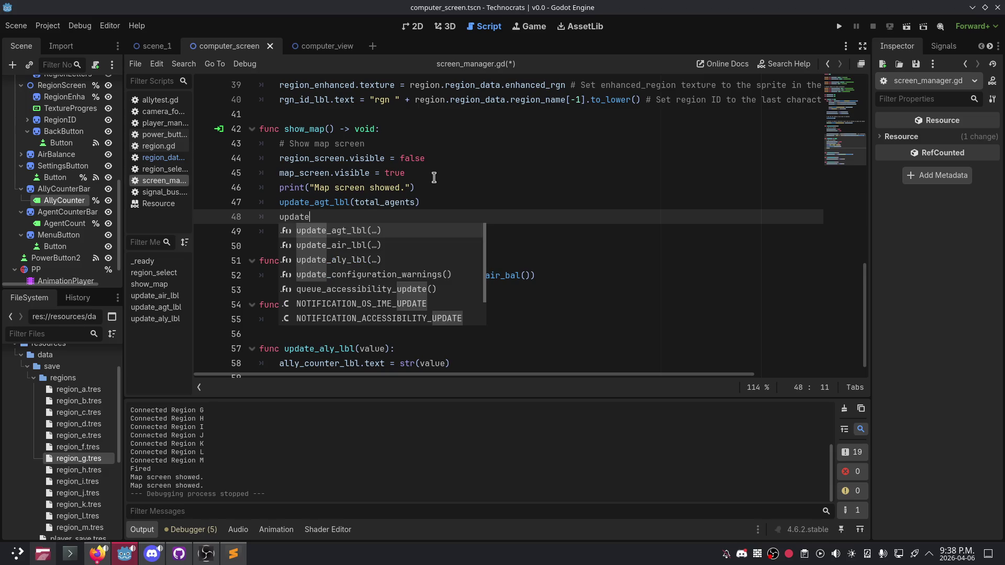
key(Down)
key(Down)
key(Return)
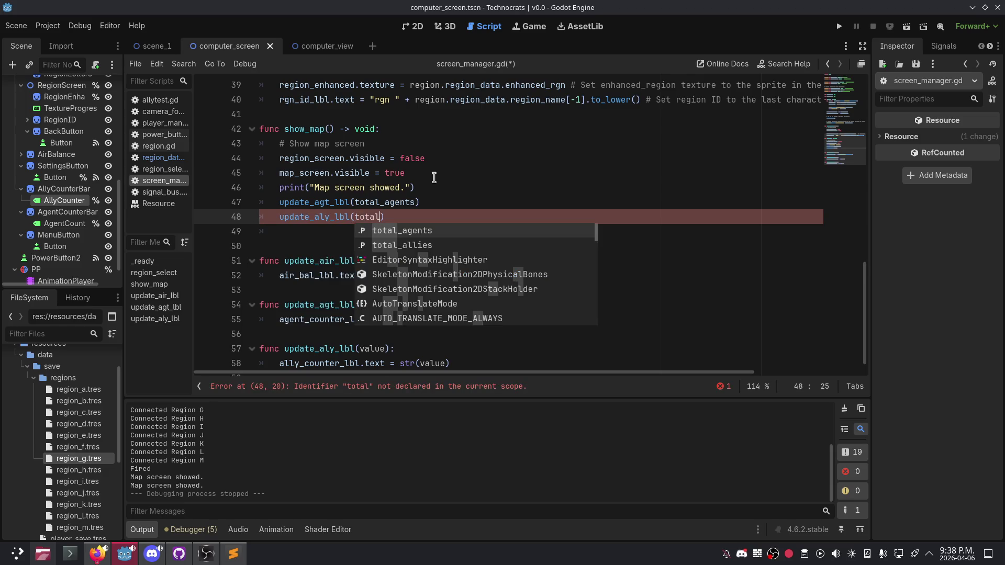
key(Down)
key(Return)
Step: Insert a blank line after show_map's print statement and remove the extra blank line
click(437, 180)
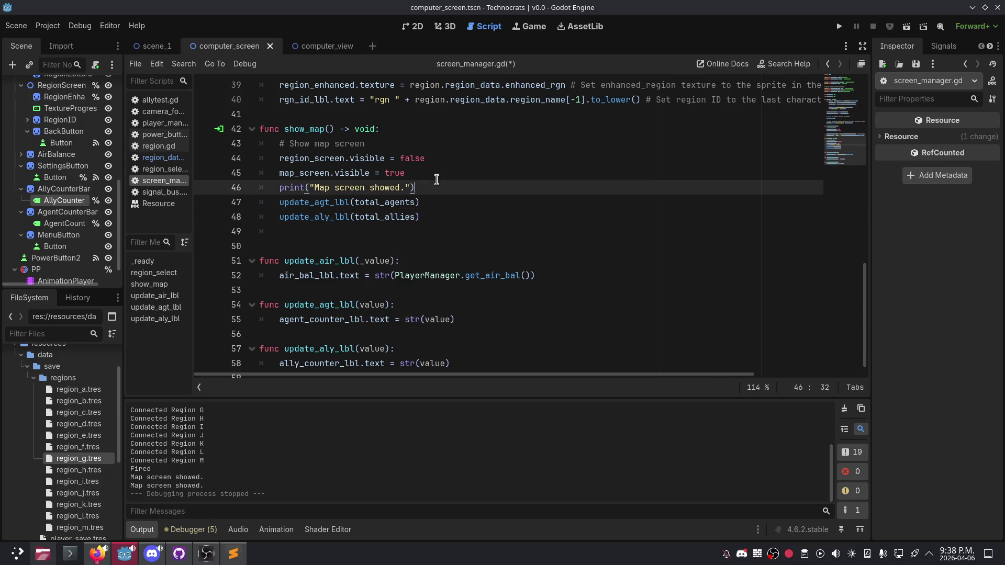
key(Return)
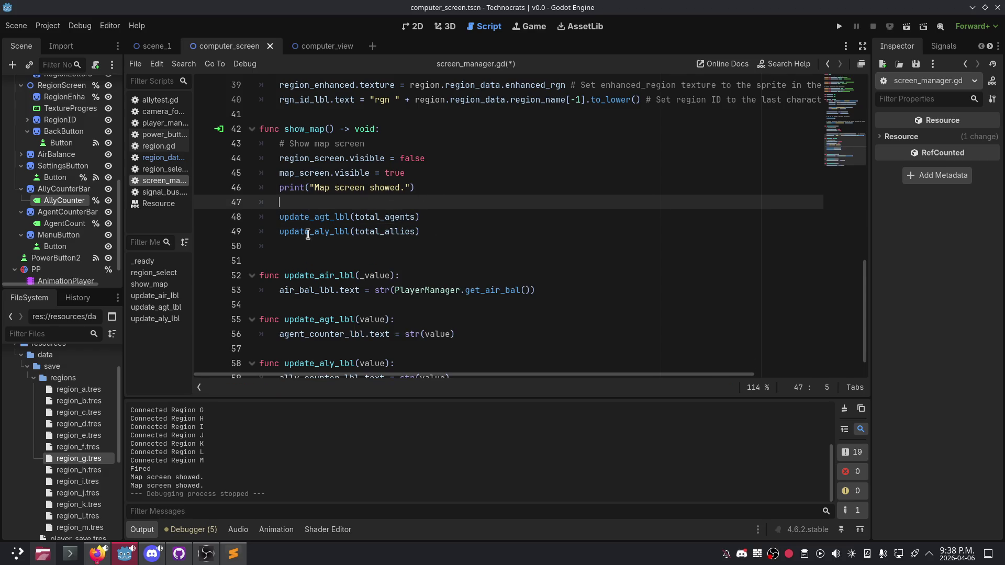
click(313, 246)
key(BackSpace)
key(BackSpace)
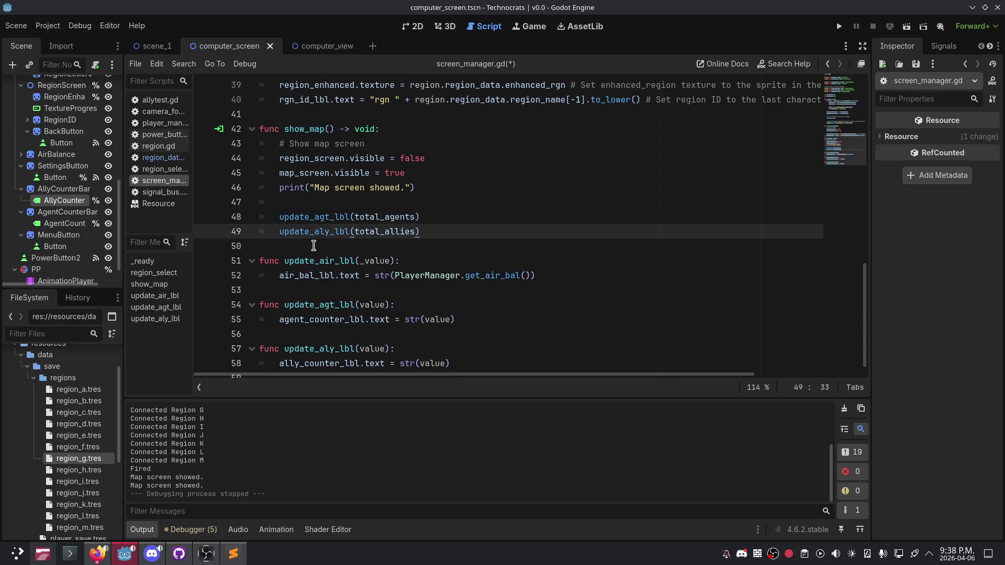
scroll(366, 262, down, 1)
click(454, 320)
scroll(448, 314, up, 3)
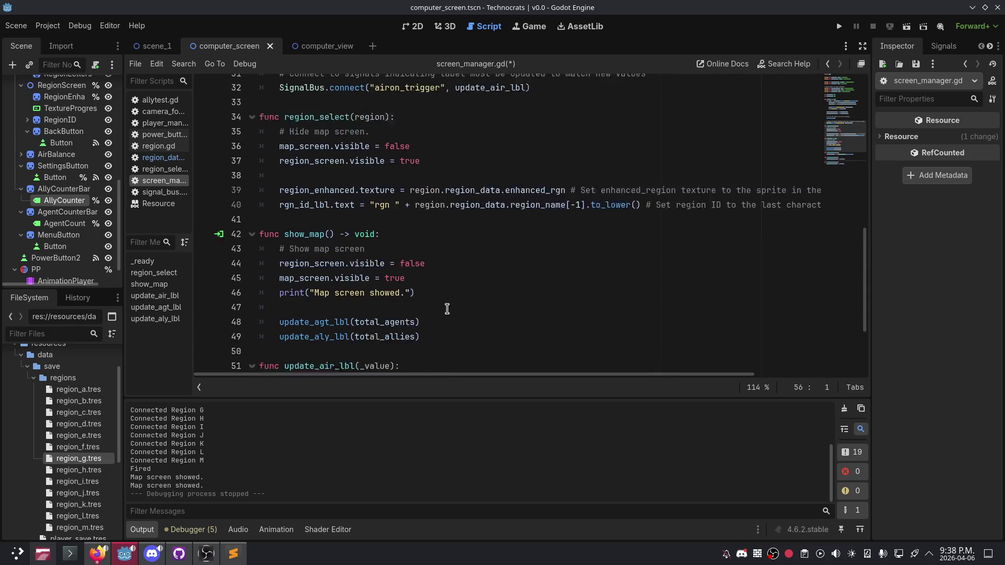
Step: Paste the update_agt_lbl and update_aly_lbl calls onto new lines after line 40 in region_select
click(388, 187)
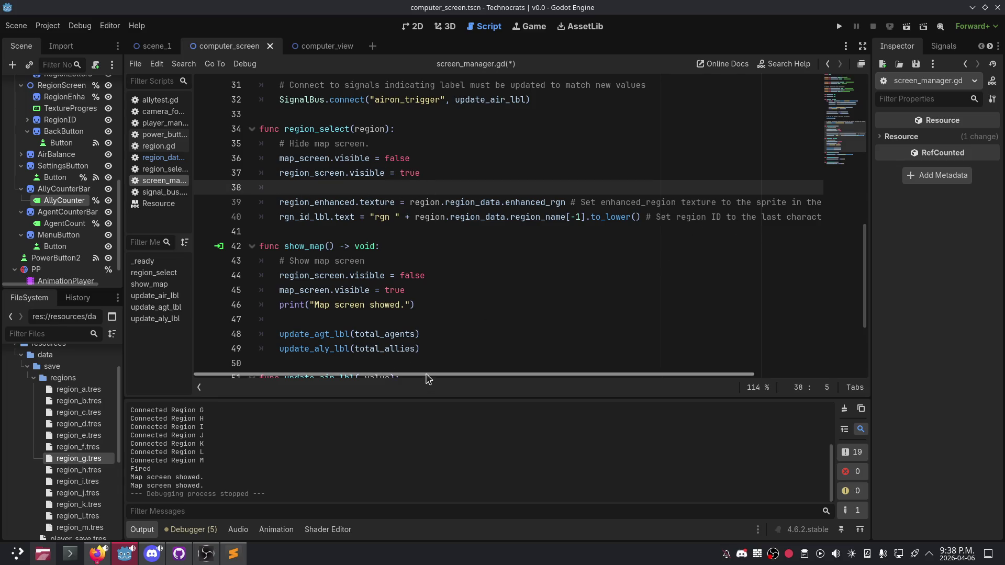
drag(426, 375, 531, 374)
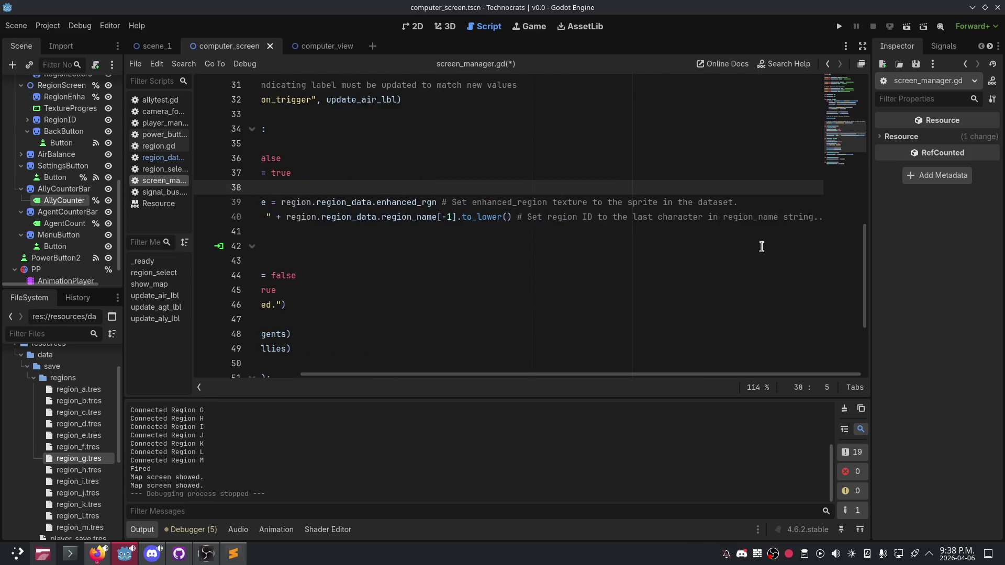
click(822, 218)
key(Return)
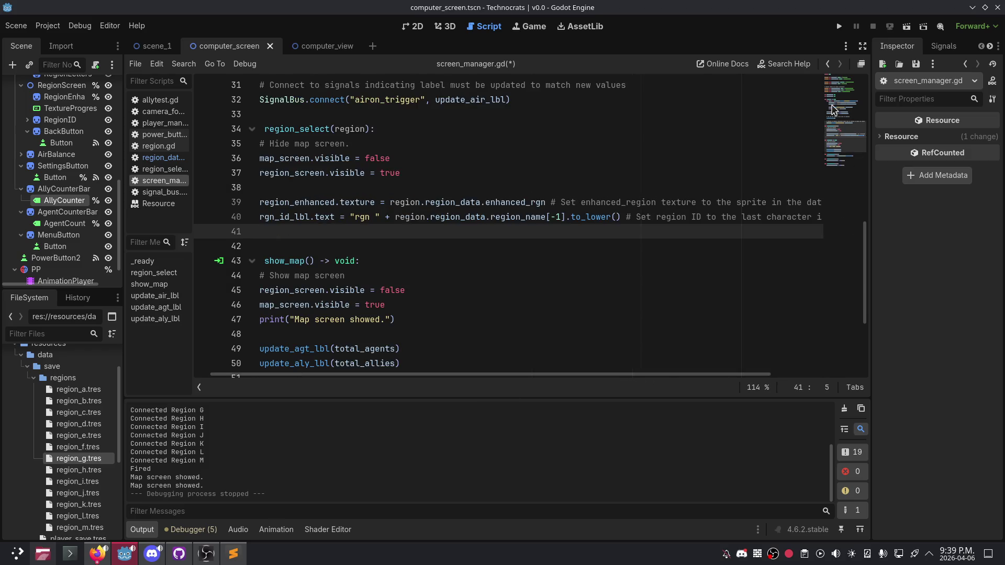
key(Return)
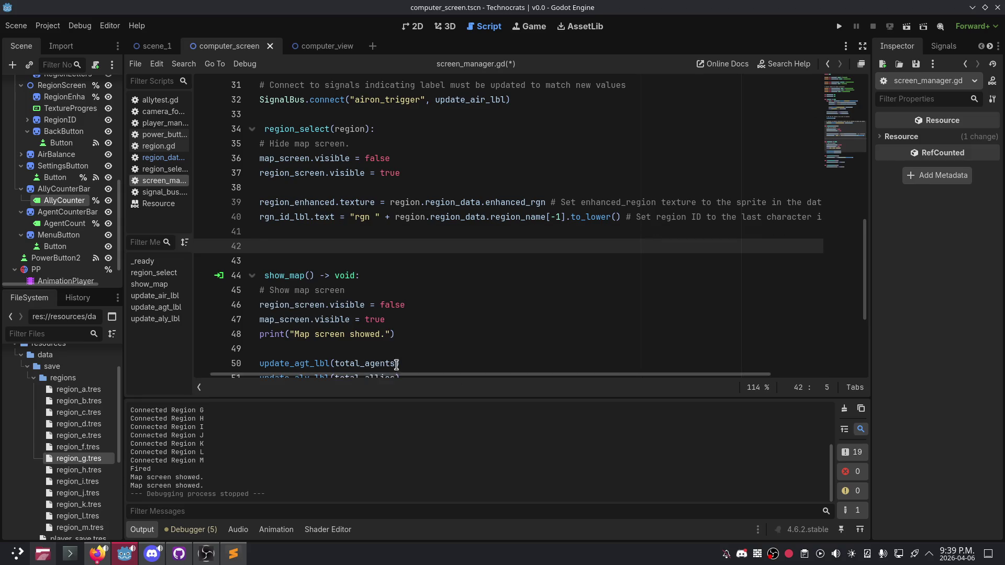
scroll(367, 340, down, 2)
mouse_move(280, 277)
mouse_down()
mouse_move(433, 286)
mouse_move(255, 284)
mouse_move(279, 275)
mouse_up()
key(ctrl+c)
click(295, 147)
key(ctrl+v)
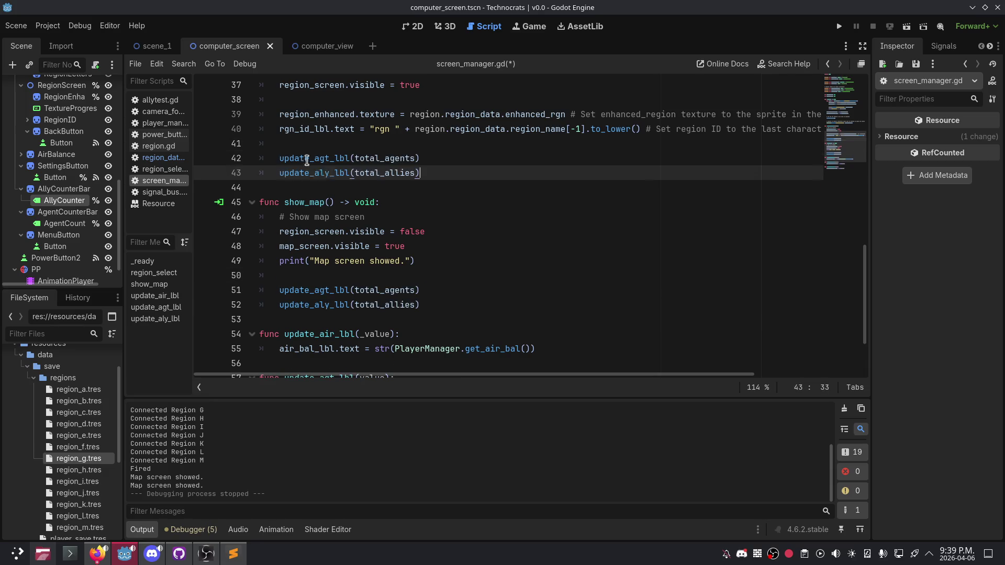
Step: Replace total_agents in the agent call with region.region_data
scroll(422, 225, up, 2)
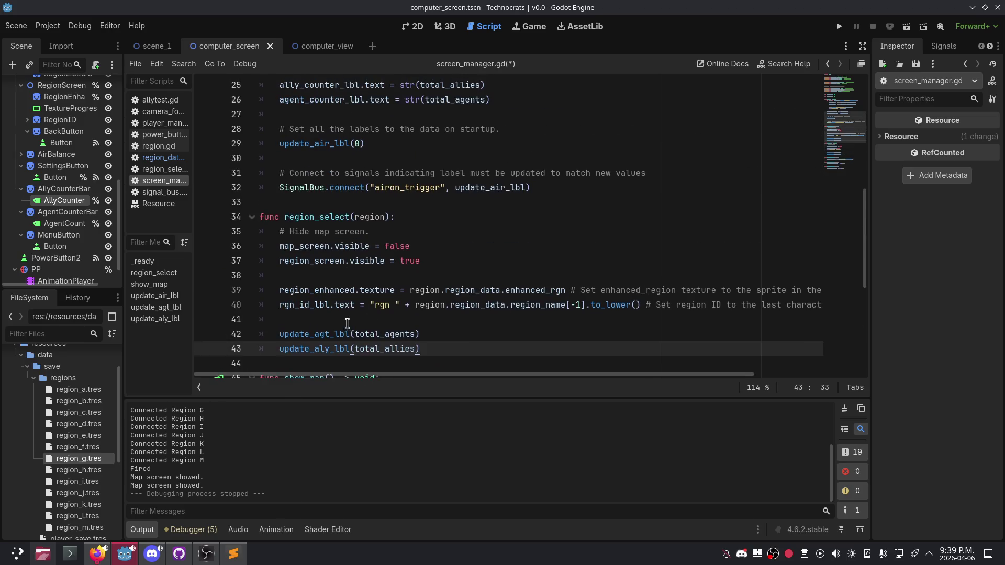
click(414, 333)
key(ctrl+BackSpace)
text(region.region_data.)
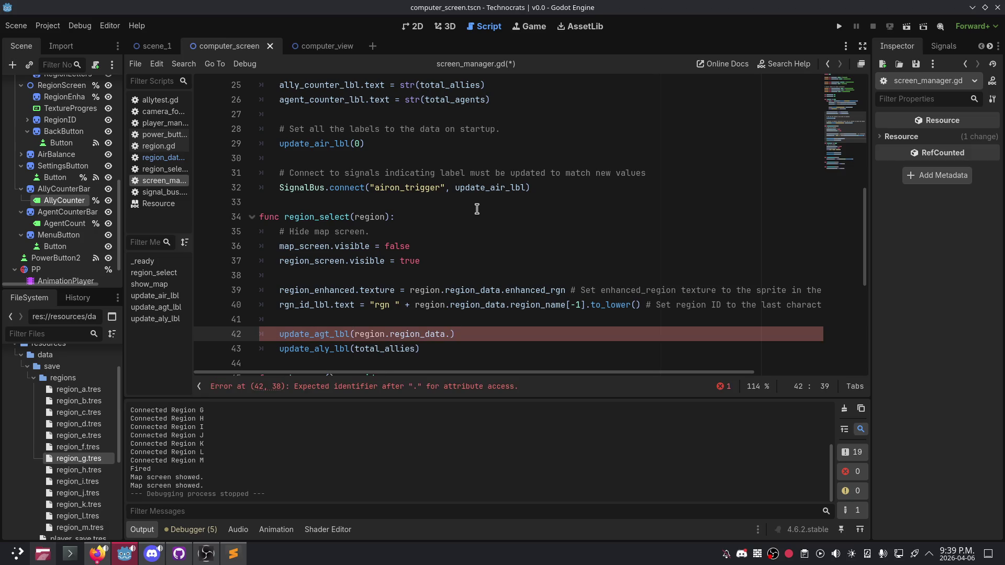
key(BackSpace)
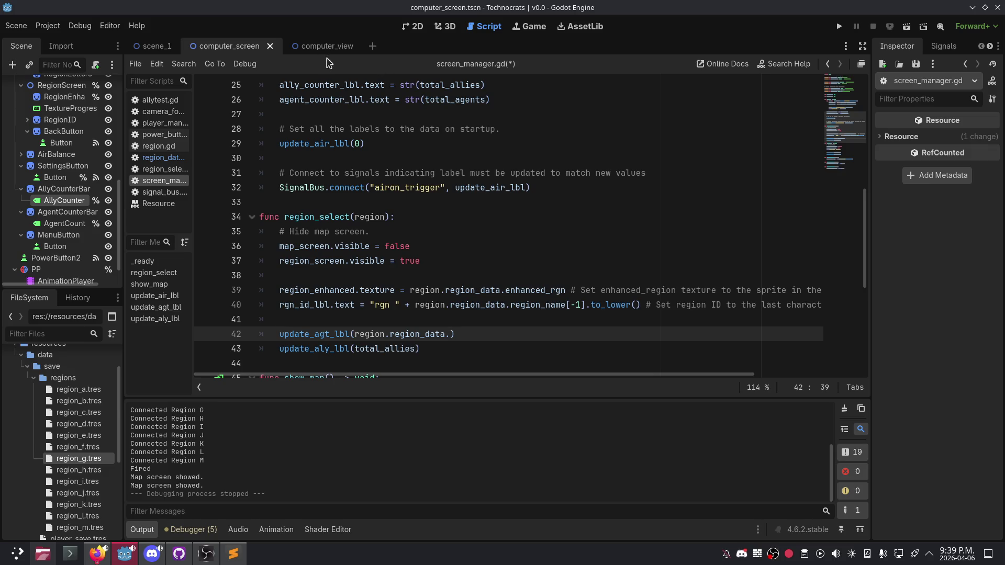
Step: Copy region_agent_count from region_data.gd into the agent update call on line 42
click(158, 146)
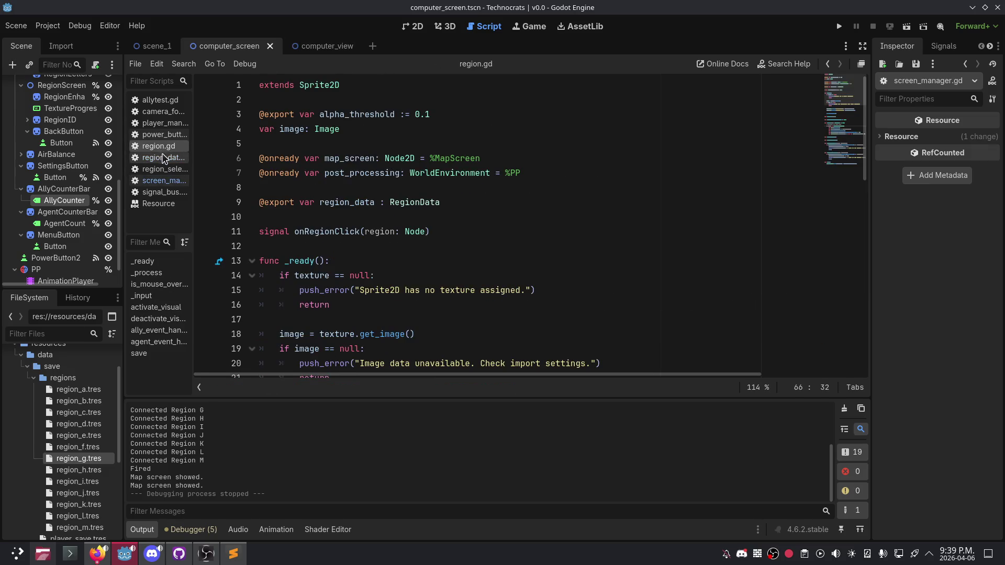
click(163, 159)
drag(410, 232, 319, 232)
key(ctrl+c)
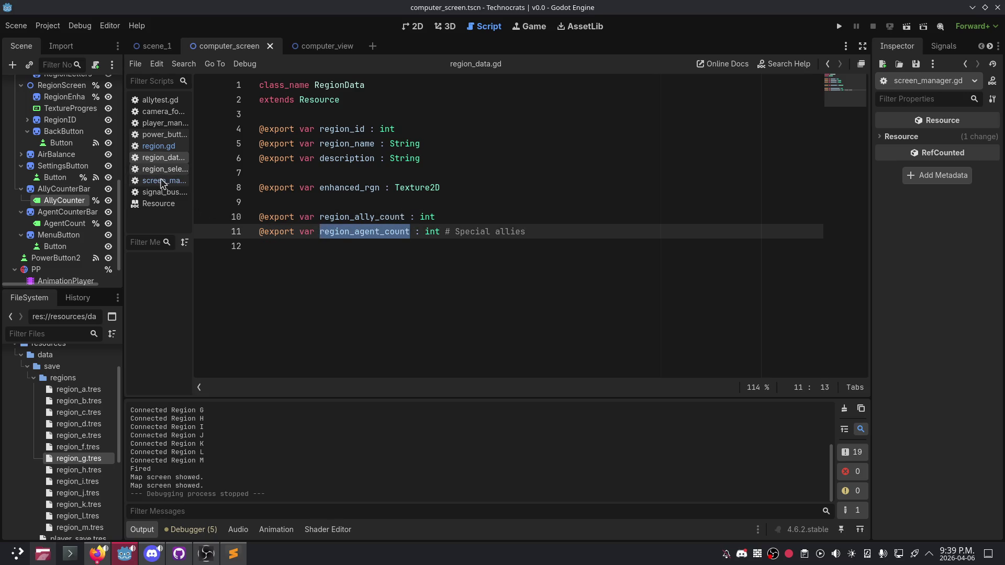
click(164, 181)
key(ctrl+v)
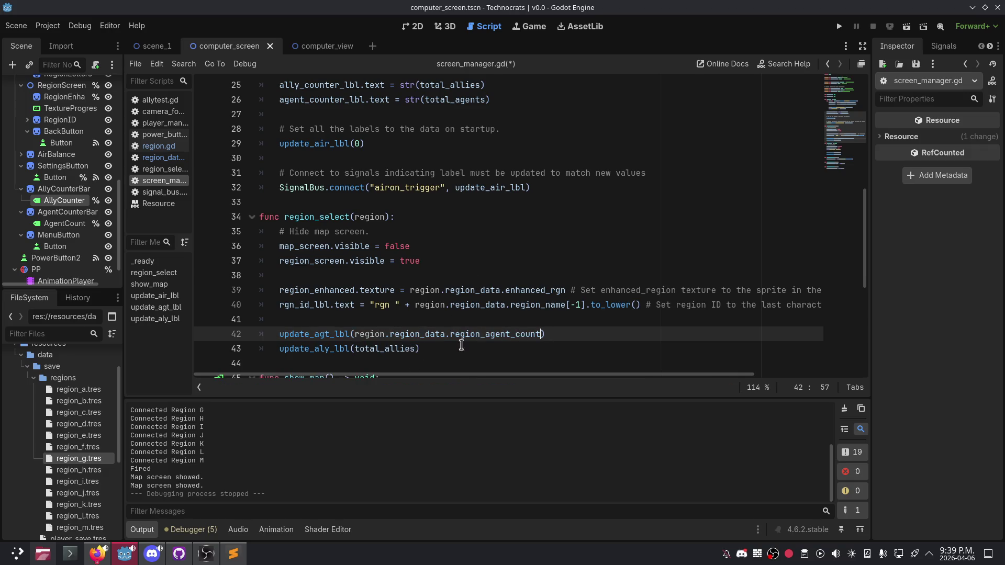
Step: Replace total_allies with region.region_datga.region_ally_count and run the project
click(418, 351)
key(ctrl+BackSpace)
text(egion_datga.region_)
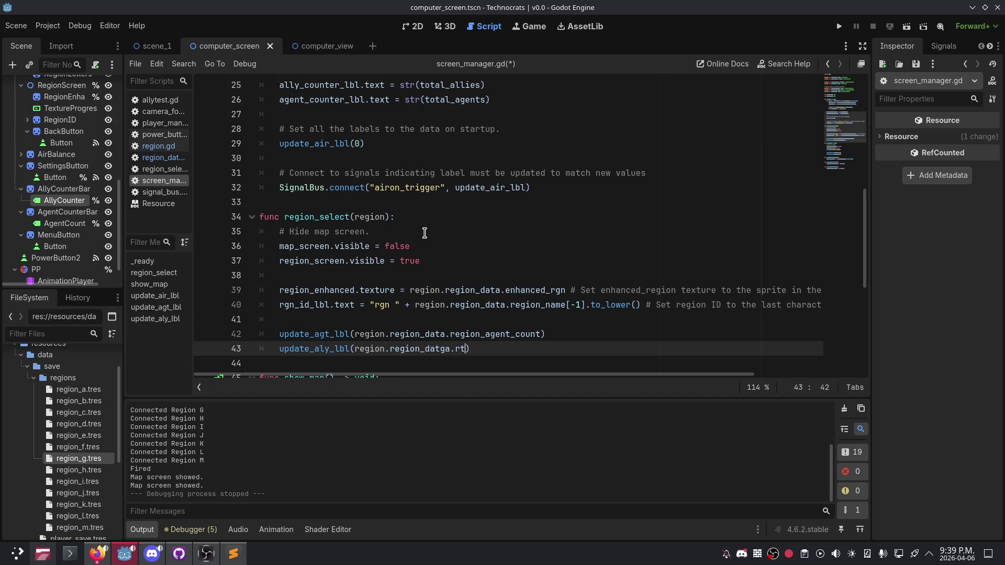
text(ally_)
text(count)
scroll(443, 295, down, 2)
click(839, 26)
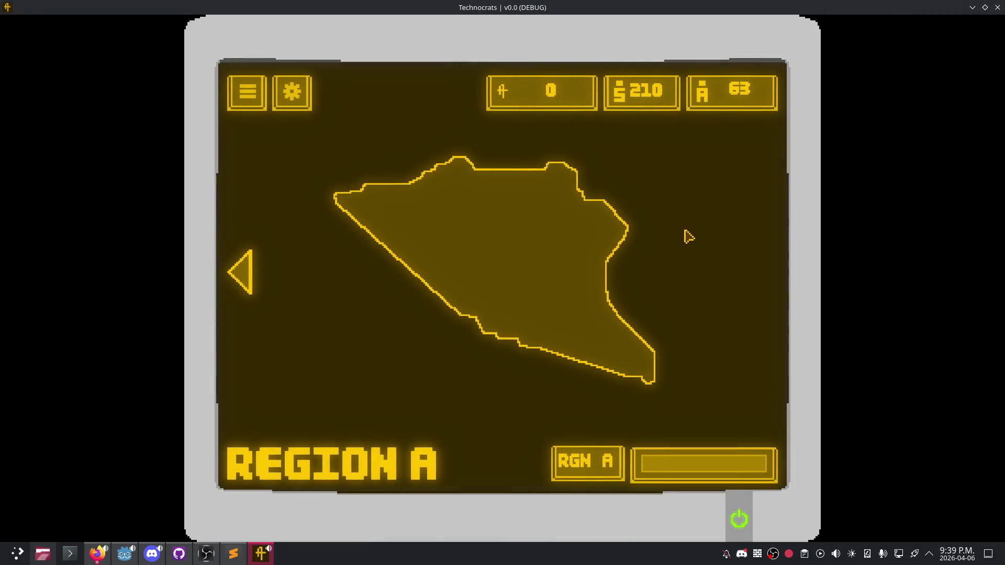
Step: Open Region A in the running game, stop it, and correct region_datga to region_data on line 43
click(244, 278)
click(450, 190)
mouse_move(396, 7)
mouse_down()
mouse_move(617, 254)
mouse_move(581, 479)
mouse_move(503, 479)
mouse_move(422, 374)
mouse_move(420, 316)
mouse_up()
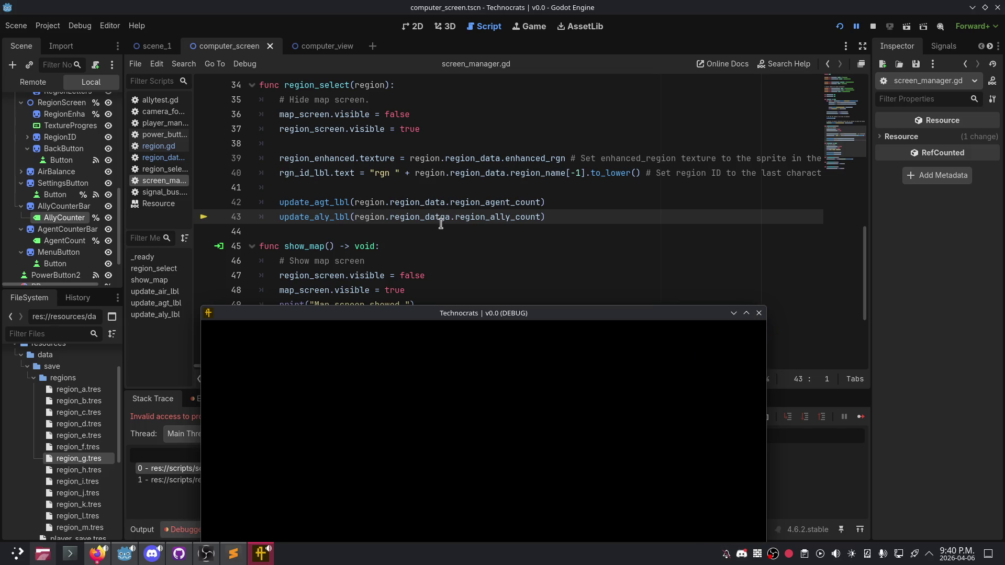
drag(377, 314, 377, 365)
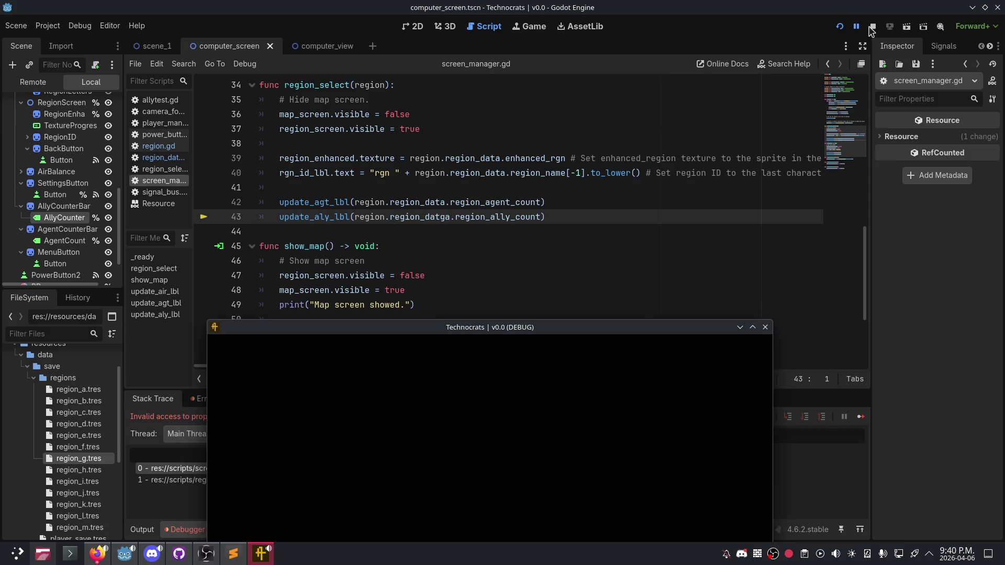
click(873, 27)
click(444, 216)
key(BackSpace)
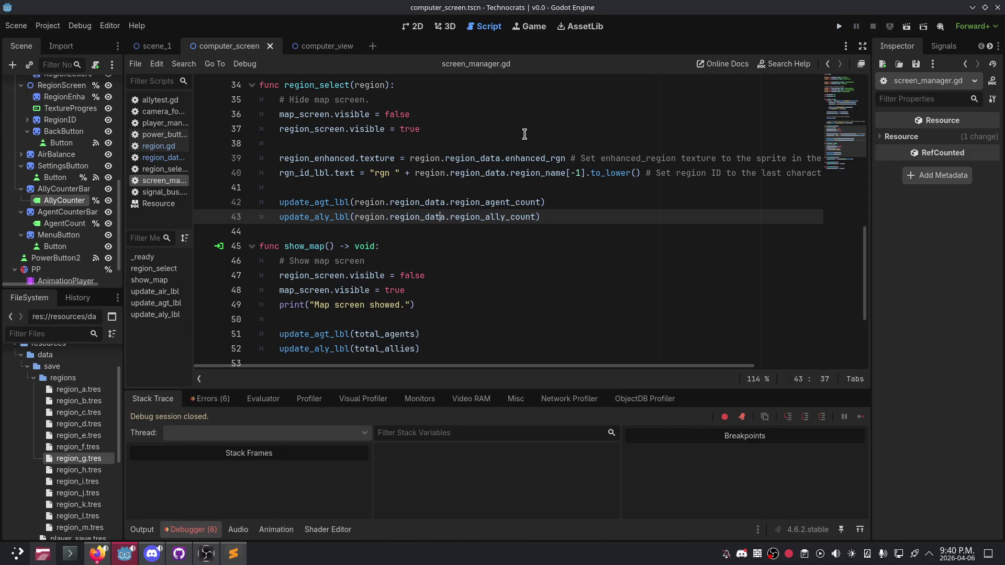
key(F5)
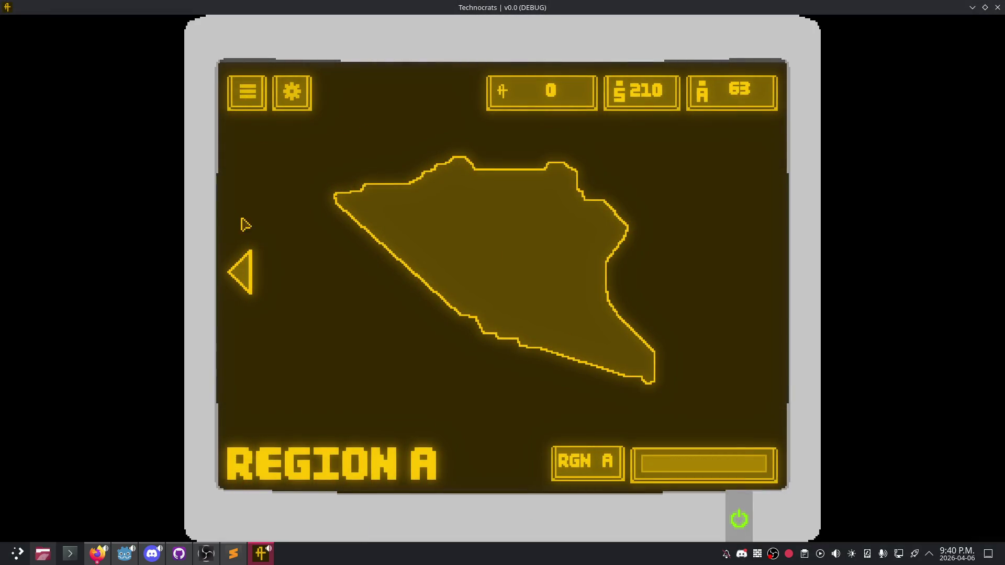
click(239, 271)
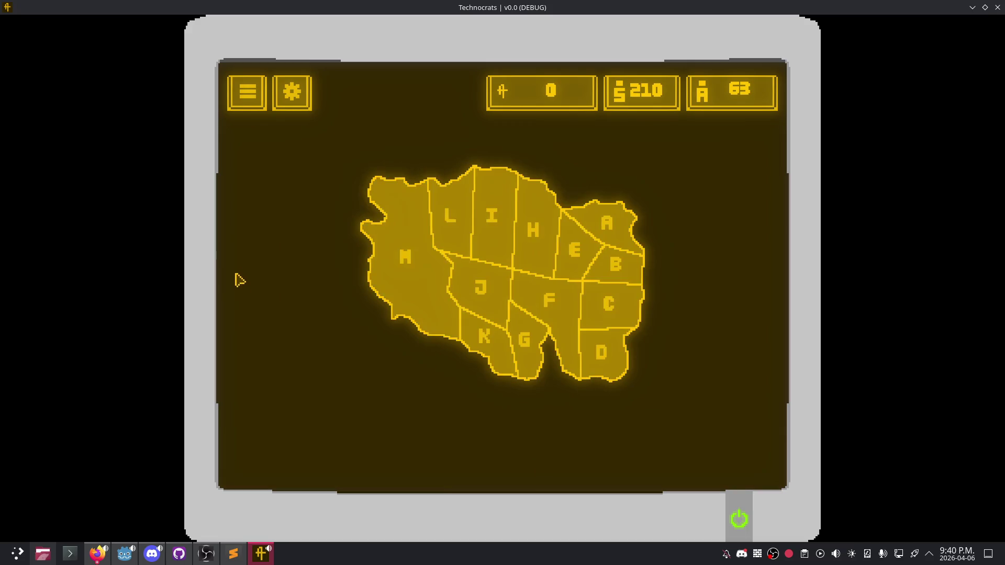
click(574, 237)
click(243, 273)
click(544, 219)
click(233, 263)
click(502, 209)
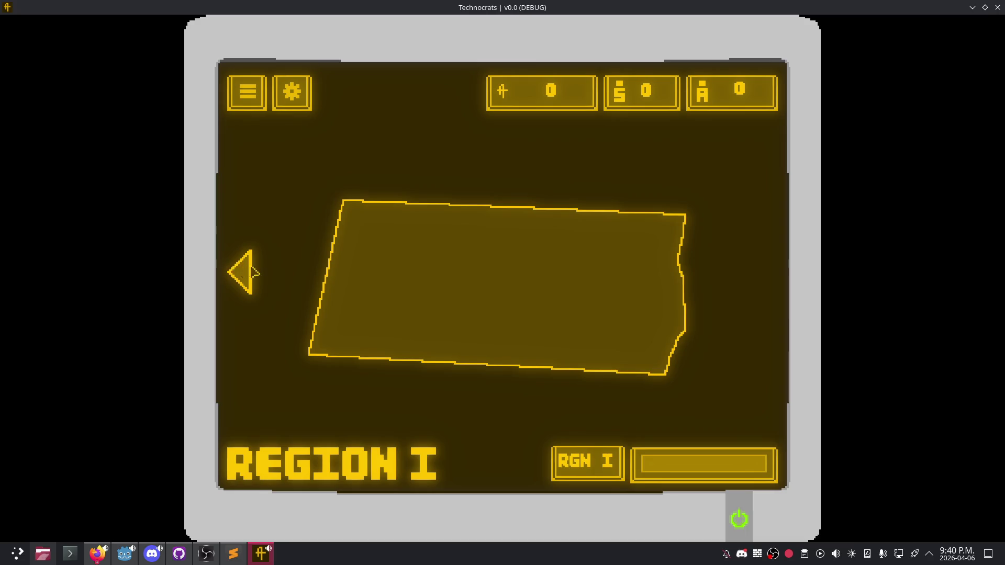
click(238, 270)
click(444, 204)
click(242, 284)
click(584, 348)
click(233, 272)
click(628, 226)
click(241, 275)
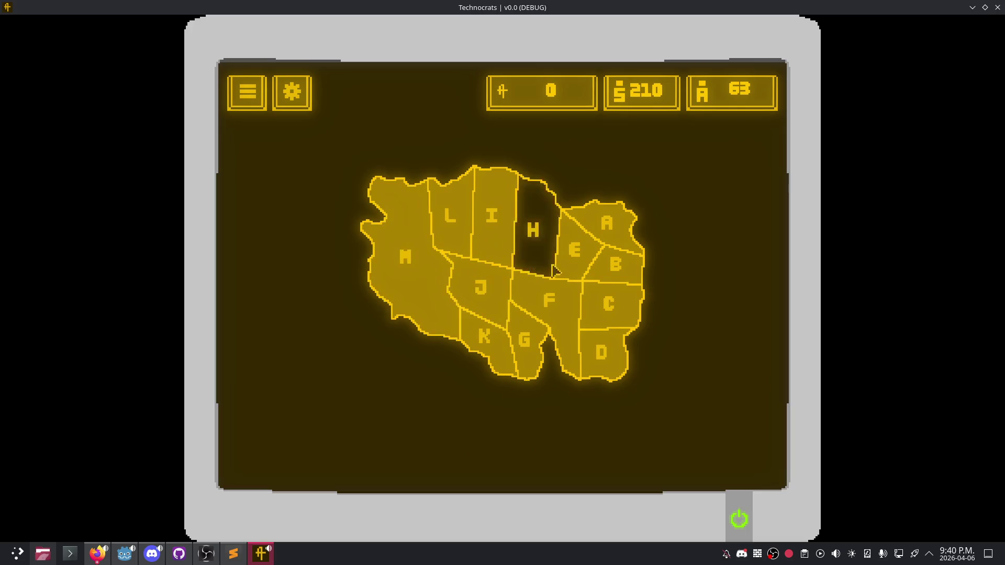
click(621, 262)
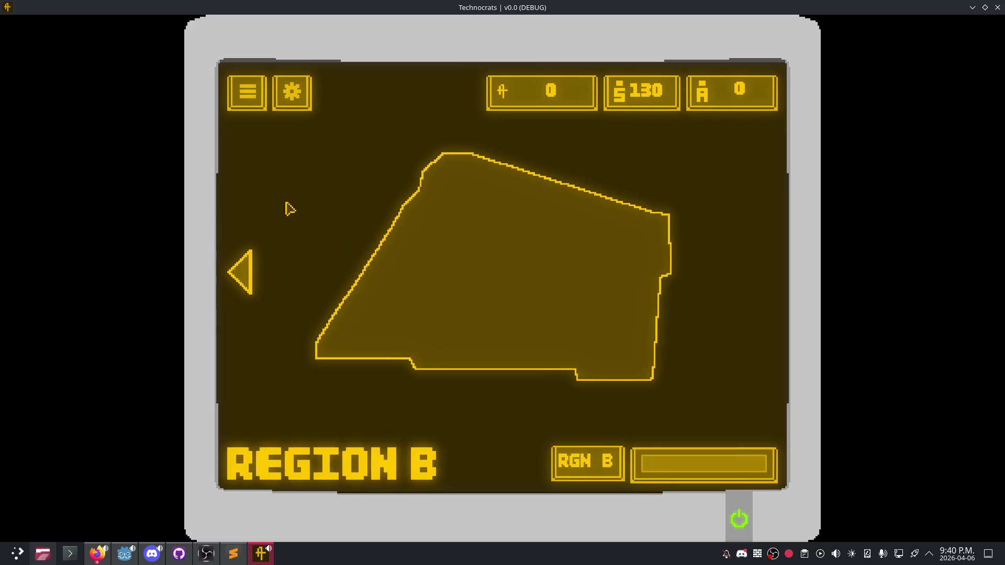
click(245, 281)
click(614, 306)
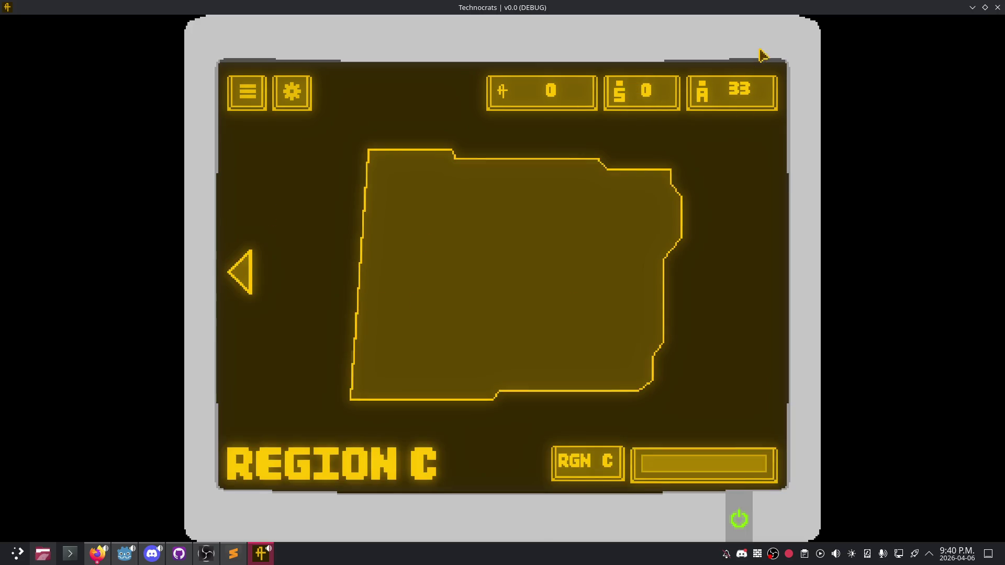
click(245, 275)
click(442, 264)
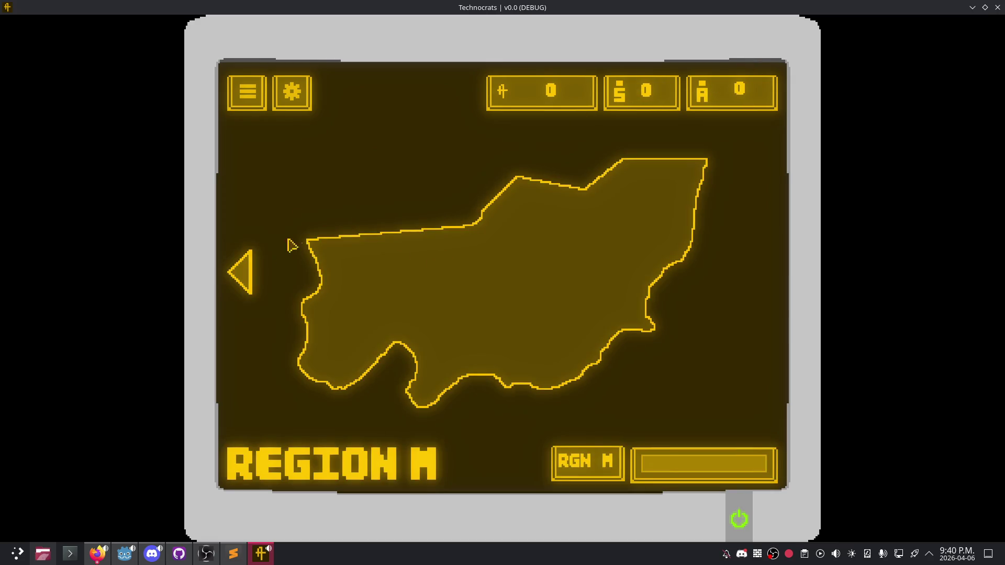
click(236, 283)
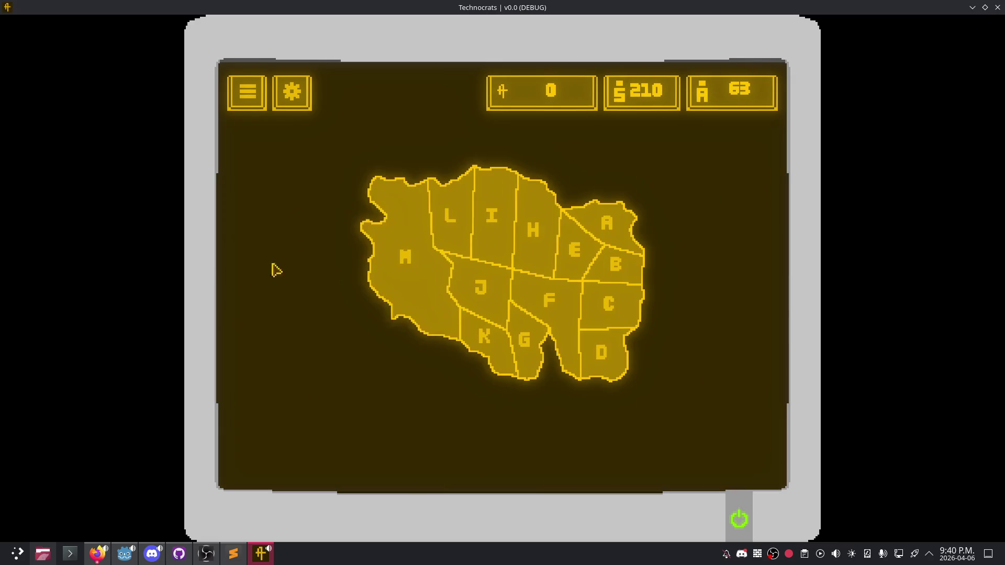
click(998, 9)
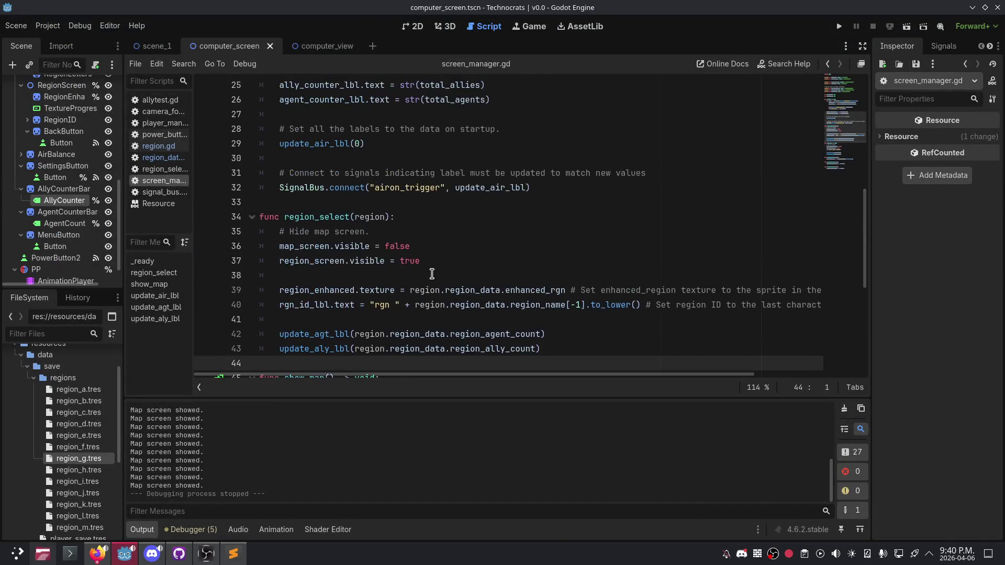
scroll(432, 273, up, 8)
scroll(442, 262, down, 5)
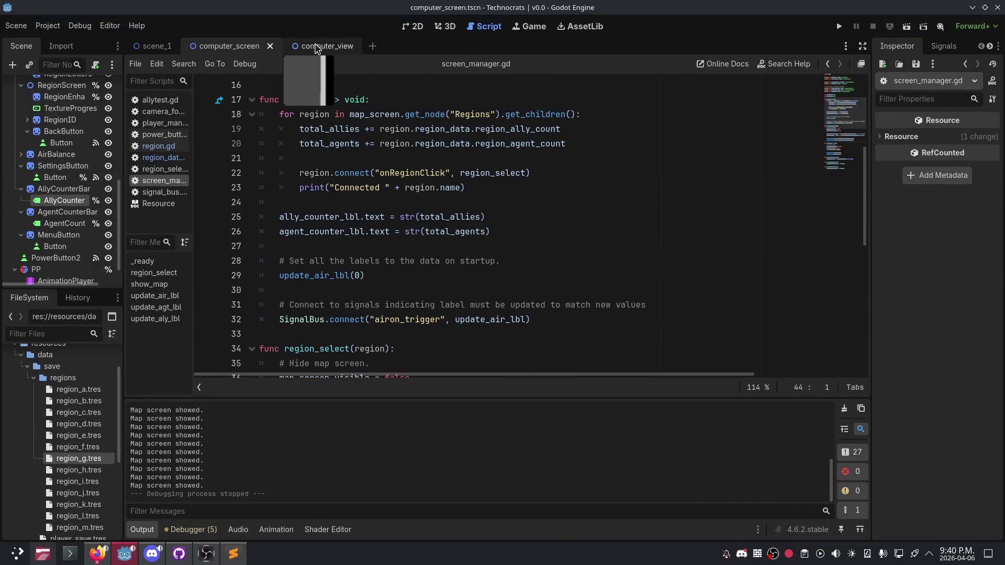
scroll(359, 283, down, 9)
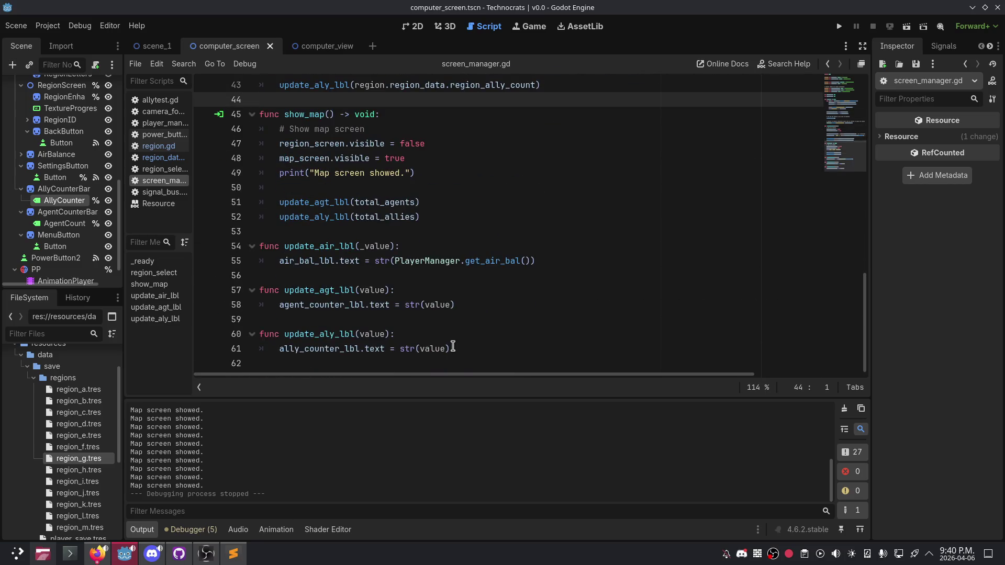
click(492, 348)
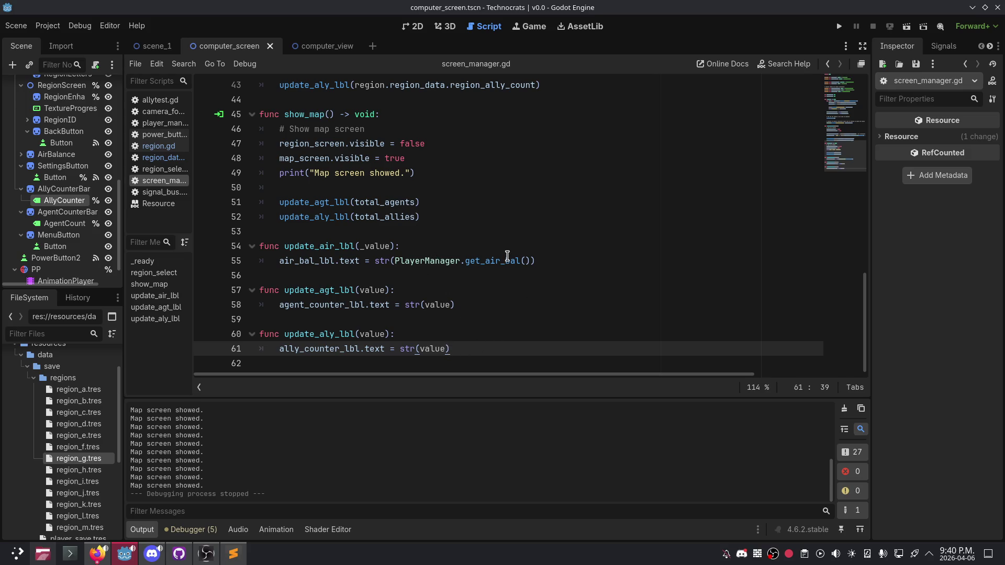
Step: Add two blank lines after line 61 of screen_manager.gd, then remove them
key(Return)
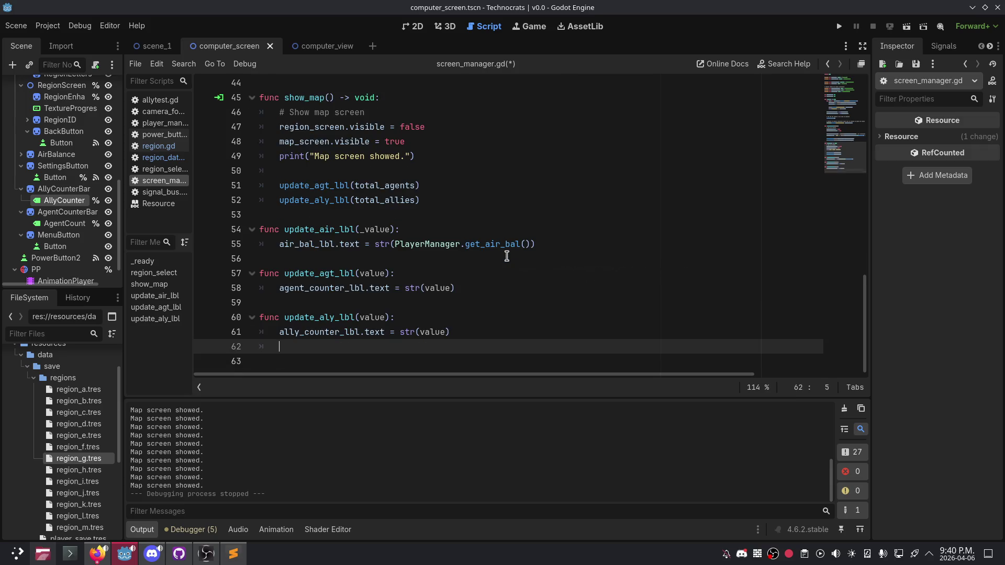
key(Return)
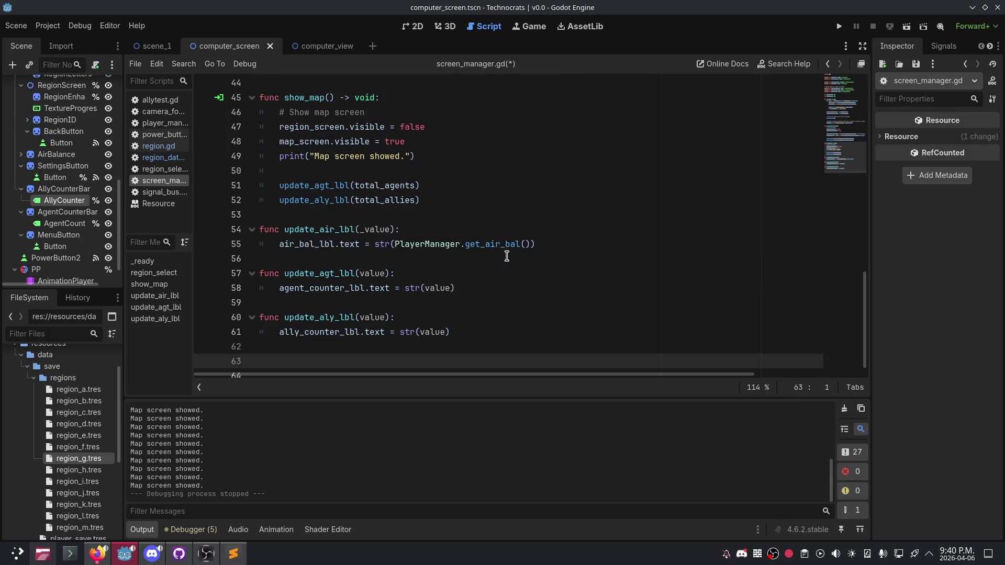
key(BackSpace)
key(BackSpace)
key(BackSpace)
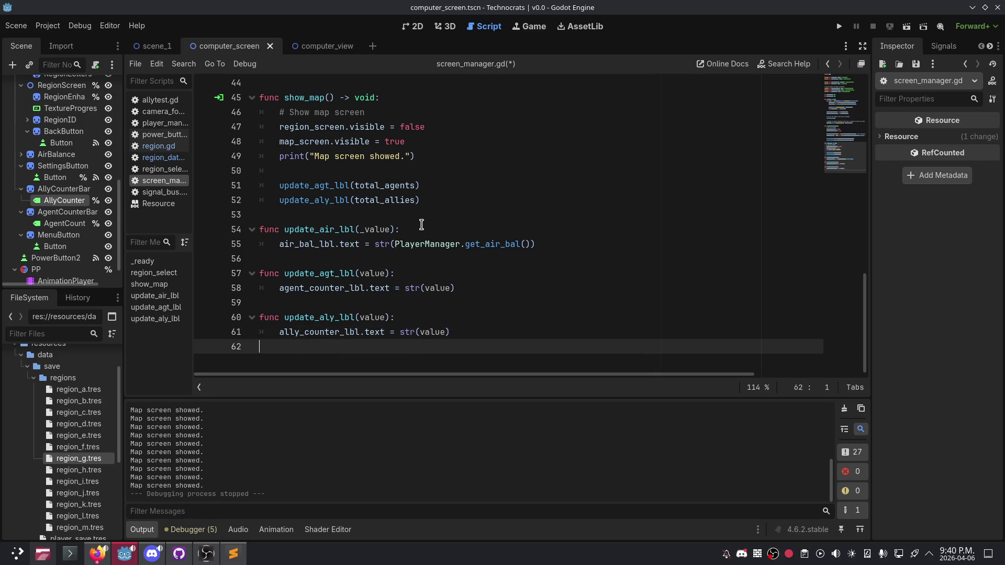
Step: Collapse the AllyCounterBar and SettingsButton nodes in the Scene tree and run the project
scroll(421, 225, up, 12)
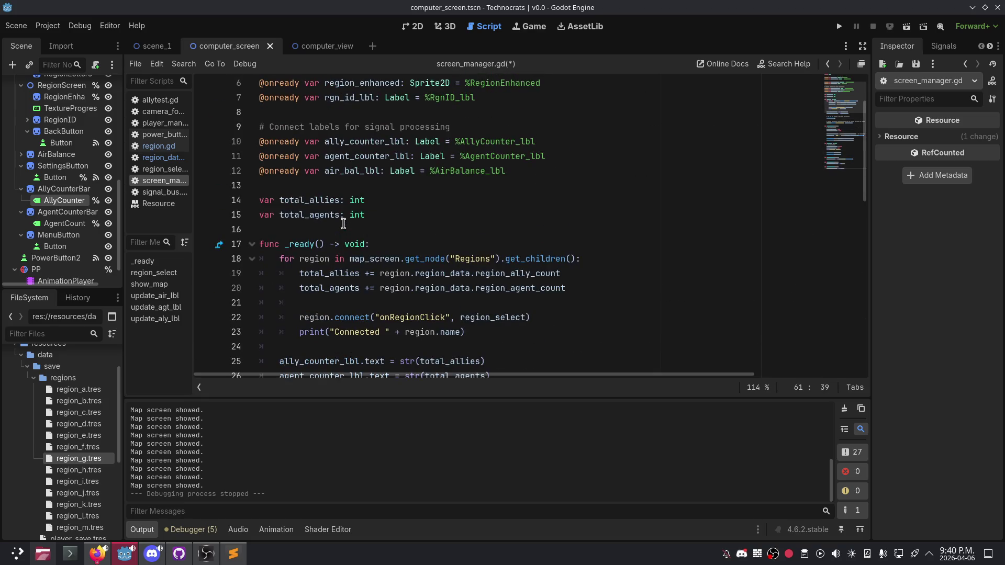
click(21, 189)
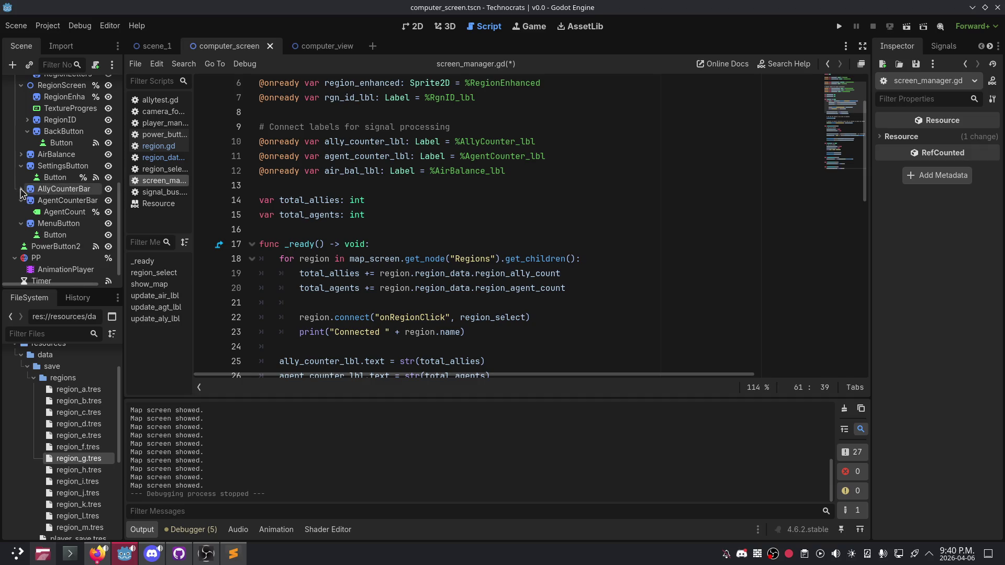
click(21, 166)
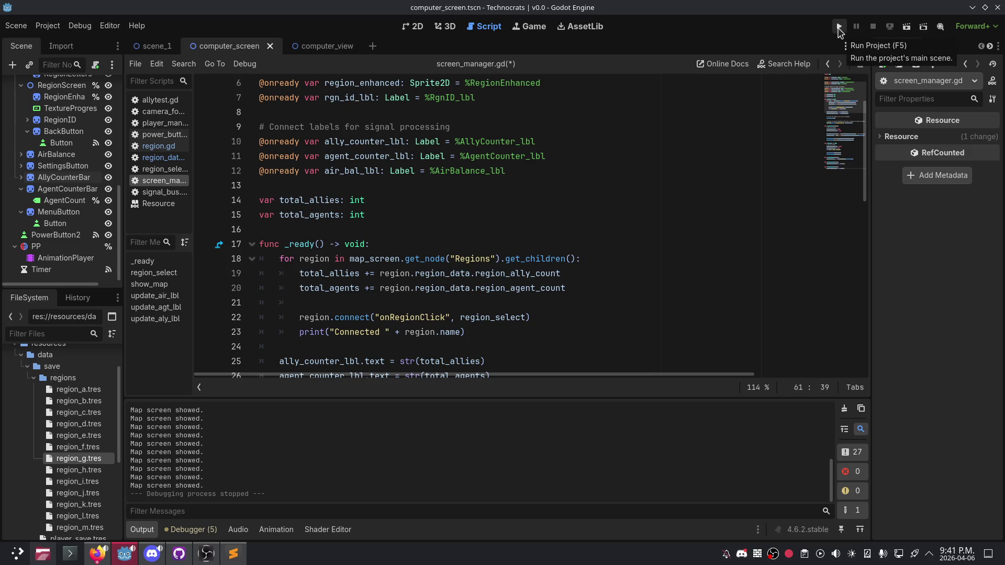
click(838, 29)
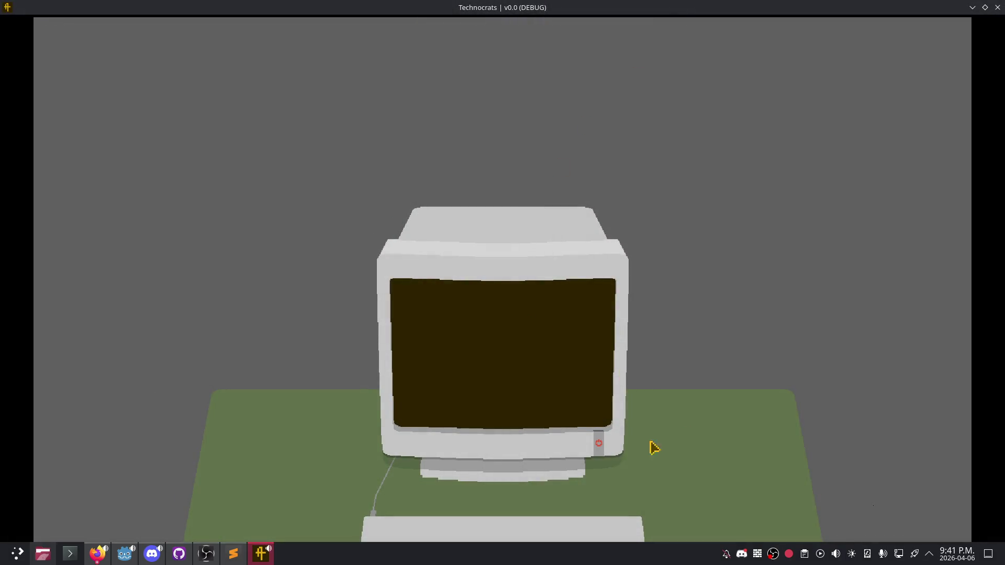
Step: In the running game, zoom into the monitor, go from Region A back to the full map, and return to the editor
click(604, 452)
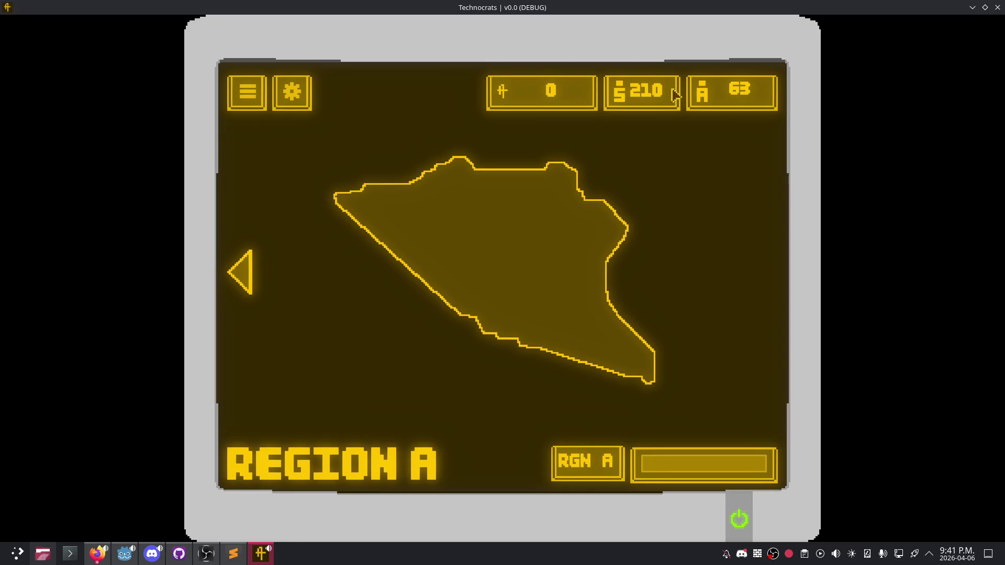
click(243, 269)
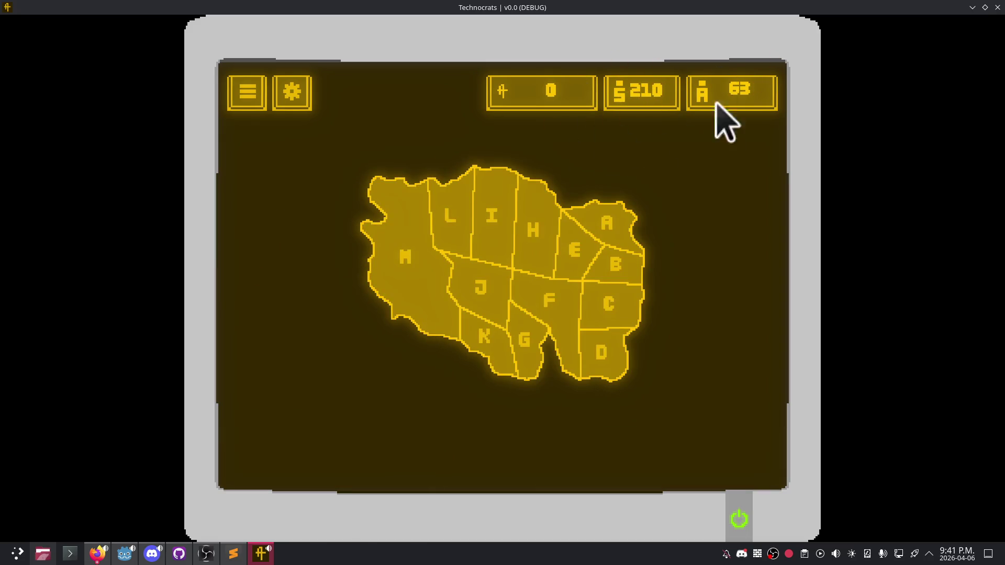
double_click(725, 7)
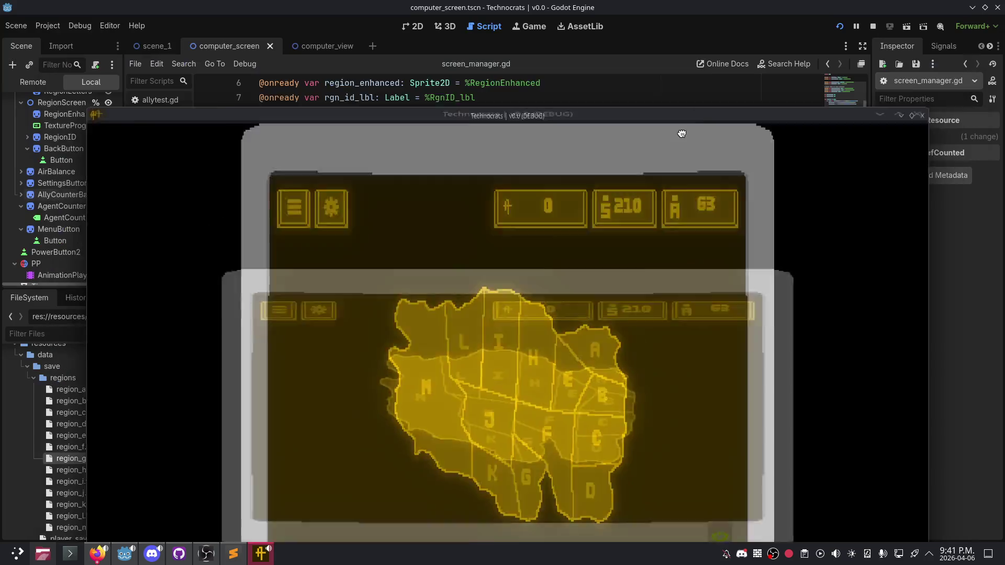
click(388, 250)
drag(367, 290, 239, 273)
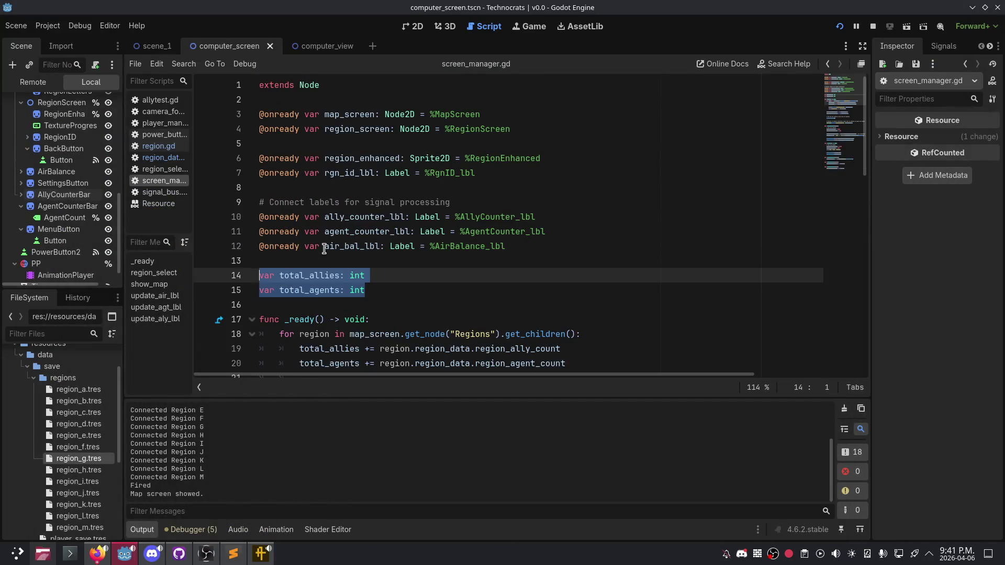
Step: Add a blank line after the update_aly_lbl function at line 61
click(388, 294)
drag(383, 277, 256, 277)
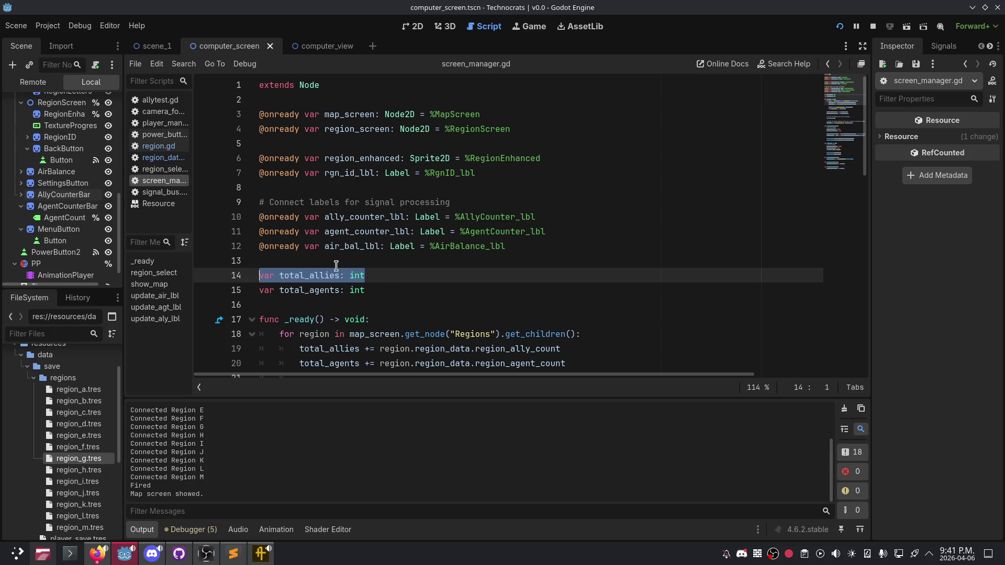
click(386, 272)
scroll(387, 288, down, 14)
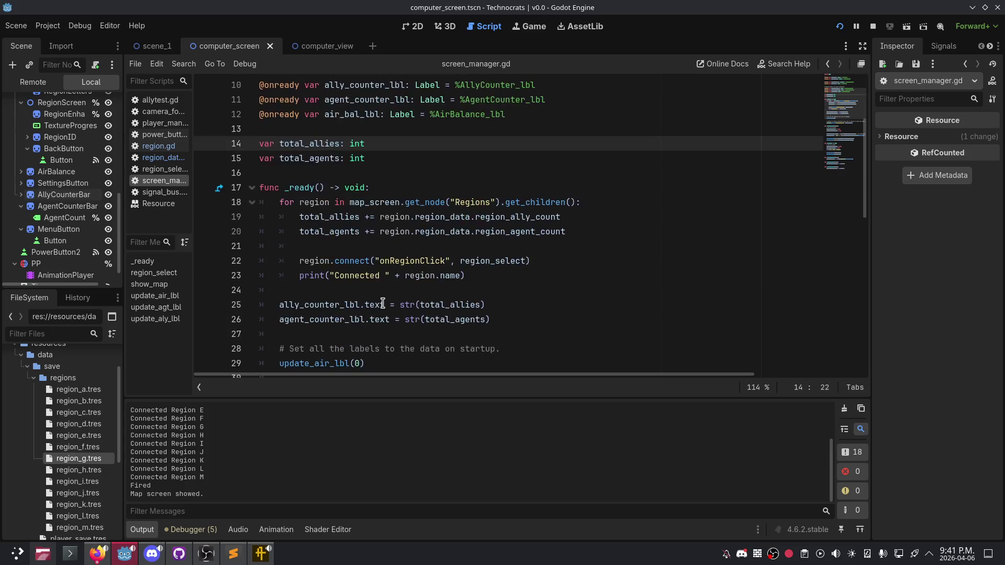
click(462, 355)
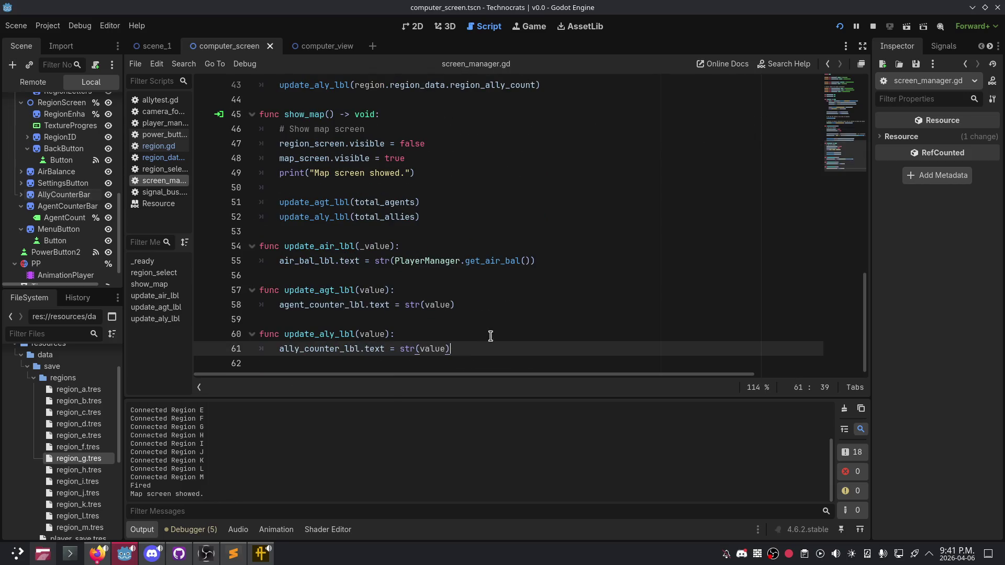
key(Down)
key(Return)
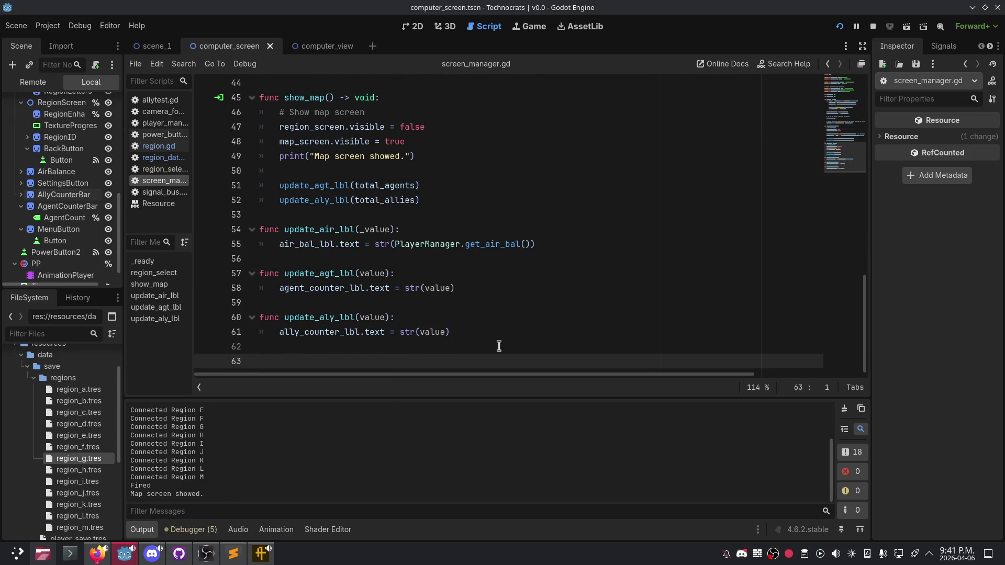
Step: View the Signals list and collapse the regions folder in the FileSystem dock
click(949, 48)
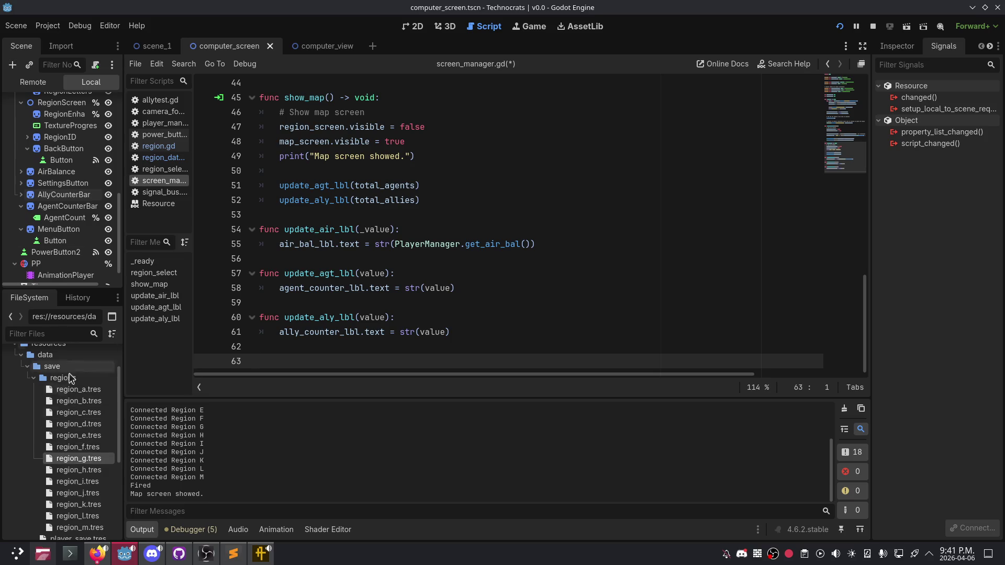
click(31, 380)
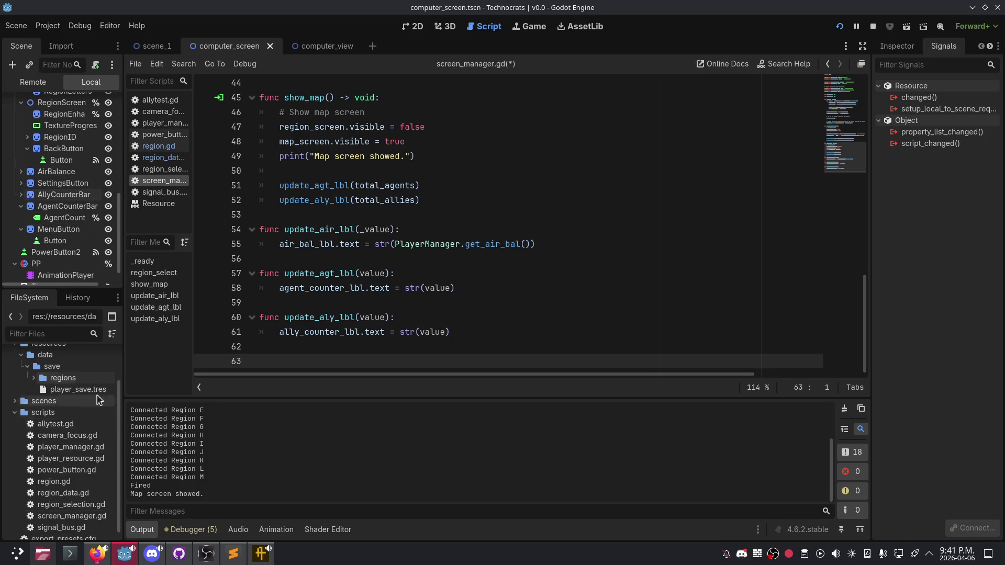
mouse_move(309, 50)
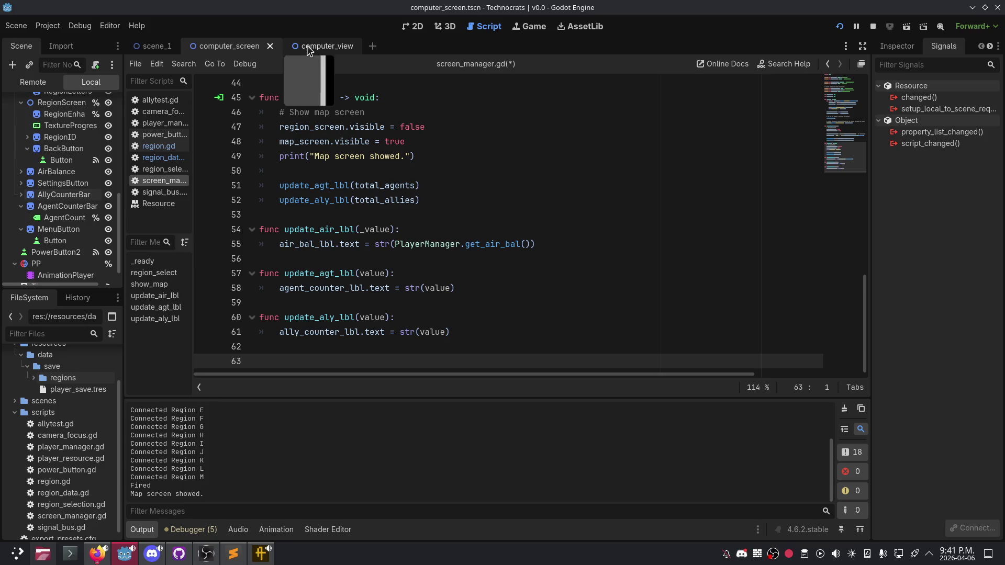
scroll(336, 263, up, 8)
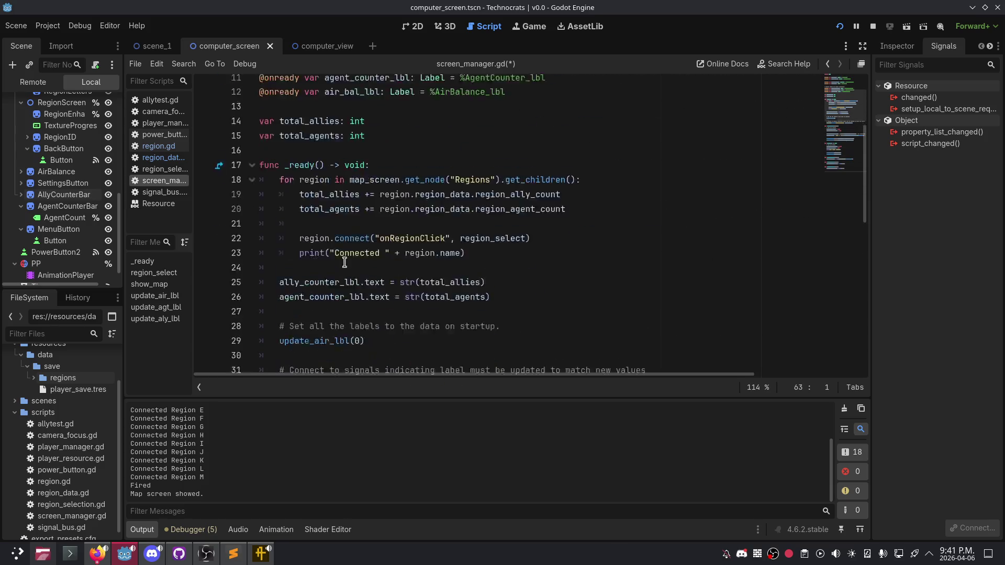
scroll(360, 260, down, 7)
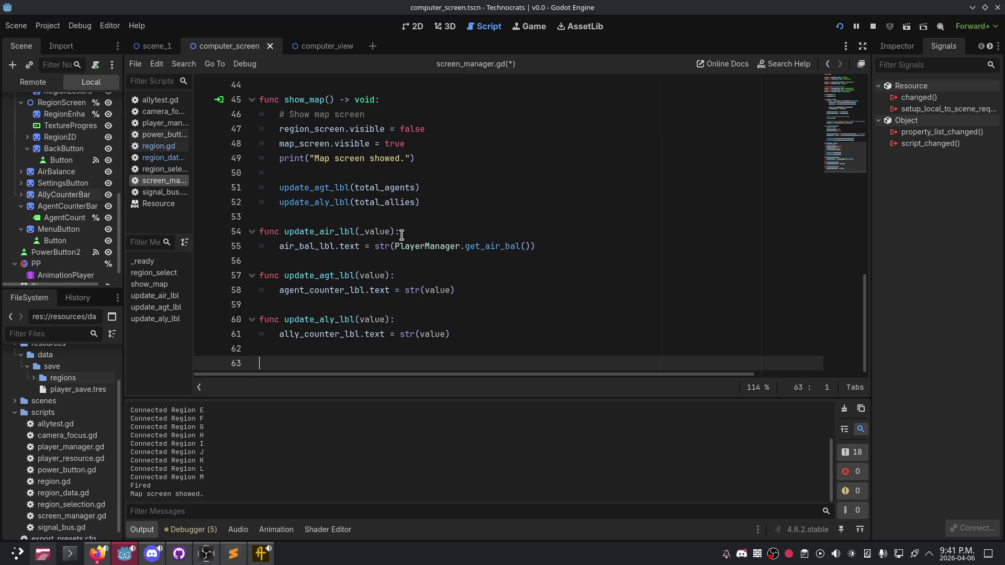
Step: On line 63 write func agent_event(value, _region): and start its indented body
text(func)
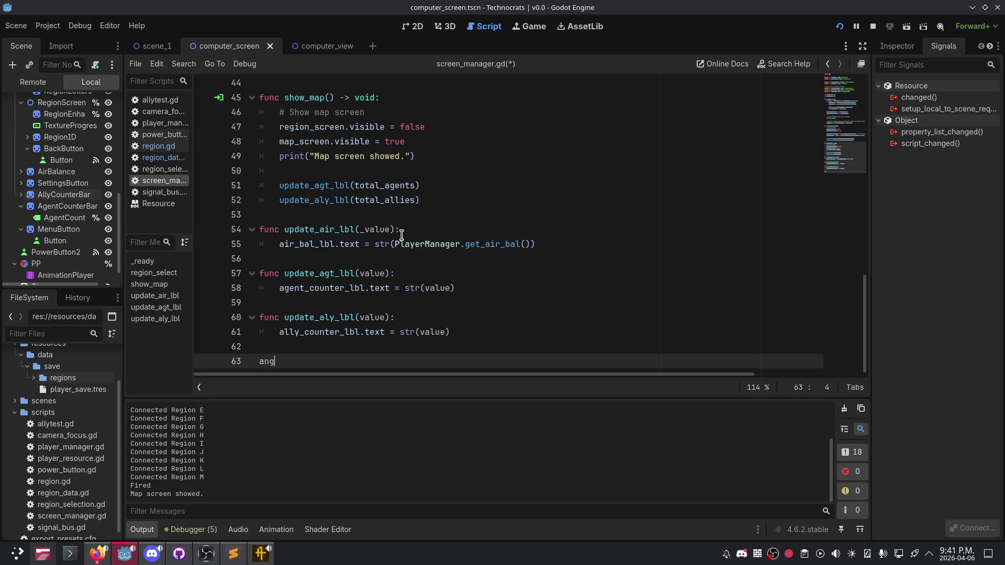
text( agen)
text(l)
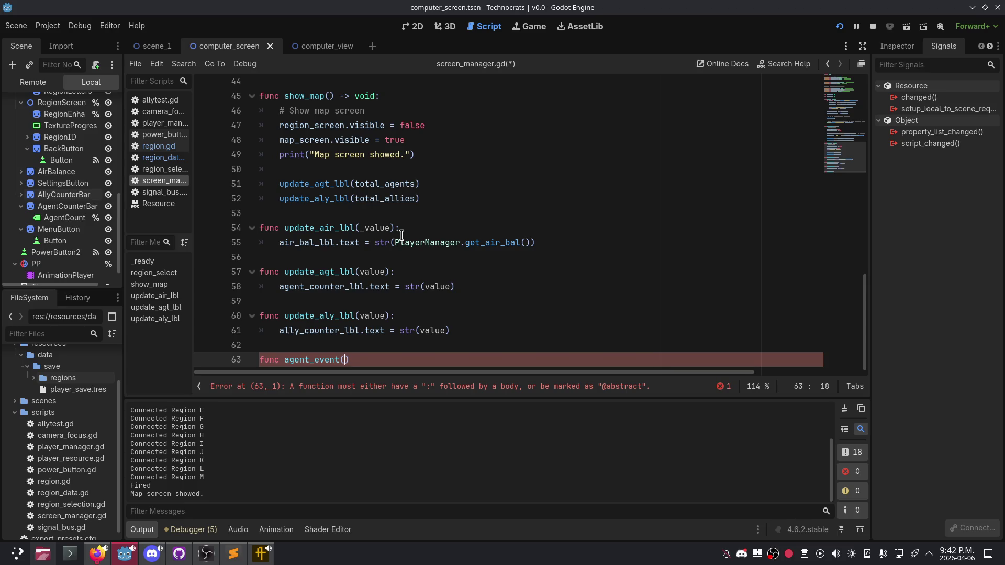
text(value, _reg)
text(ion))
text(:)
key(Return)
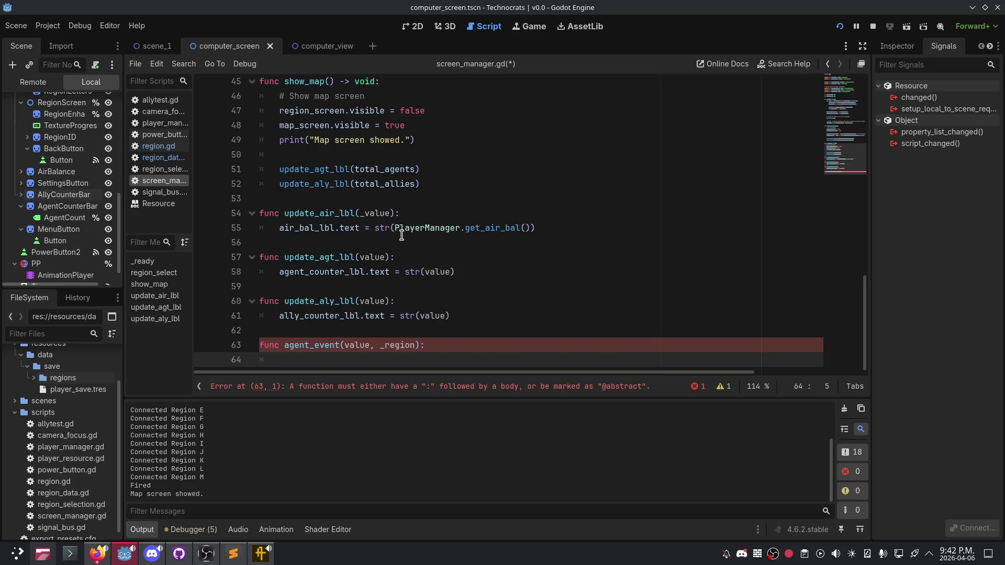
scroll(402, 235, up, 9)
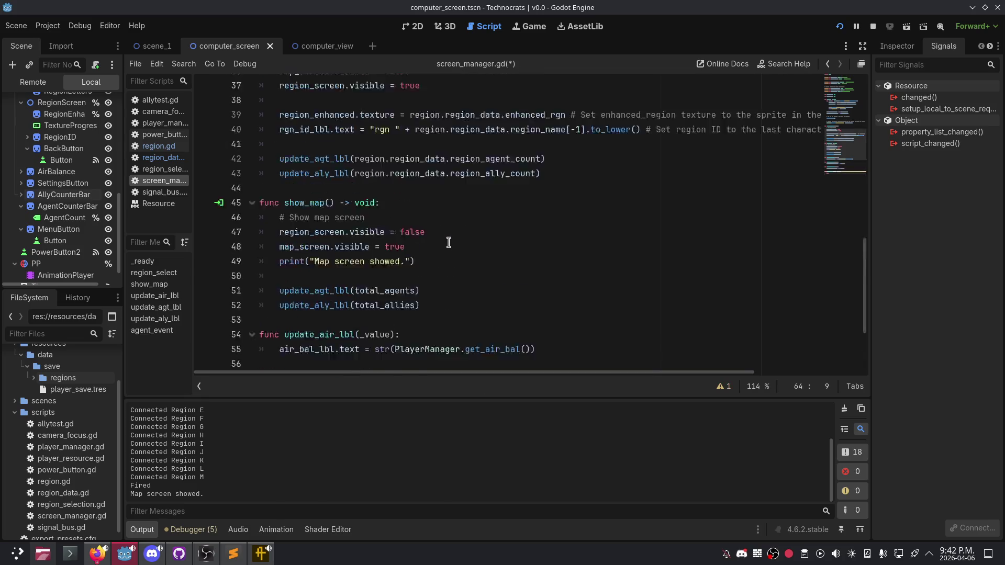
Step: After line 32 add SignalBus.connect("agent_trigger", agent_event) using autocomplete
click(553, 287)
key(Return)
text(Signa)
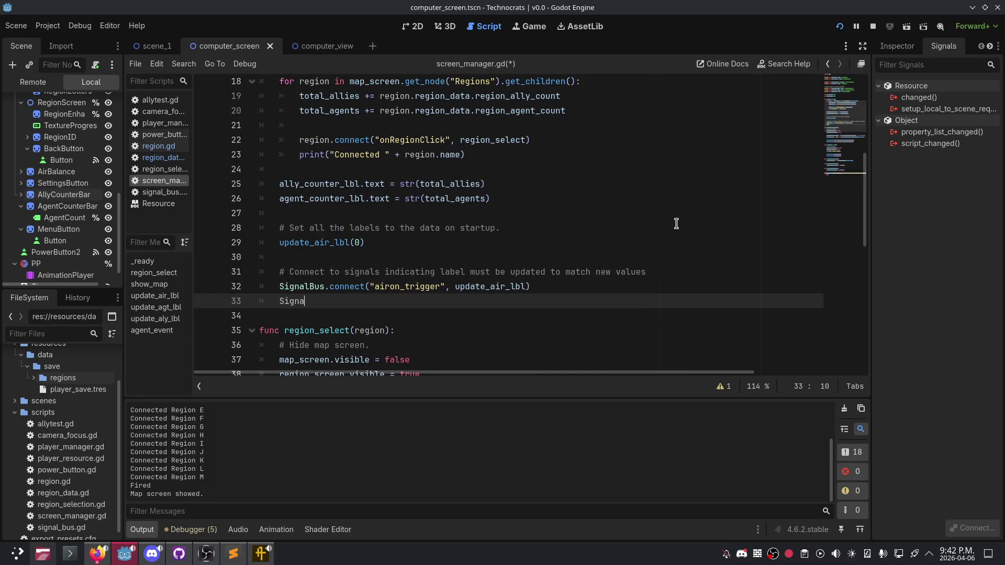
text(lBus.connect()
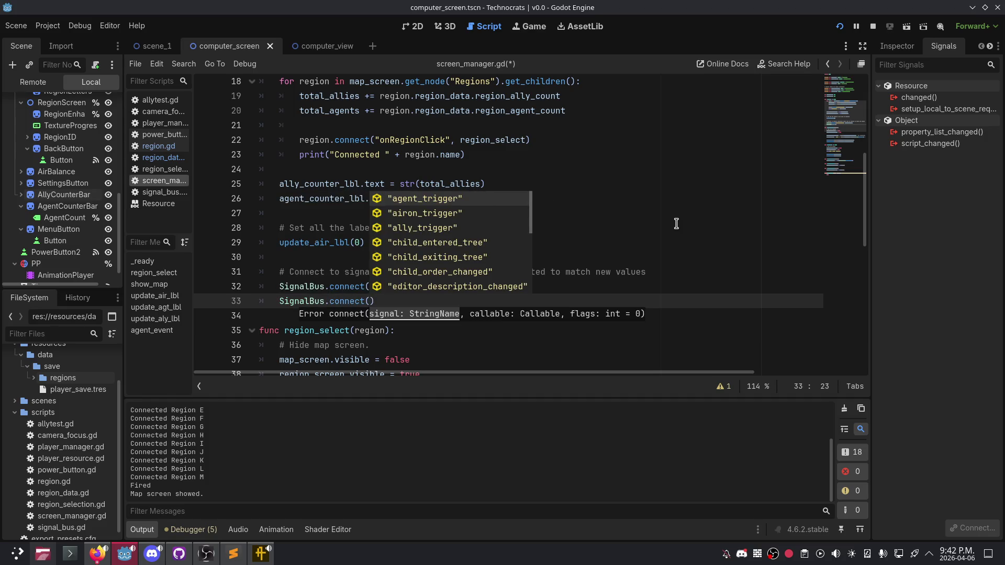
key(Return)
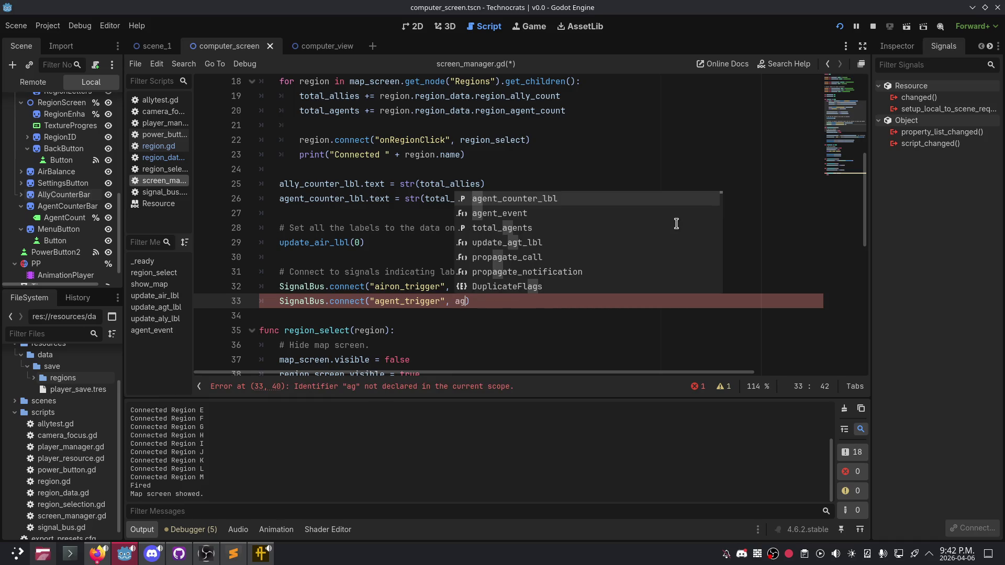
key(Down)
key(Return)
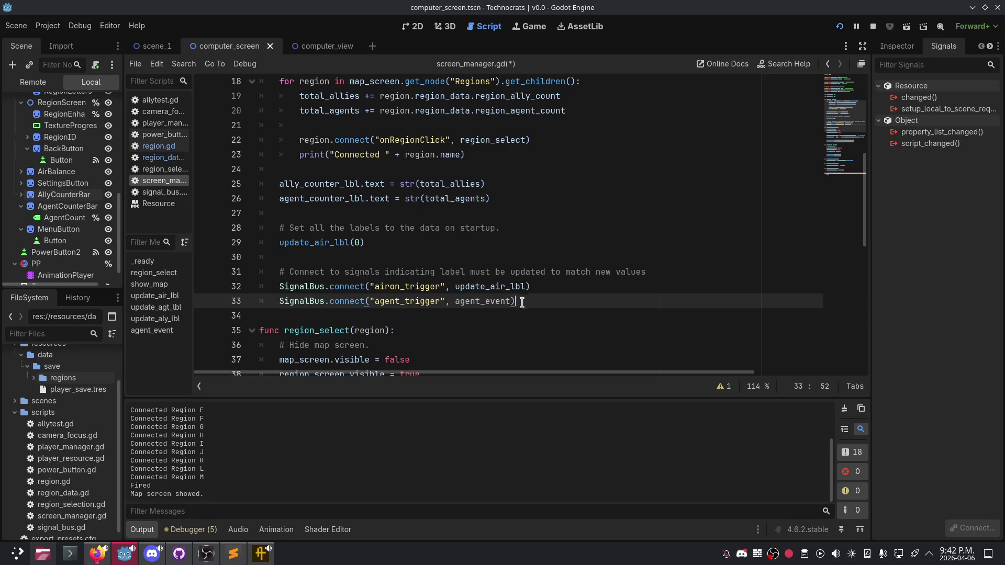
Step: Duplicate the agent_trigger connect line below itself
key(shift+Home)
key(ctrl+c)
click(574, 301)
key(Return)
key(ctrl+v)
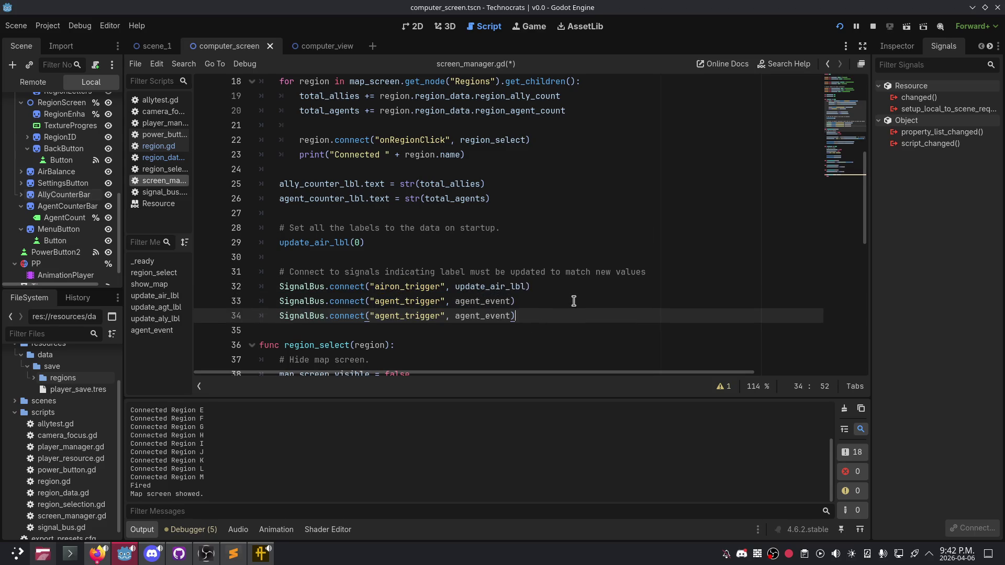
Step: Edit the copy to read SignalBus.connect("ally_trigger", ally_event)
click(395, 316)
key(BackSpace)
key(BackSpace)
key(BackSpace)
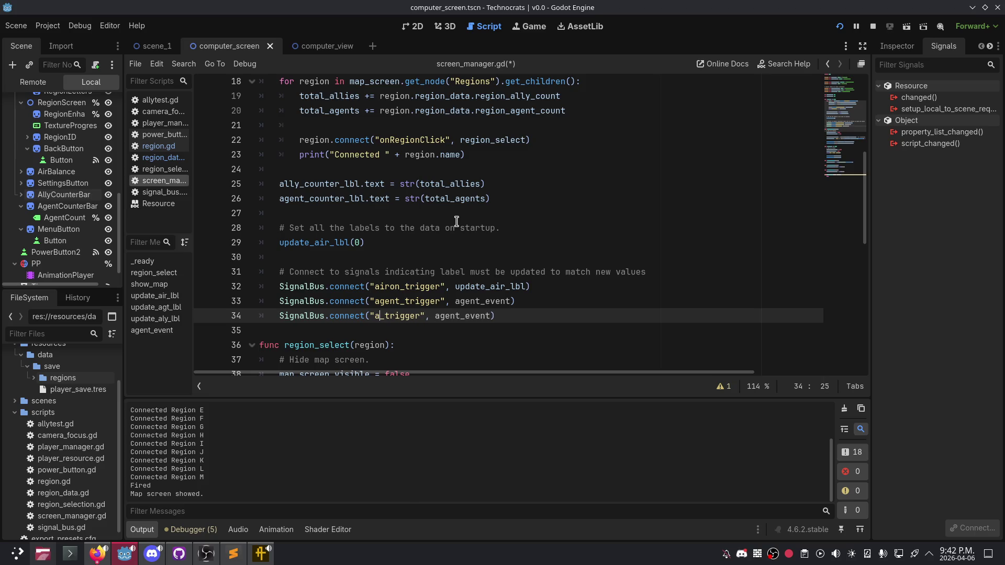
text(lly)
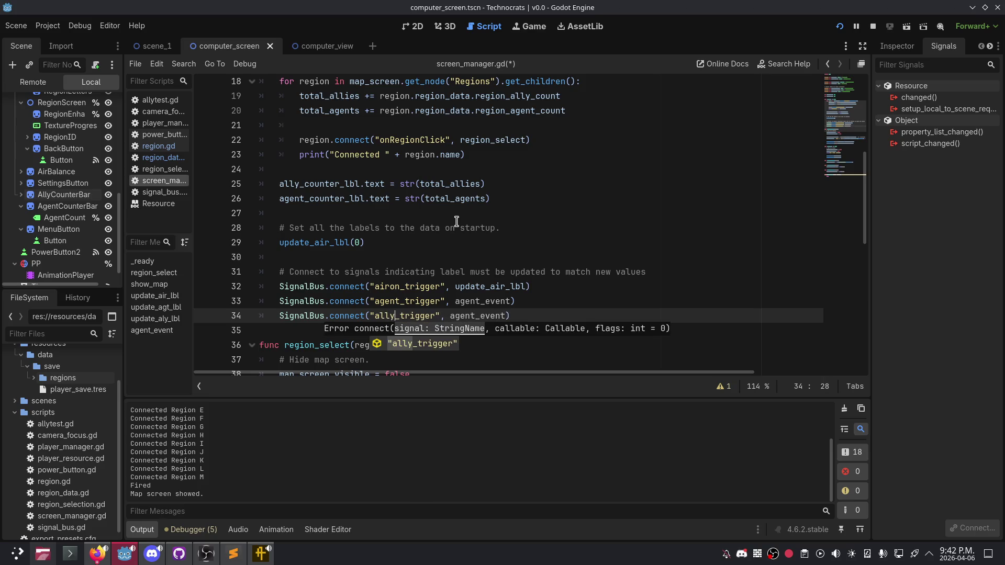
key(Return)
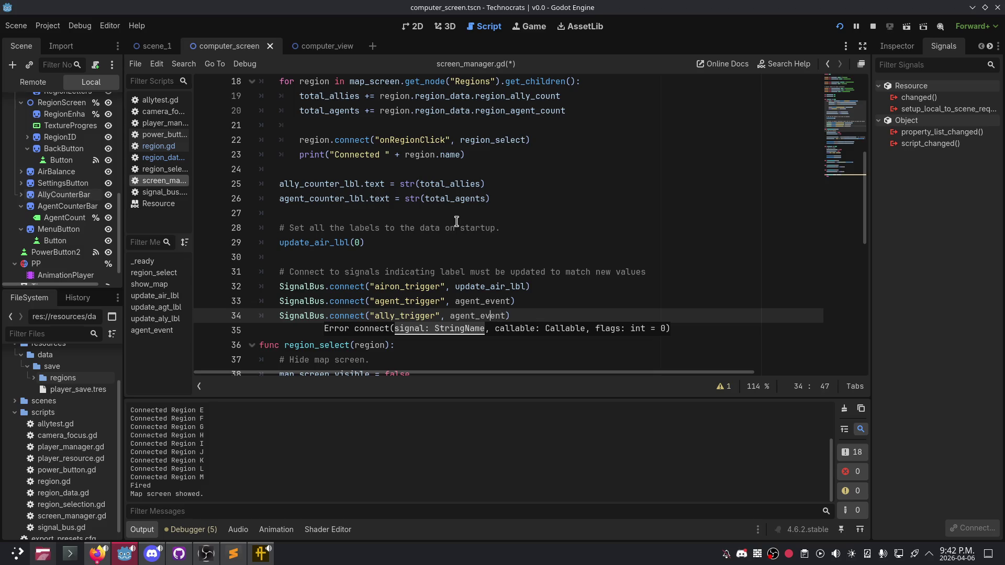
key(BackSpace)
key(BackSpace)
key(BackSpace)
text(all)
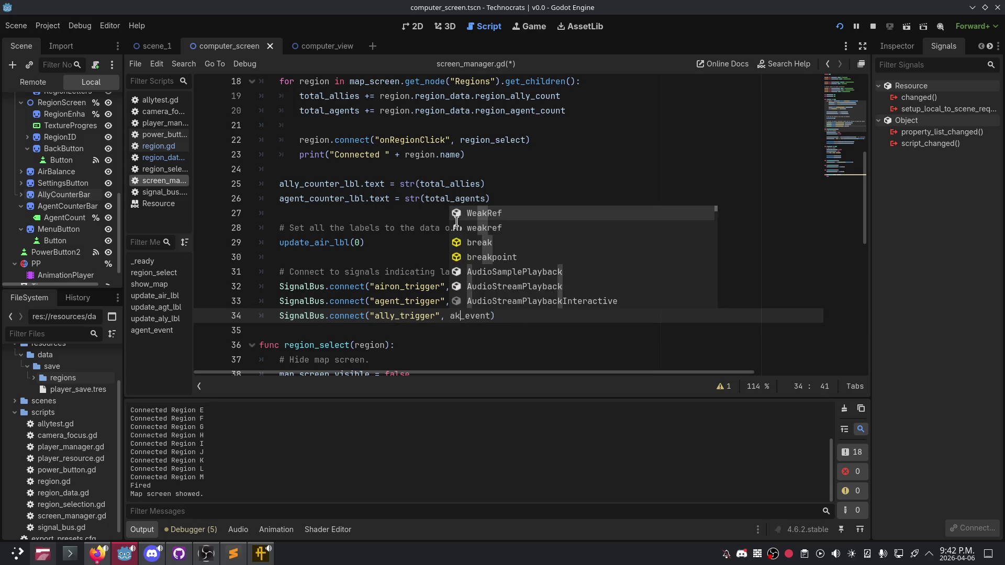
text(y)
click(520, 348)
click(530, 314)
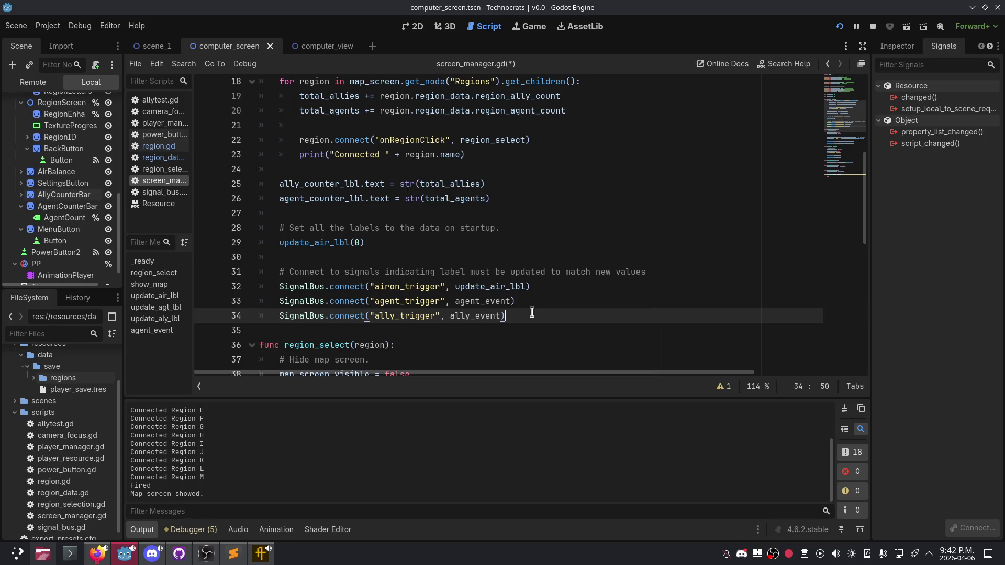
scroll(543, 293, down, 6)
scroll(543, 293, down, 4)
click(355, 358)
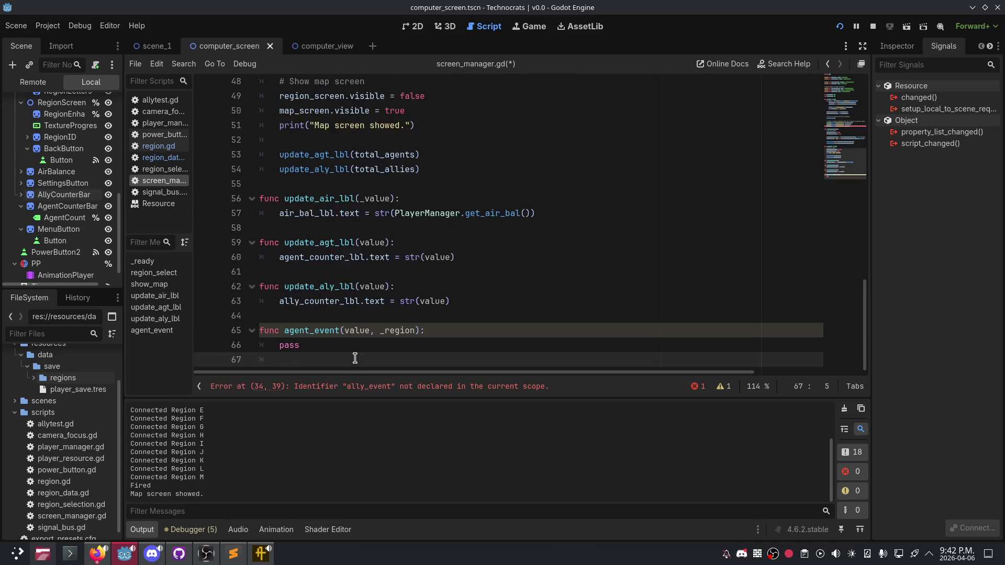
Step: Add func ally_event(value, _region): with a placeholder pass at the script's end
key(BackSpace)
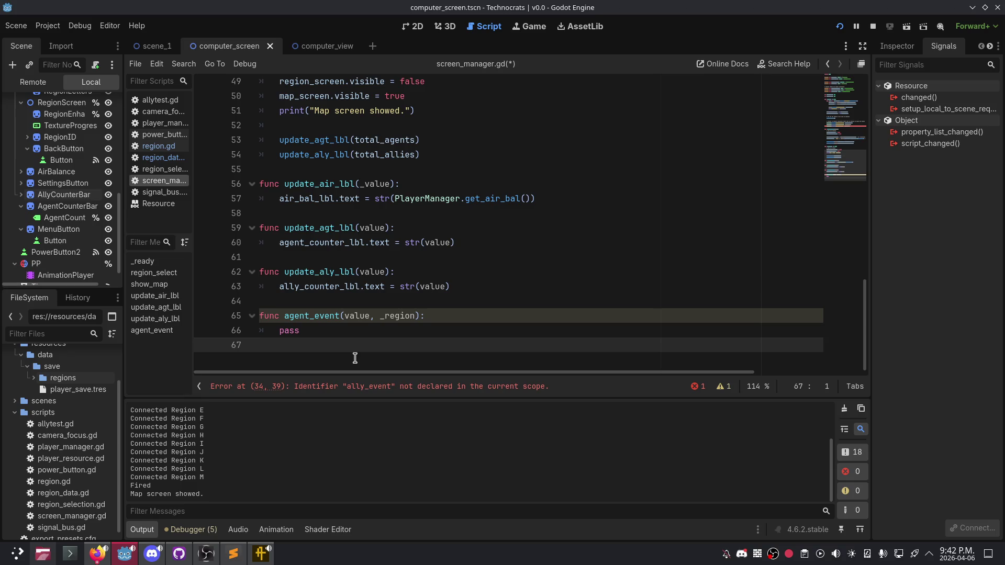
key(Return)
text(func)
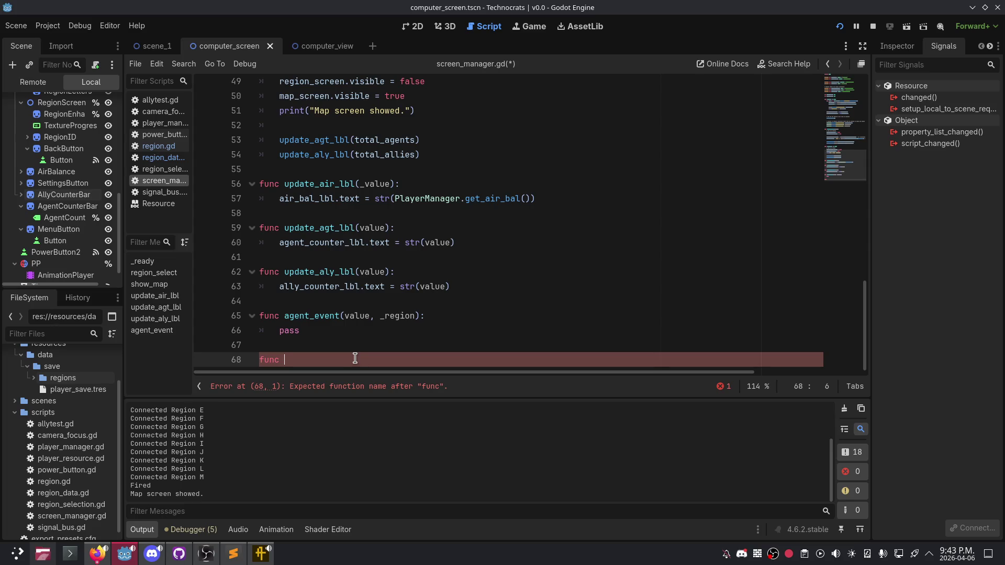
text(ally_e)
text(vent()
text(value, _region):)
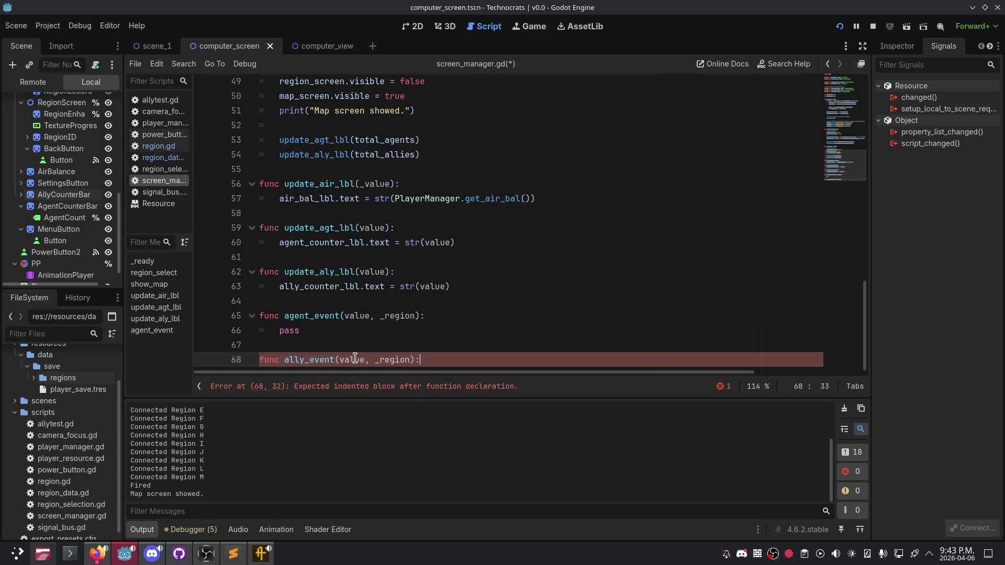
key(Return)
text(pass)
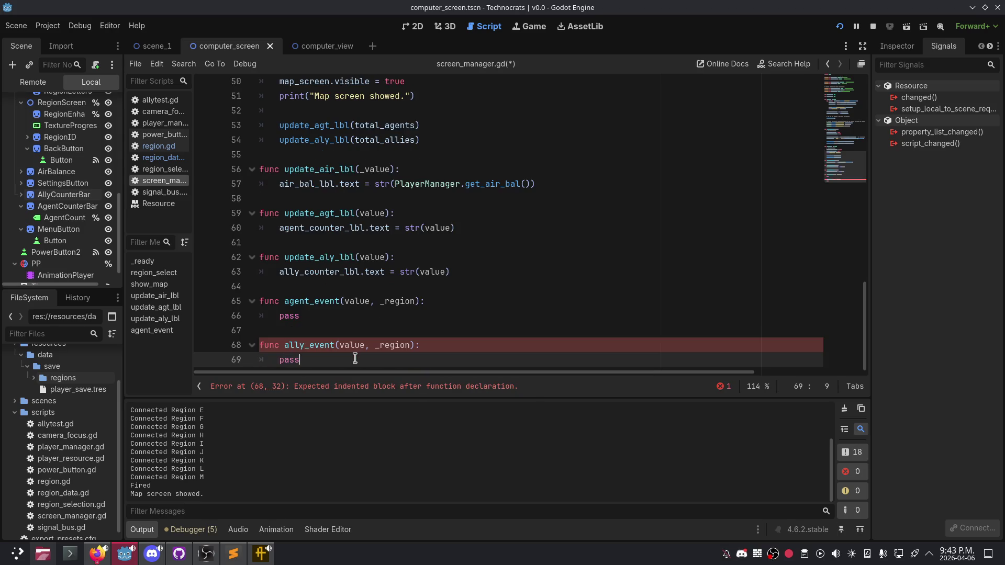
Step: Replace agent_event's pass with total_agents += value
click(388, 329)
click(375, 314)
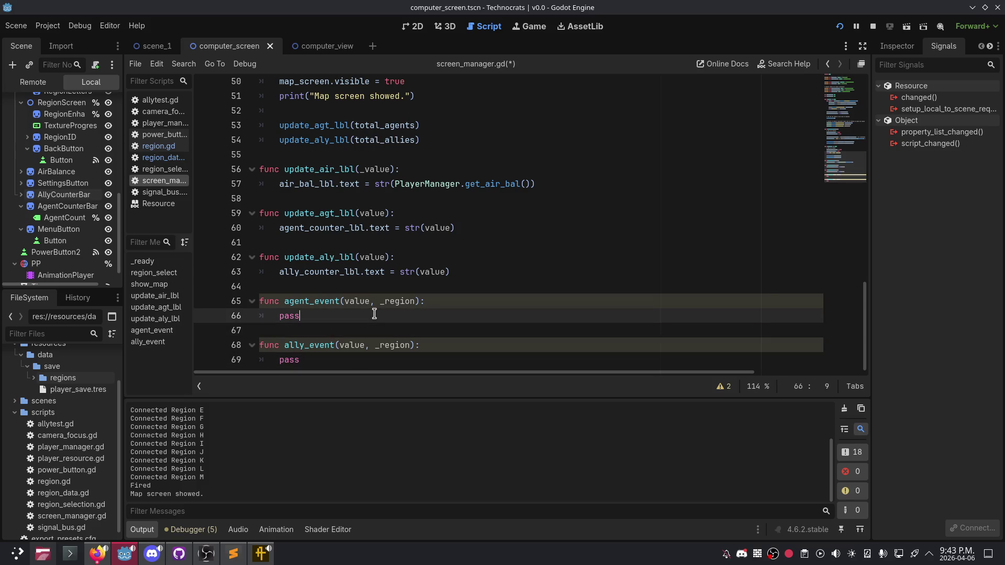
double_click(332, 316)
key(BackSpace)
text(total)
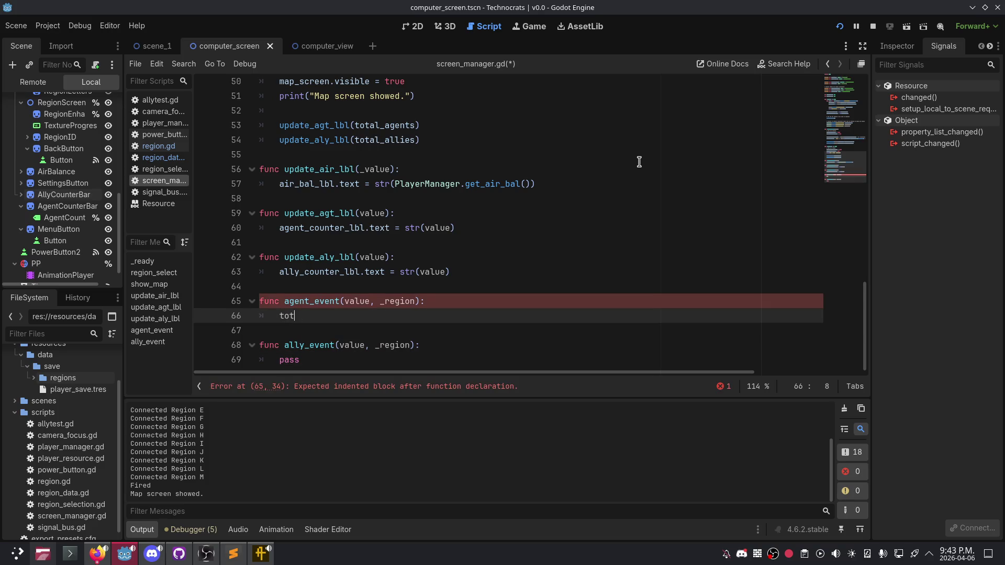
key(Down)
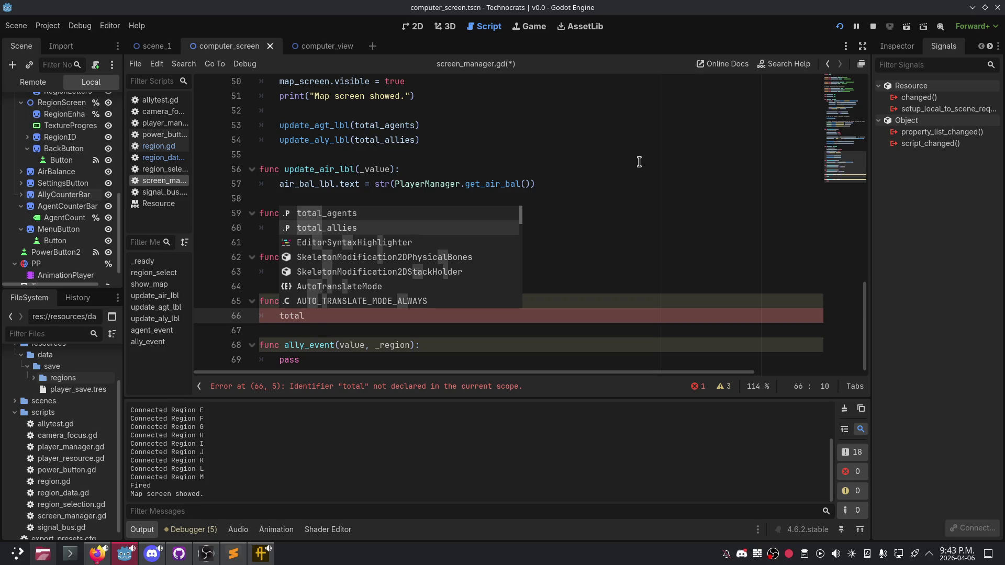
key(Up)
key(Return)
text(+=)
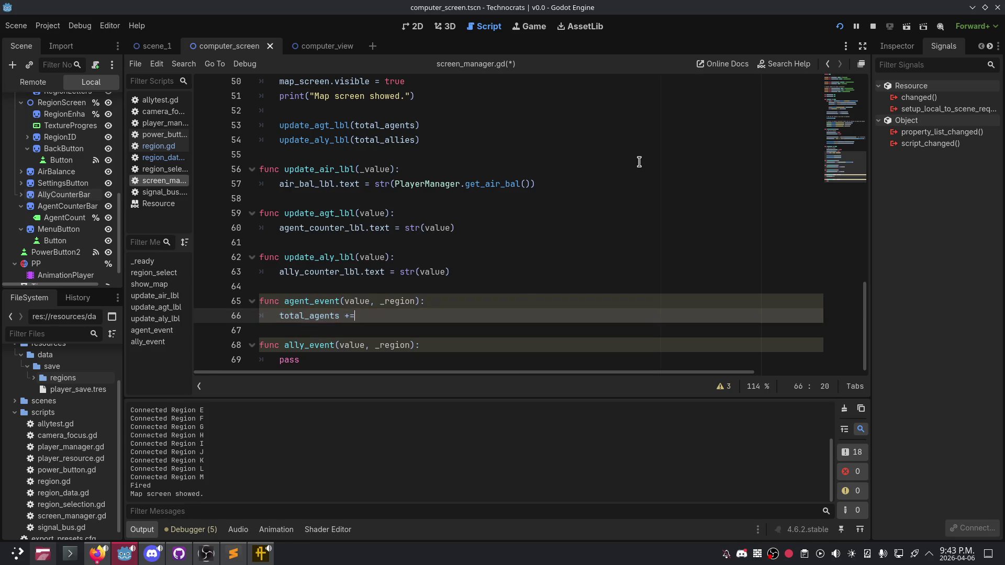
text( value)
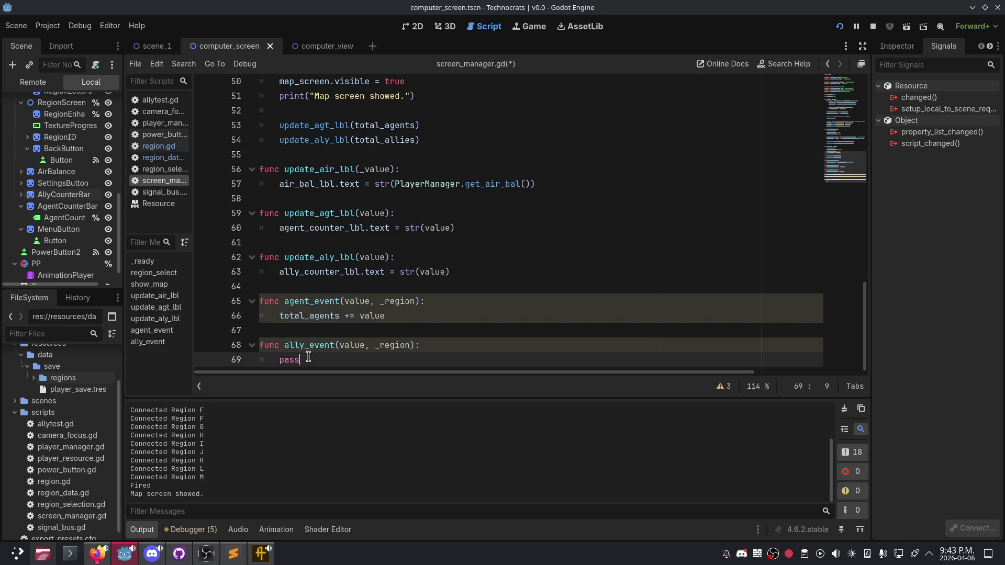
Step: Replace ally_event's pass with total_allies += value, then restart the game
double_click(289, 359)
text(total)
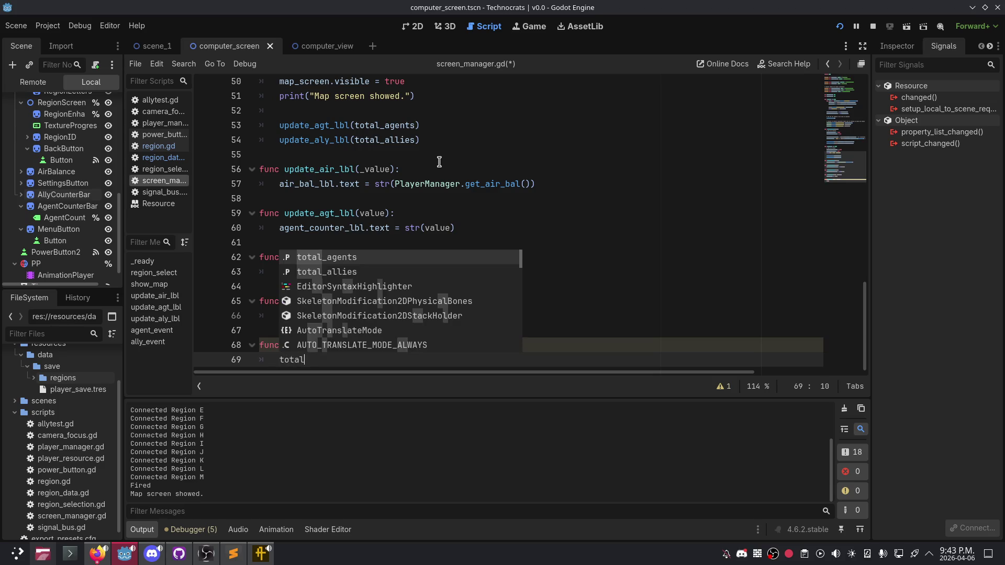
key(Down)
key(Return)
text(+=)
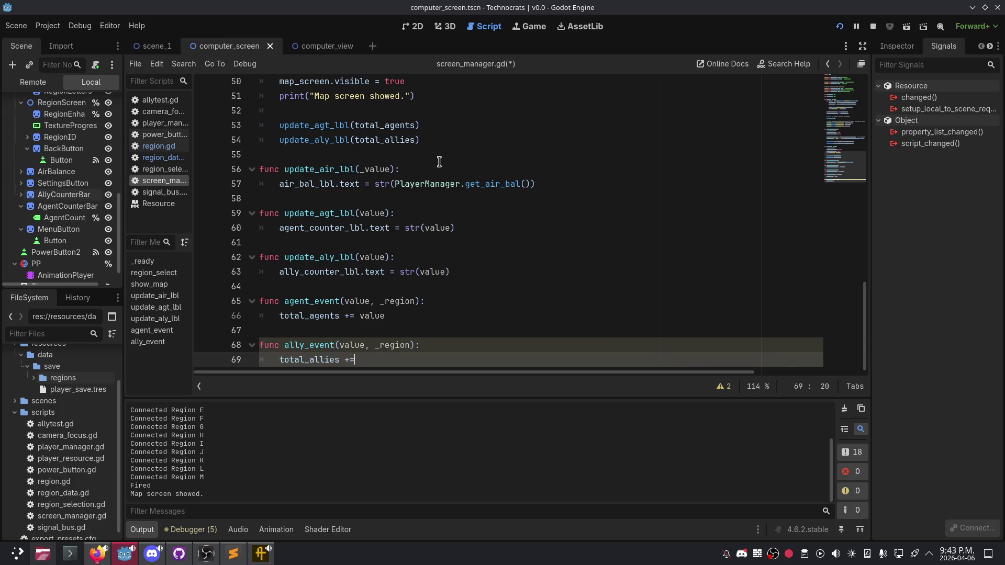
text( value)
click(450, 213)
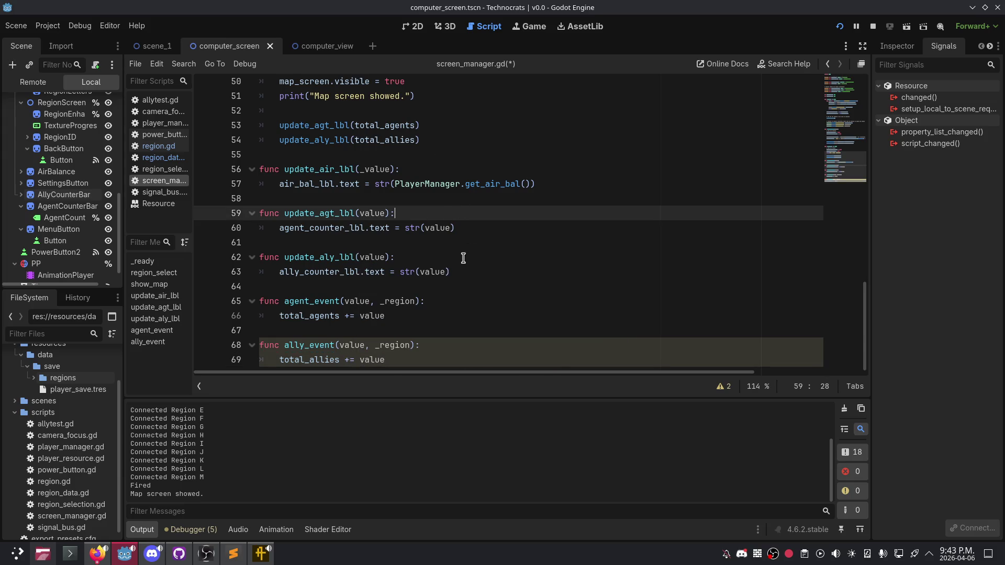
scroll(463, 258, down, 1)
click(840, 27)
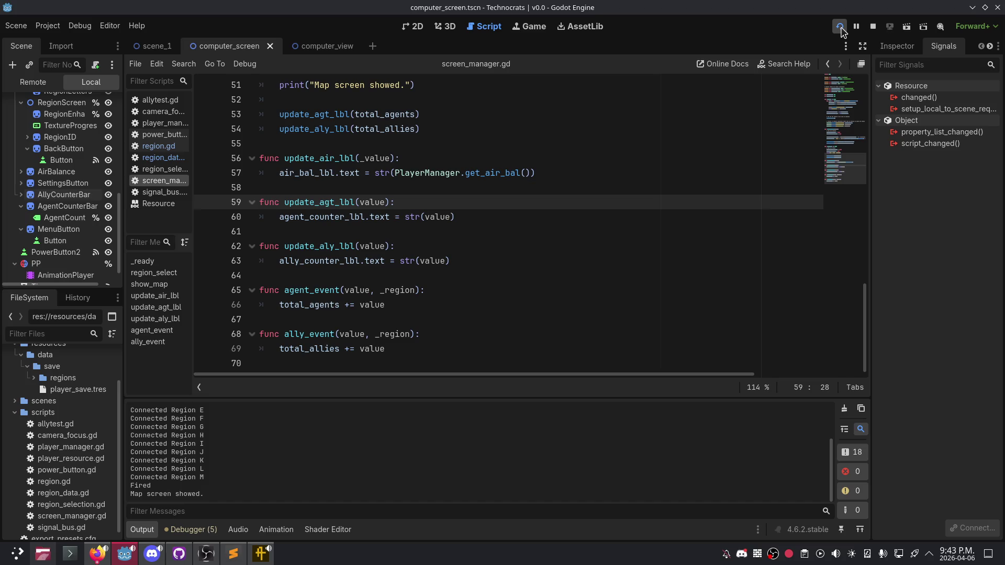
Step: Stop and relaunch the game, then close its window
scroll(366, 261, up, 2)
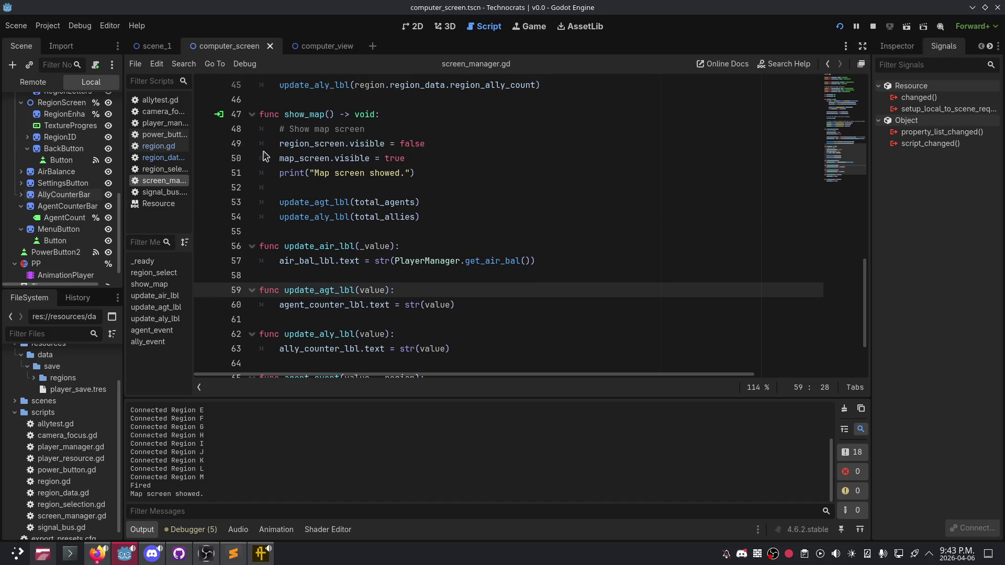
click(360, 276)
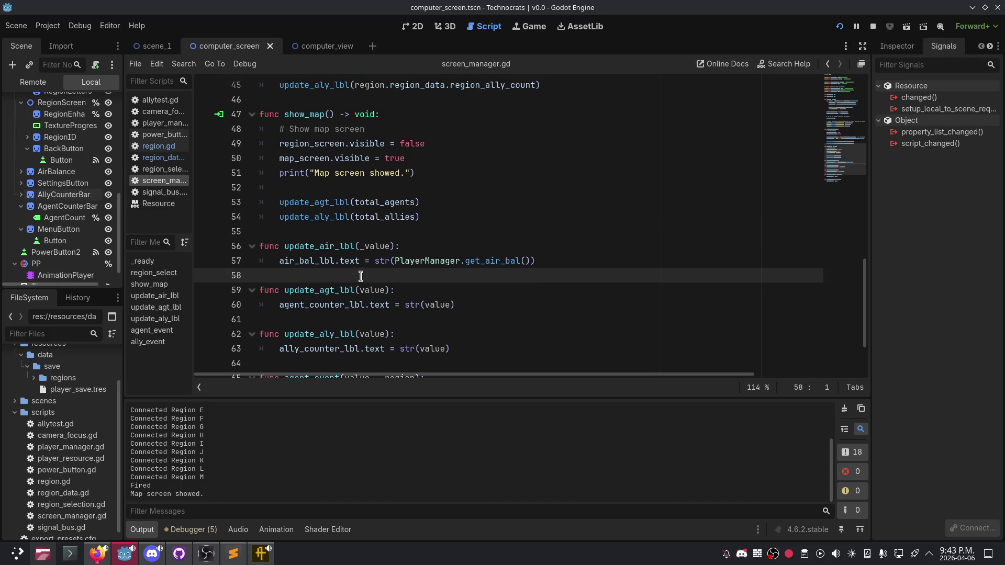
click(841, 27)
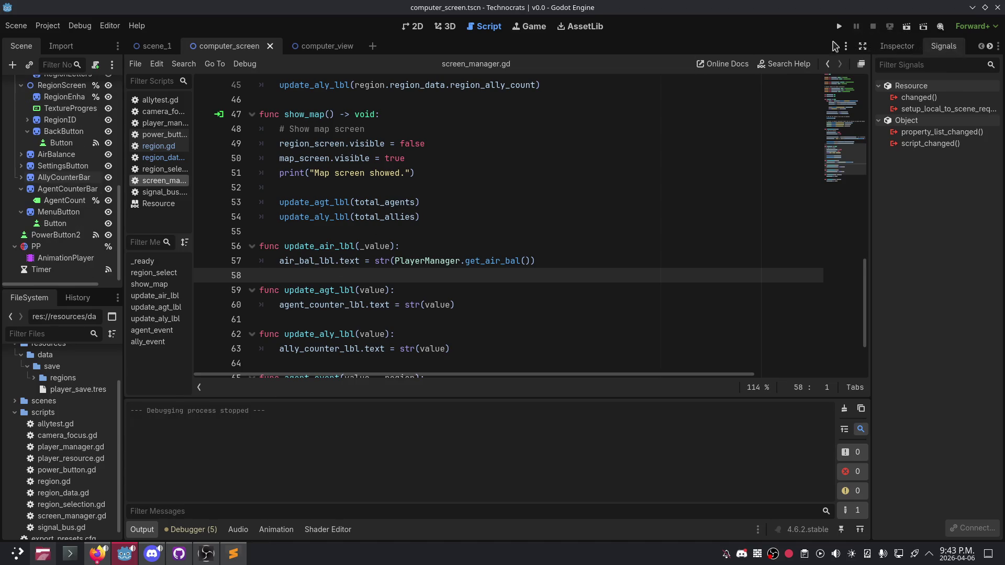
click(839, 26)
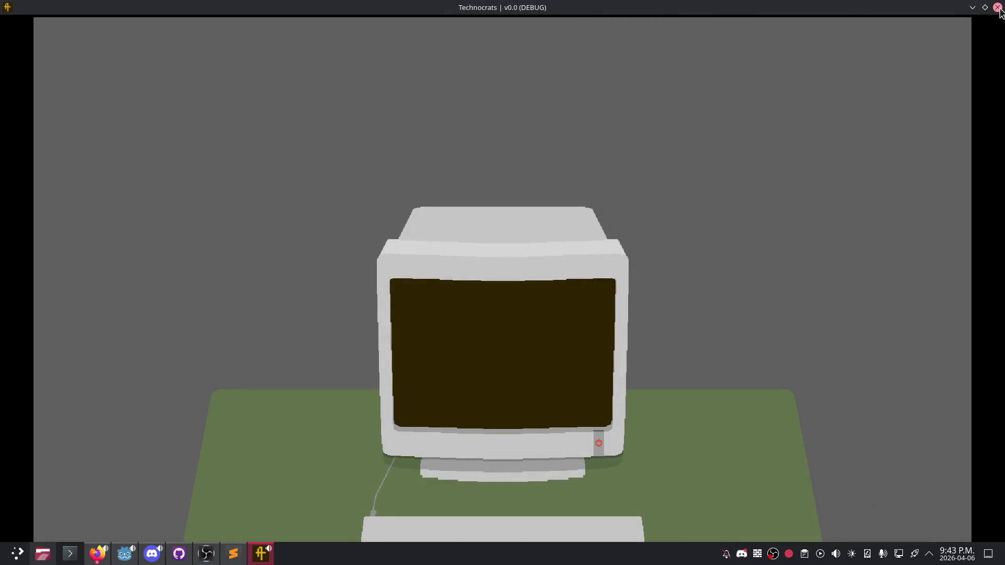
click(998, 7)
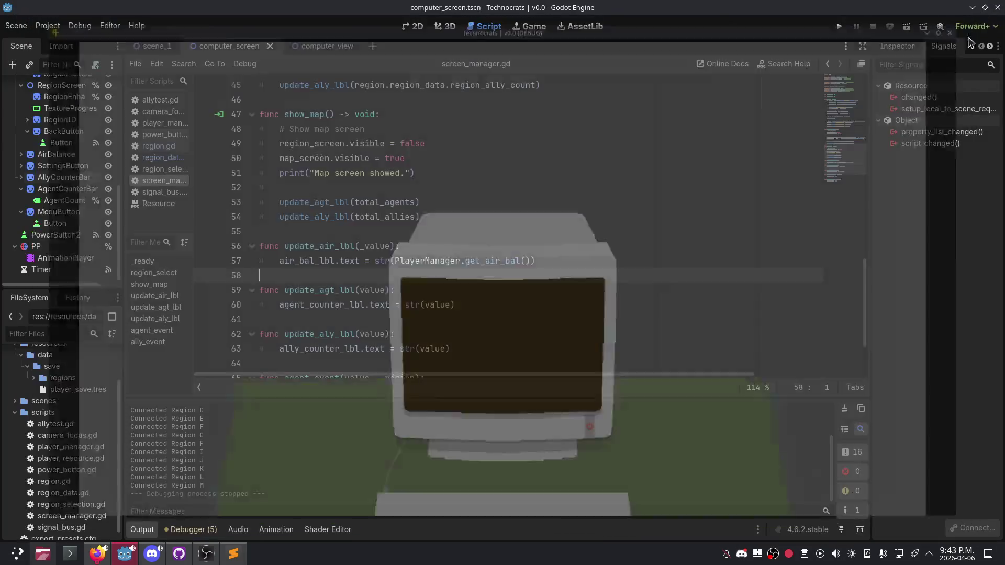
Step: Check the Autoload list in Project Settings, close it, and run the game again
click(59, 425)
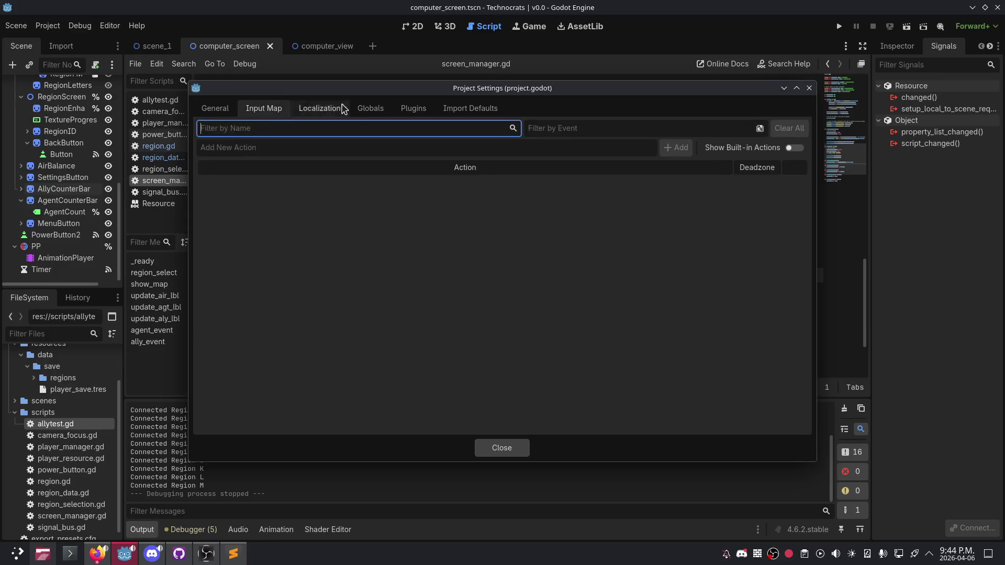
click(371, 108)
click(242, 222)
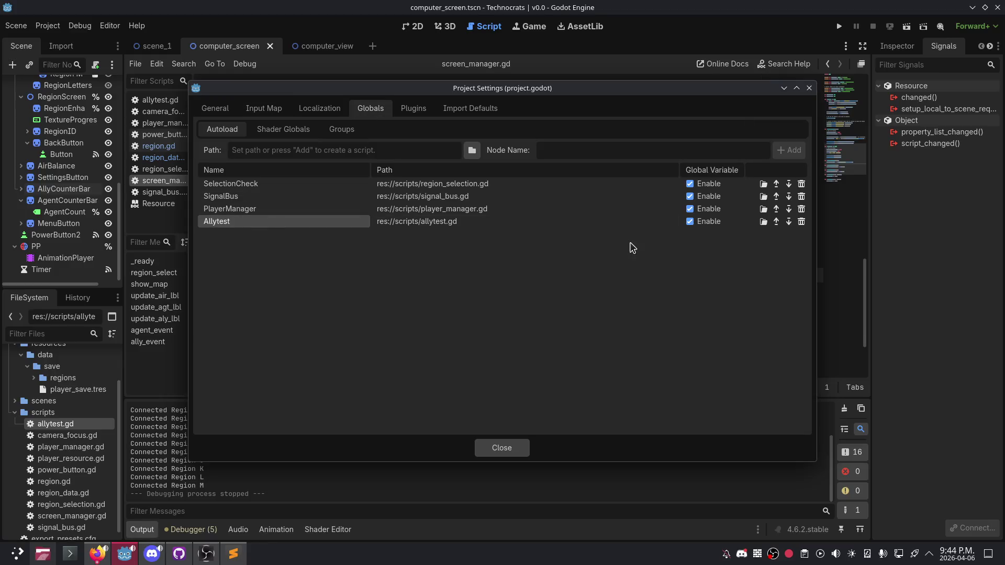
key(Escape)
click(839, 26)
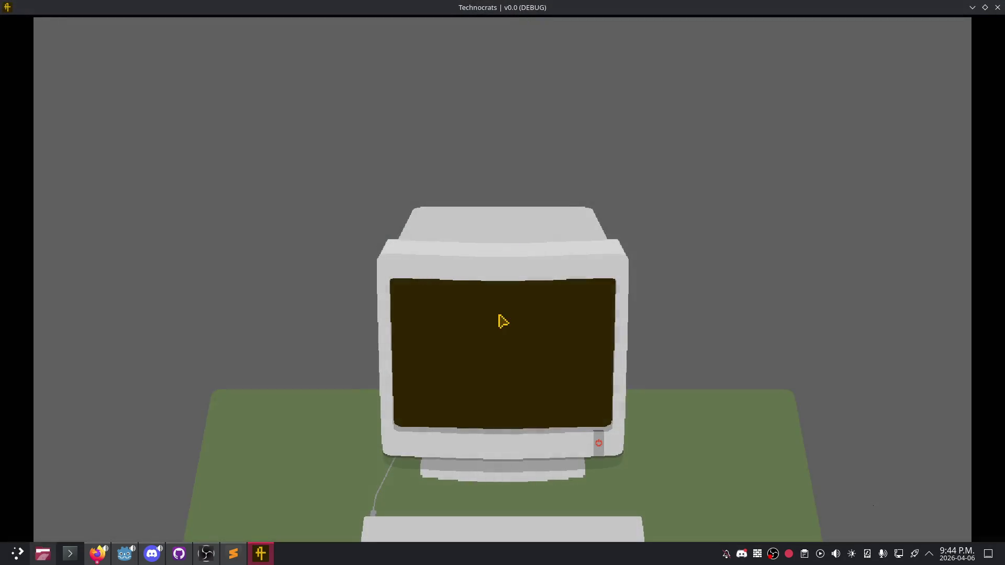
Step: Power on the monitor, move the windowed game beside the script, and return to the region map
click(601, 446)
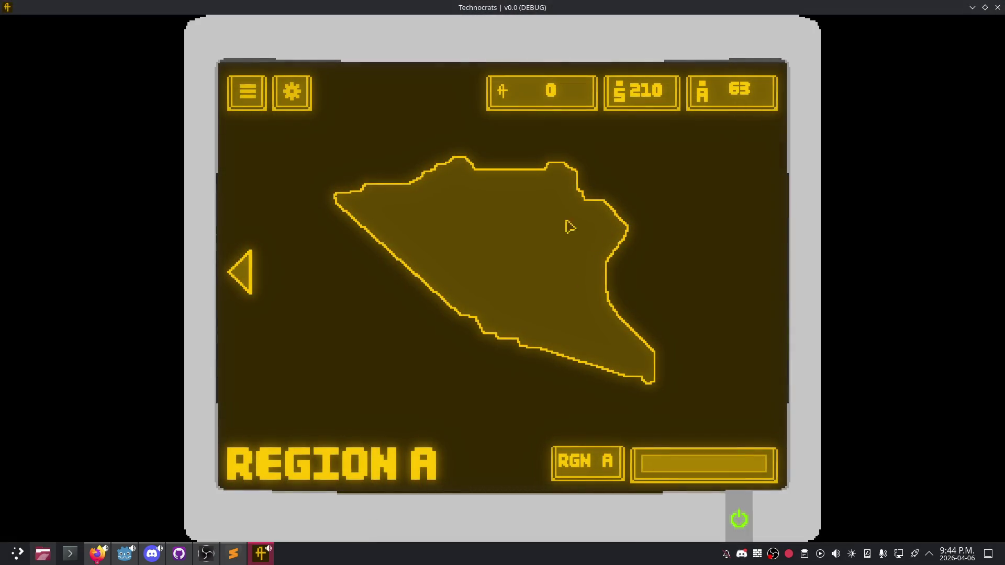
drag(500, 11, 590, 49)
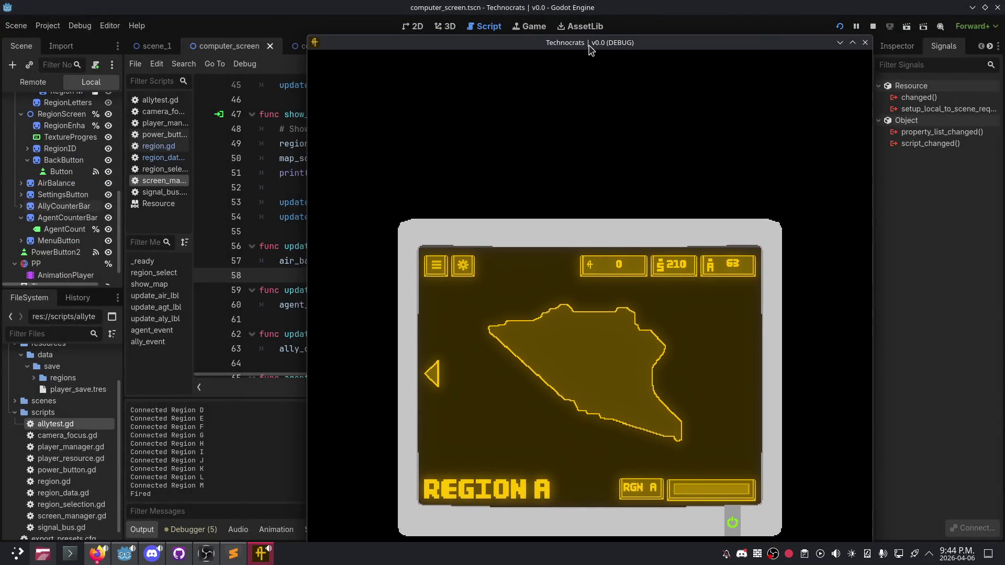
mouse_move(477, 47)
mouse_down()
mouse_move(810, 106)
mouse_move(710, 94)
mouse_move(634, 64)
mouse_up()
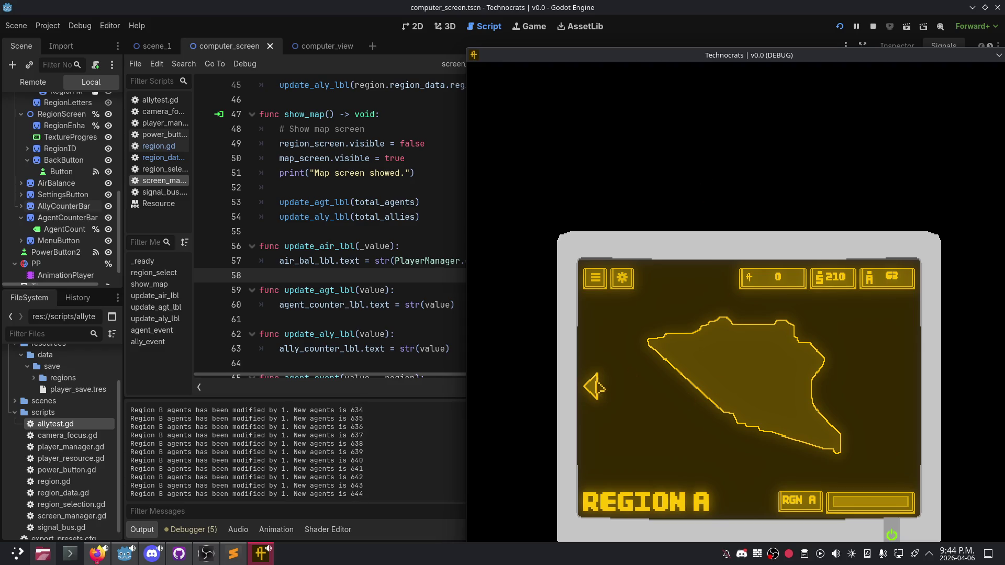
click(599, 387)
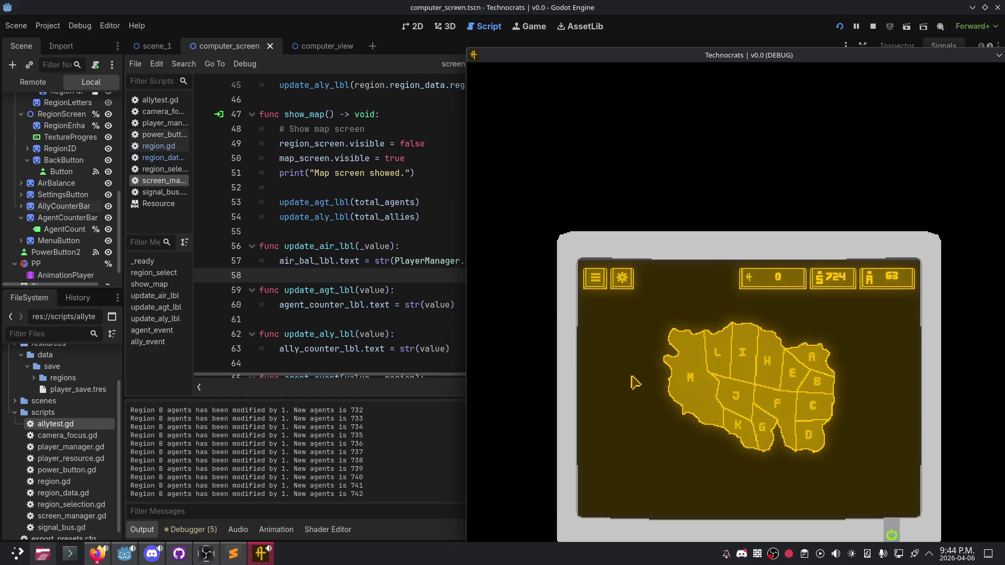
Step: Raise the script editor, scroll to agent_event and ally_event, then stop the game
click(418, 296)
scroll(503, 312, down, 2)
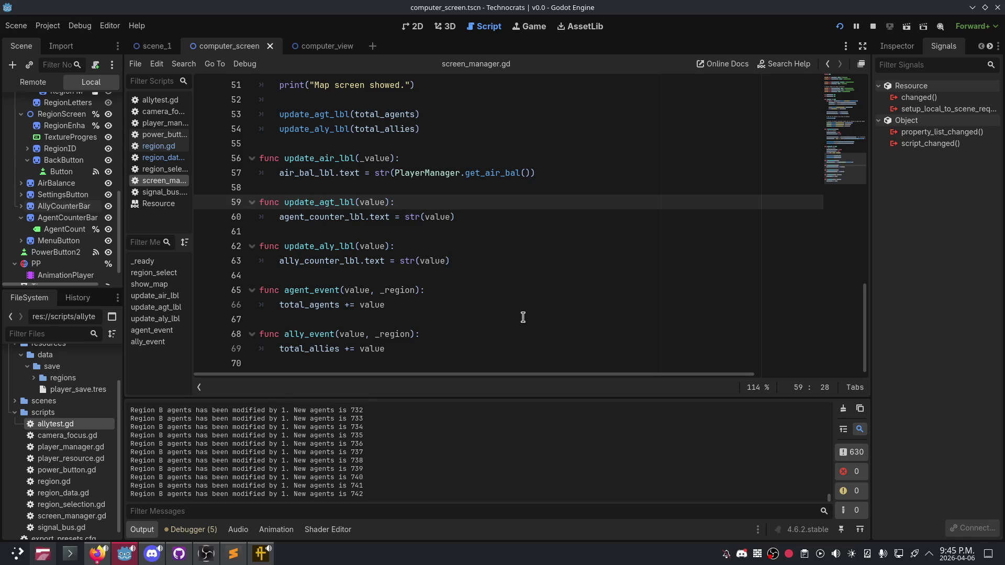
click(839, 26)
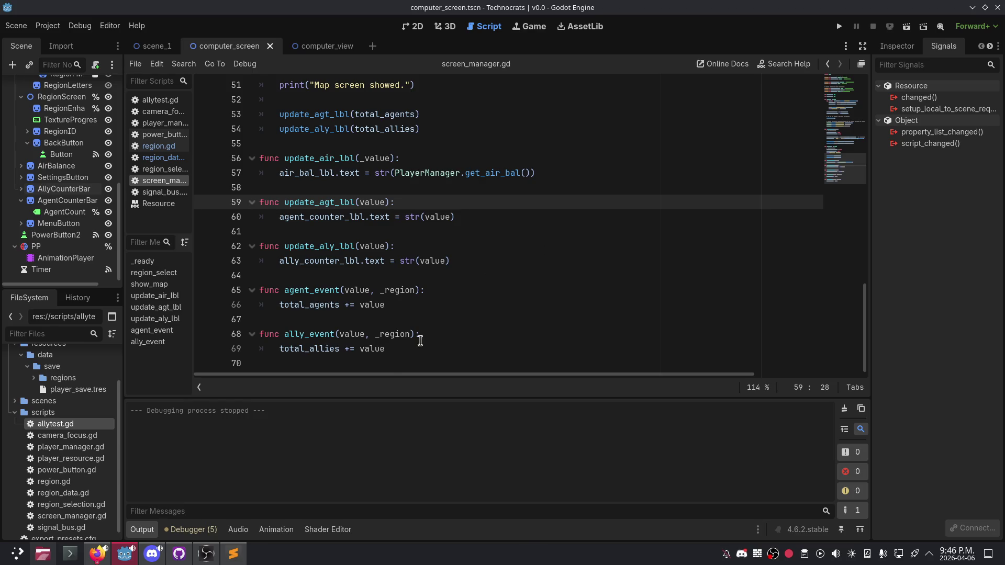
Step: Scroll through screen_manager.gd and relaunch the Technocrats project
mouse_move(233, 553)
scroll(333, 316, up, 2)
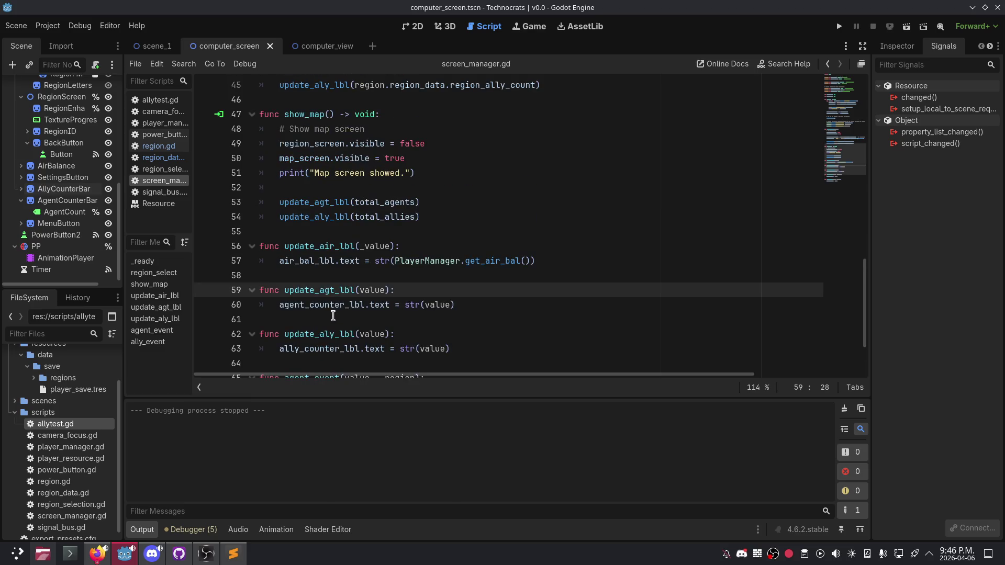
scroll(330, 275, down, 1)
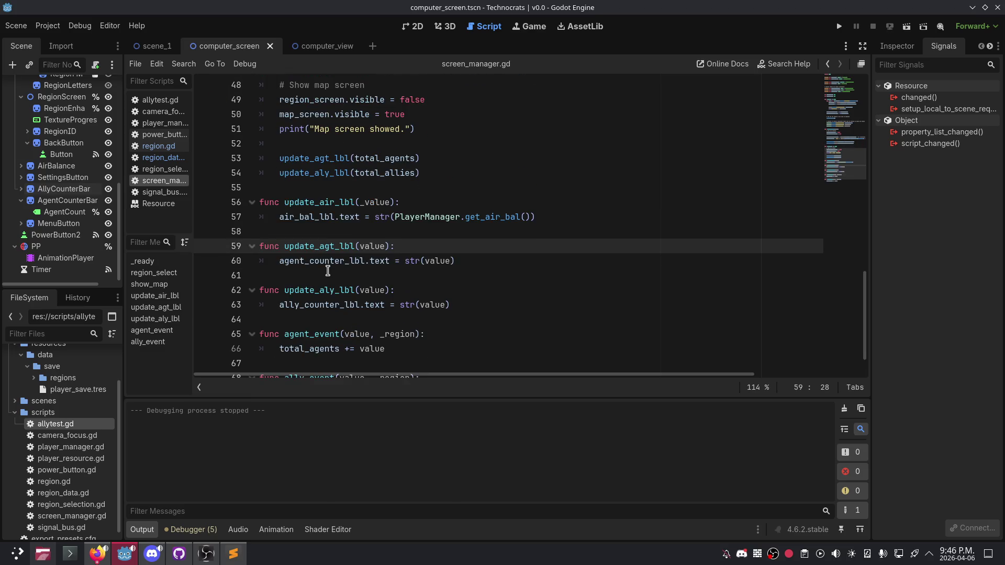
scroll(862, 141, down, 1)
click(839, 26)
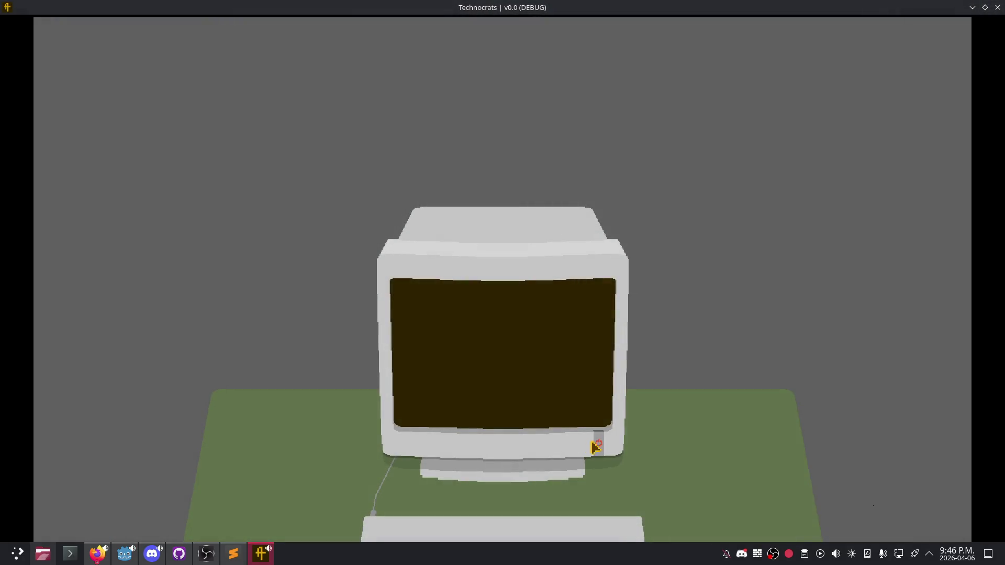
Step: Turn on the in-game monitor, check the Region J and Region I views, then close the game
click(599, 444)
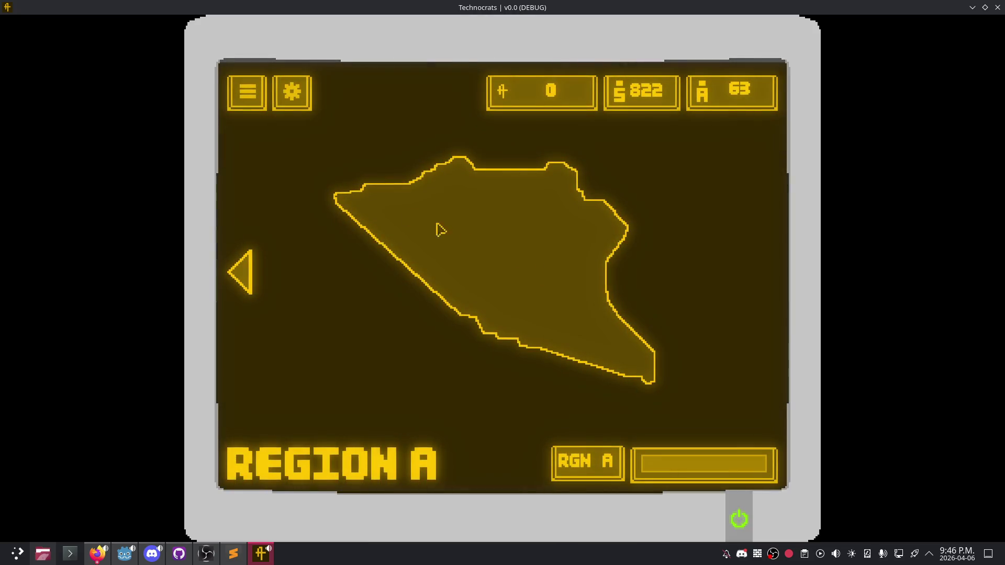
click(242, 283)
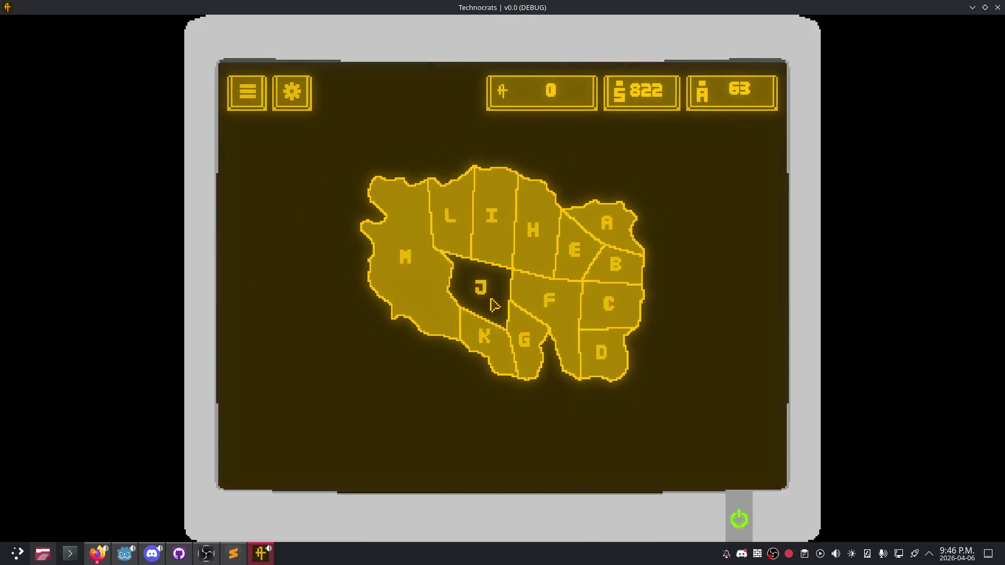
click(485, 281)
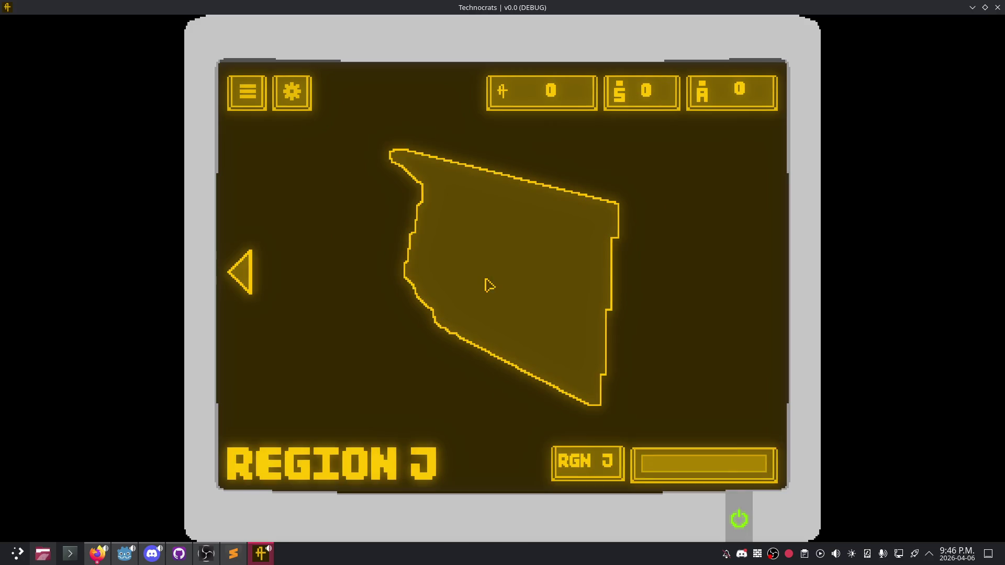
click(503, 220)
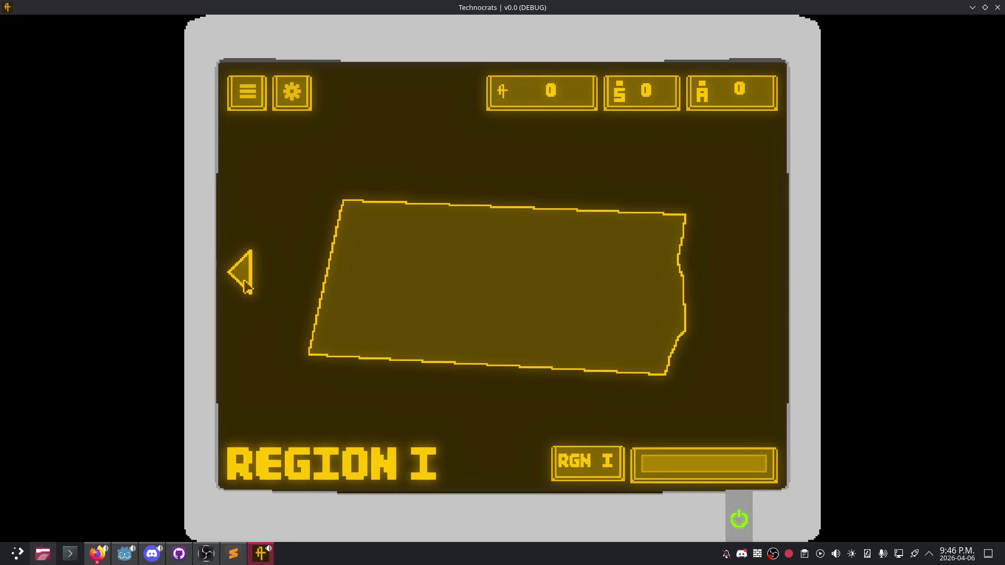
click(245, 283)
click(997, 11)
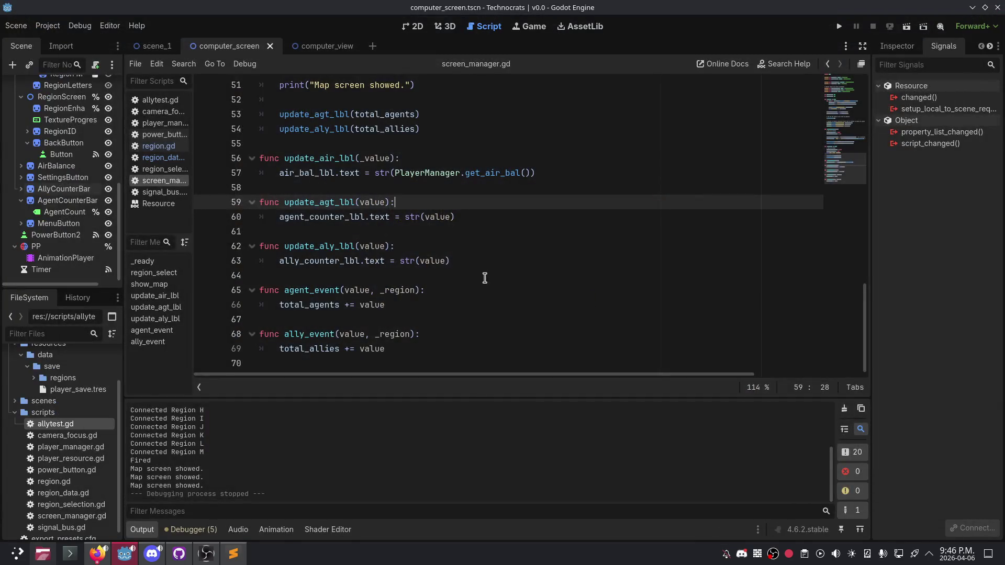
Step: Review _ready and region_select in screen_manager.gd, place the caret on line 40, then rerun the project
scroll(470, 289, up, 2)
scroll(470, 288, up, 2)
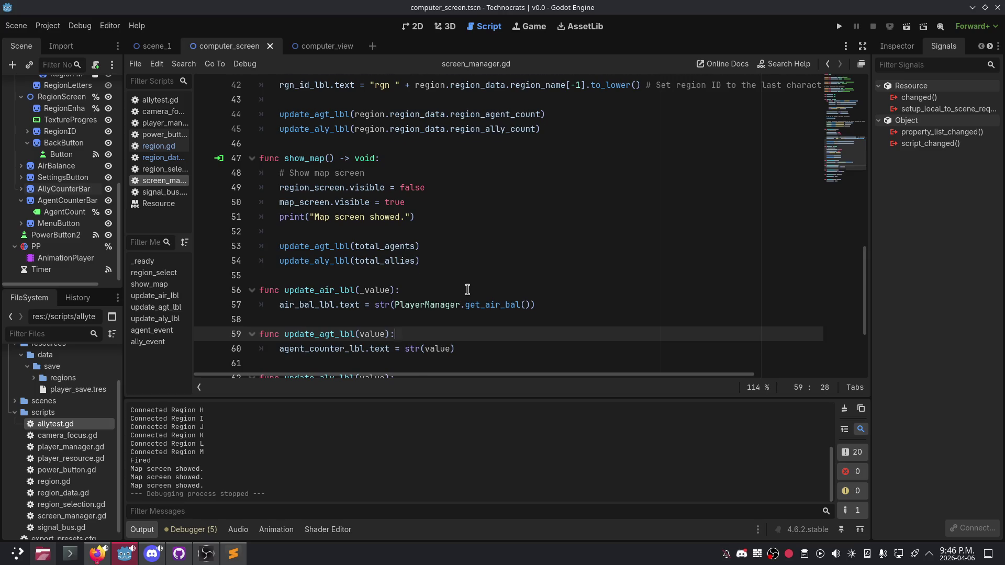
scroll(468, 290, up, 15)
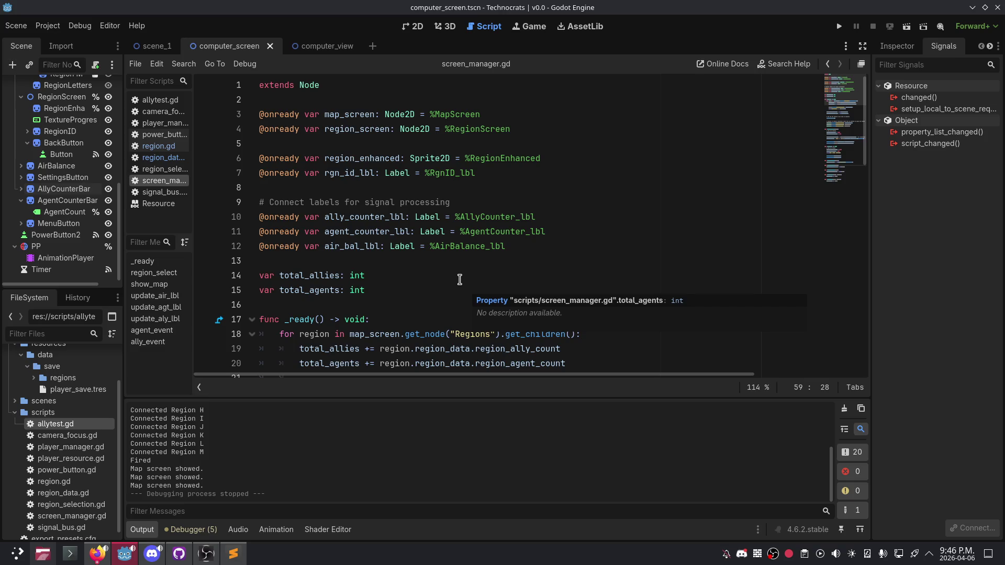
scroll(460, 280, down, 8)
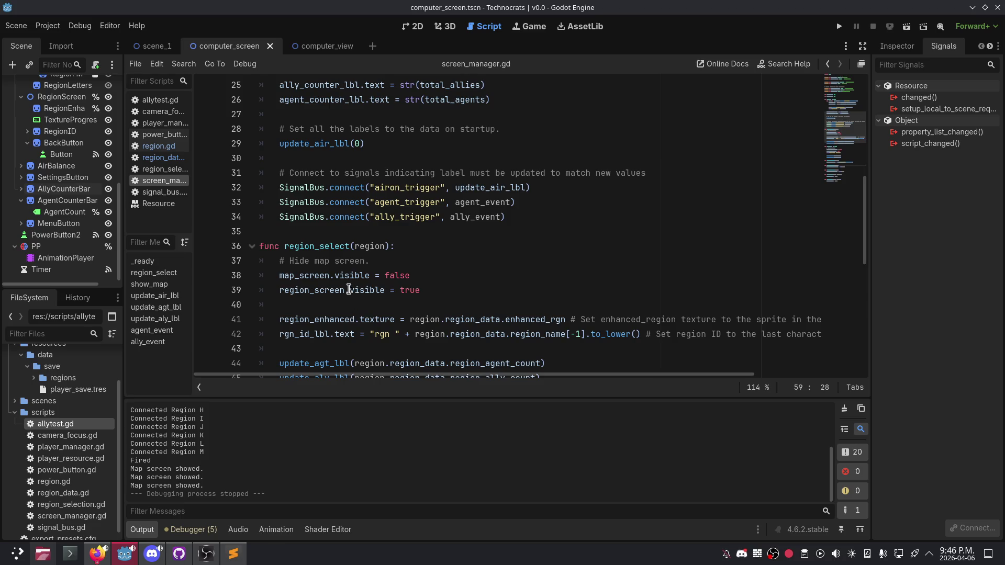
scroll(369, 296, up, 3)
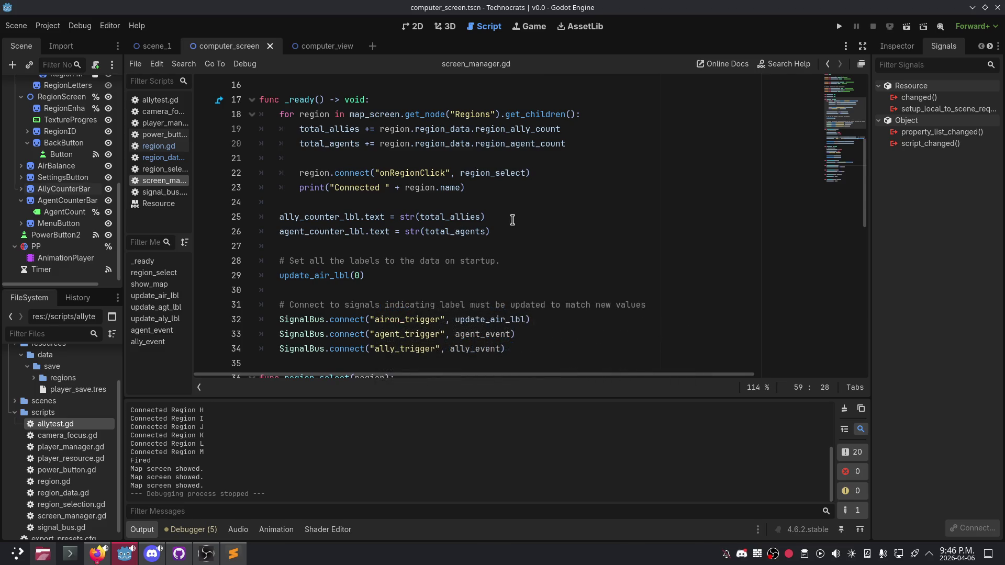
scroll(460, 301, down, 3)
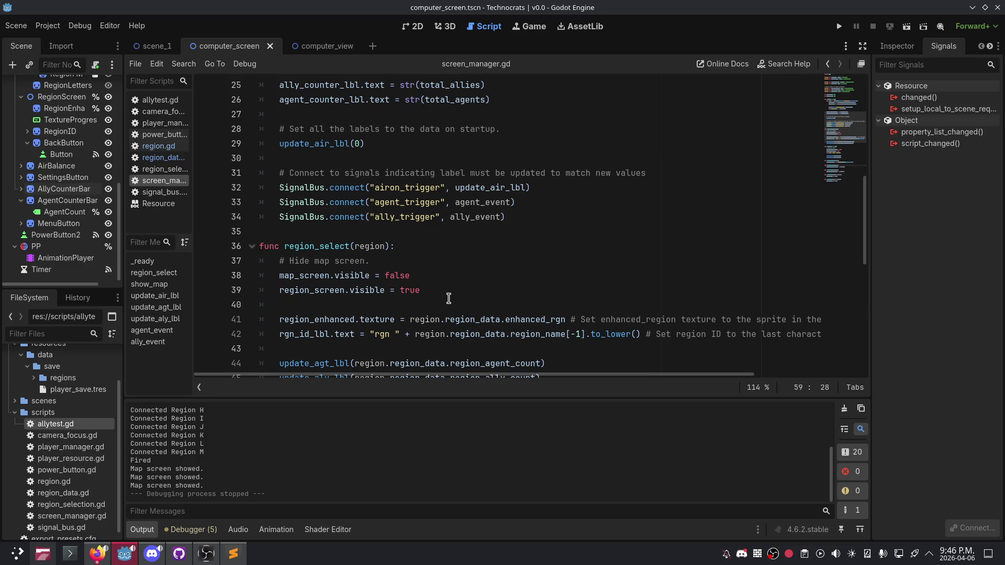
scroll(443, 302, down, 2)
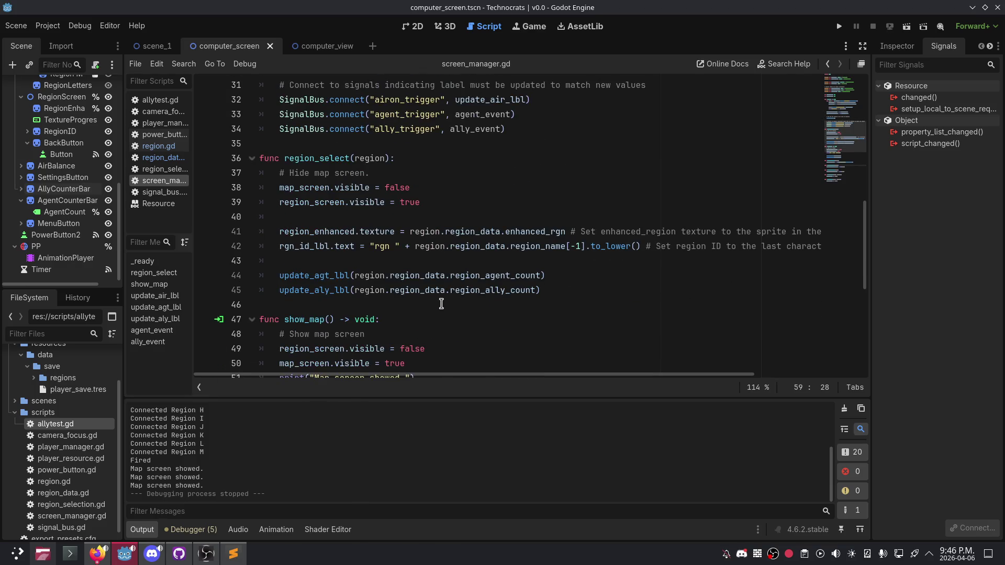
click(340, 215)
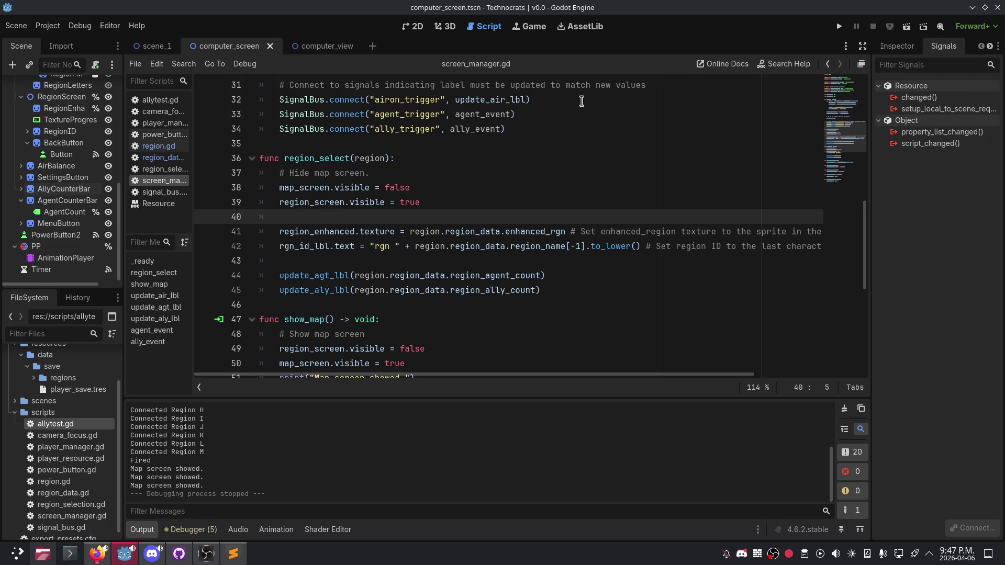
click(839, 26)
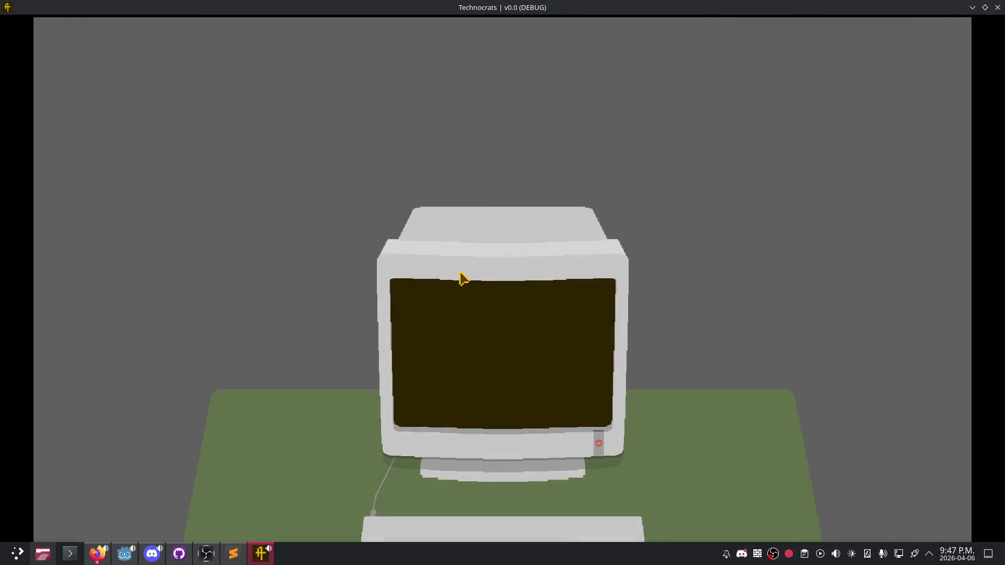
Step: Turn on the in-game monitor and check Regions I, E and C, returning to the map each time
click(596, 440)
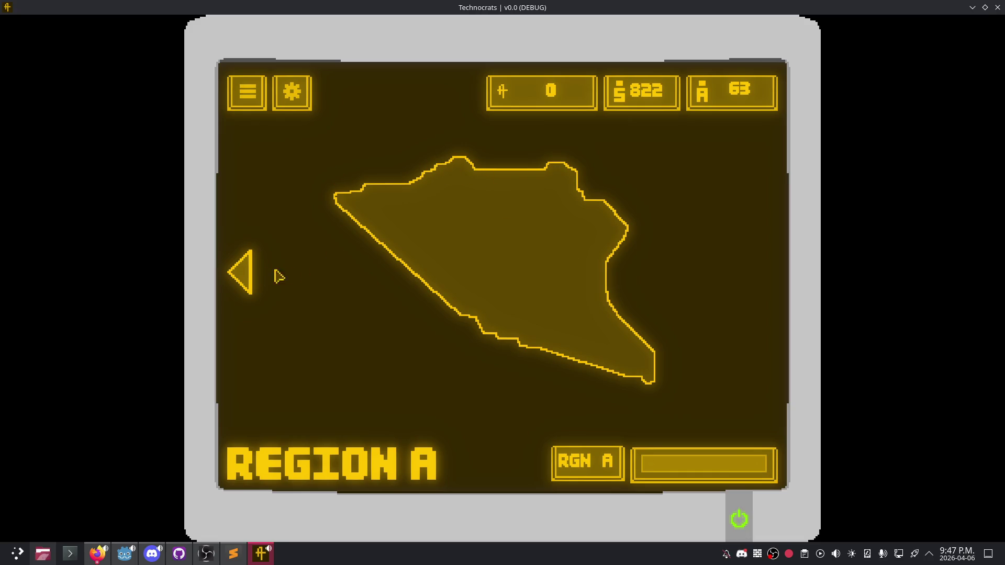
click(243, 283)
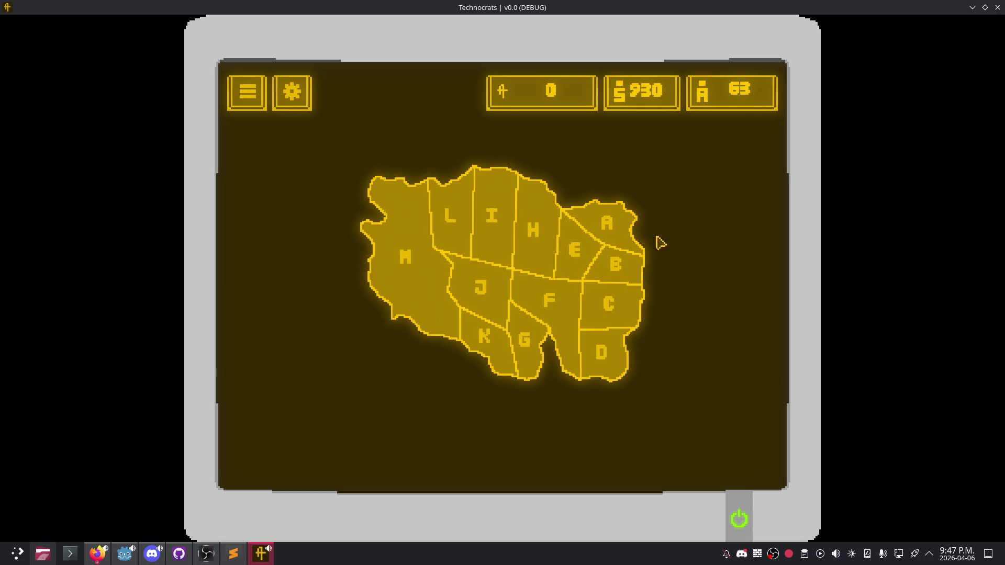
click(490, 241)
click(248, 285)
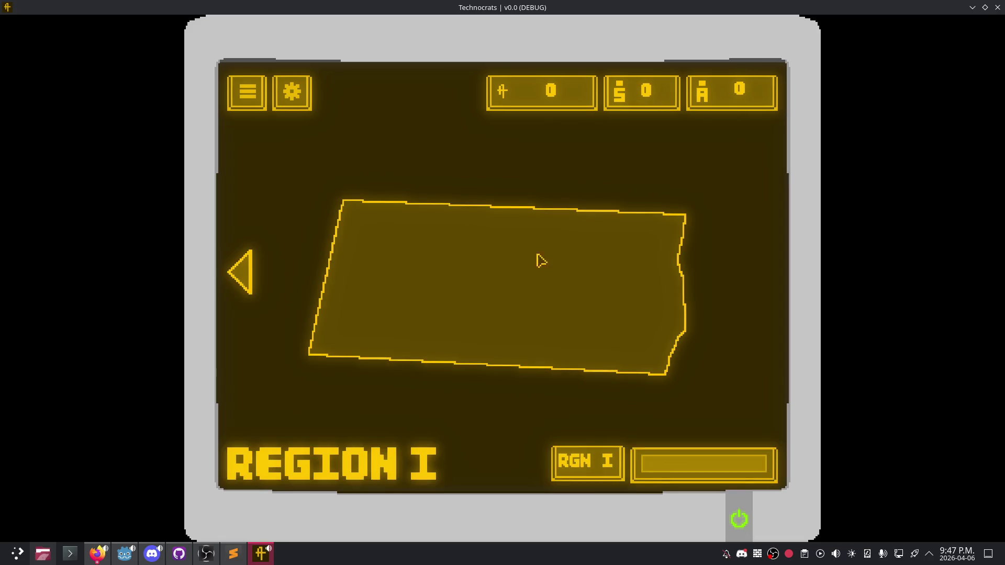
click(561, 259)
click(246, 280)
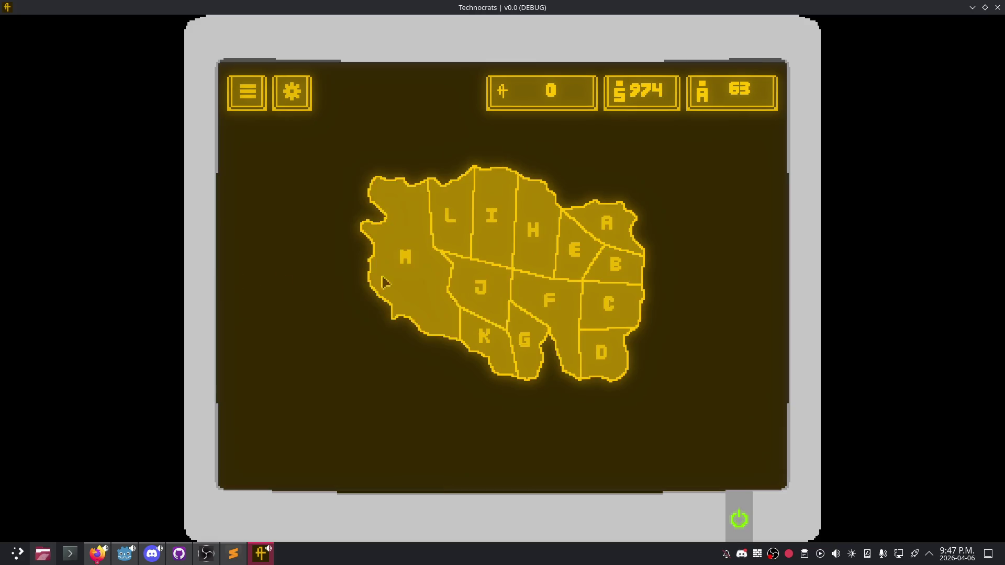
click(605, 323)
click(252, 272)
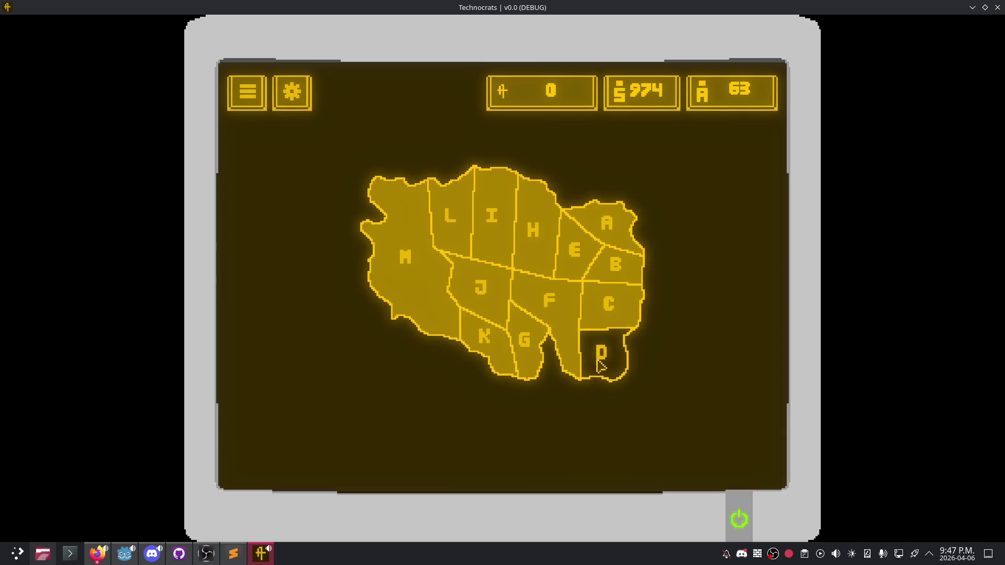
Step: Check Regions D, K, M and A, then close the running game
click(599, 364)
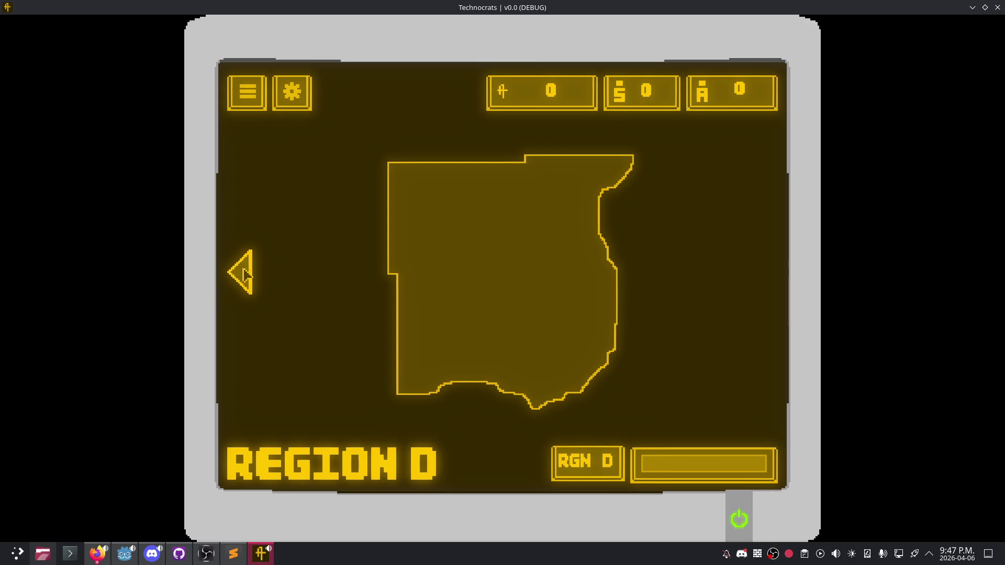
click(248, 272)
click(486, 329)
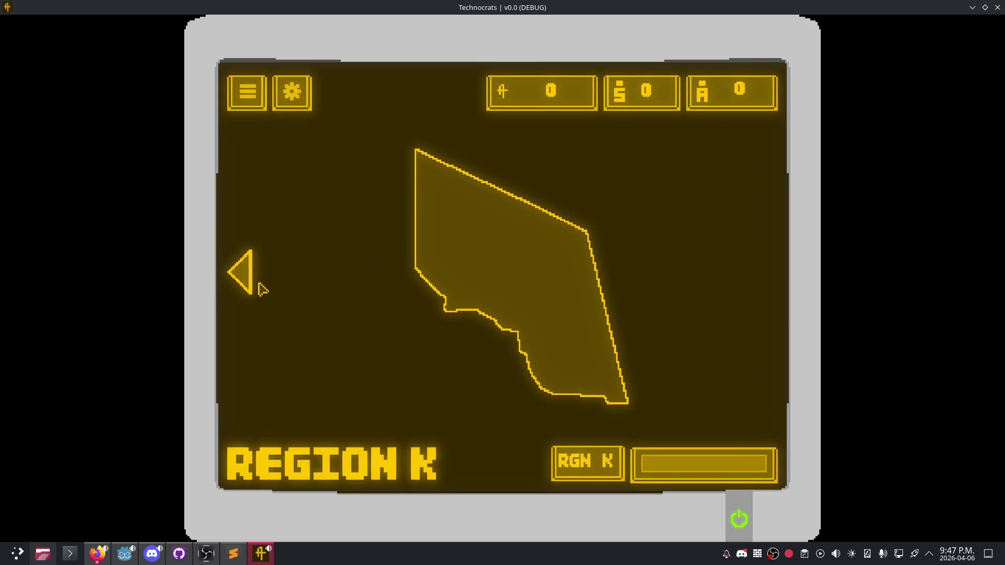
click(249, 276)
click(430, 283)
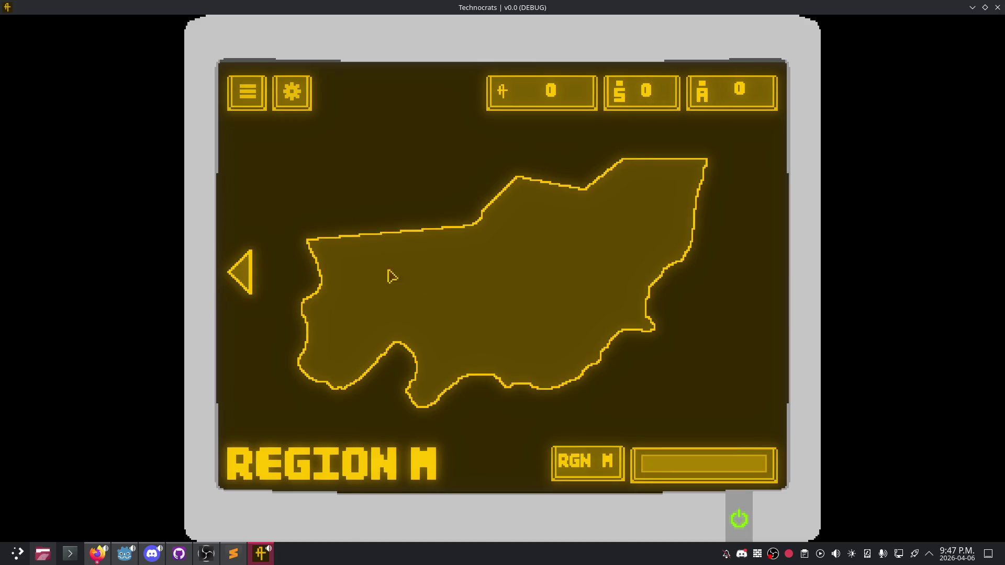
click(250, 276)
click(995, 6)
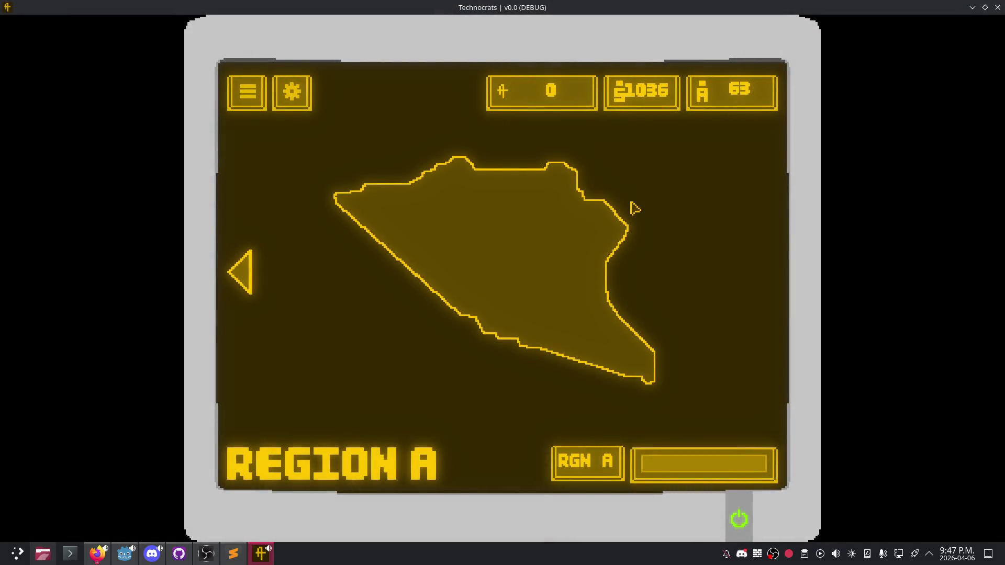
click(239, 272)
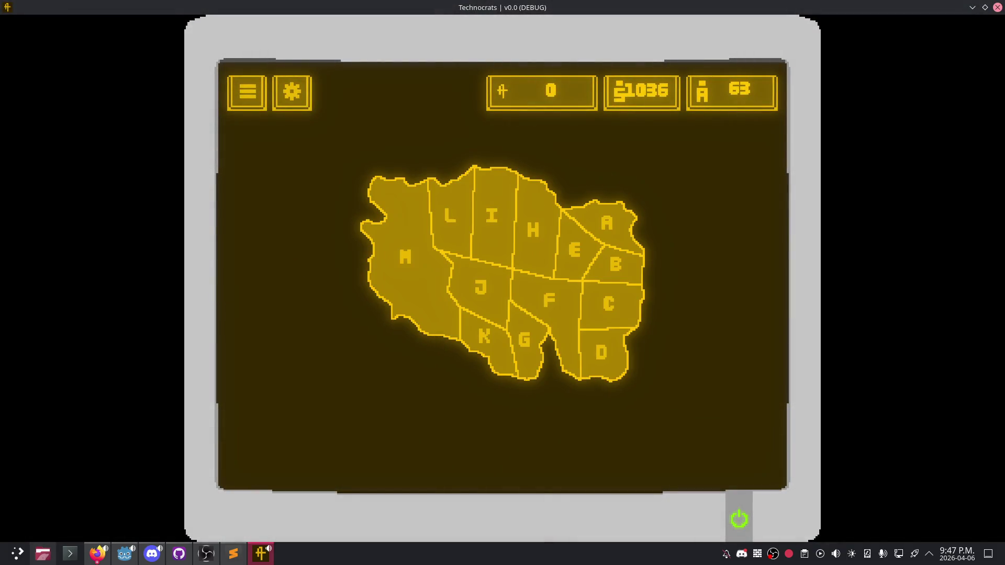
click(1000, 11)
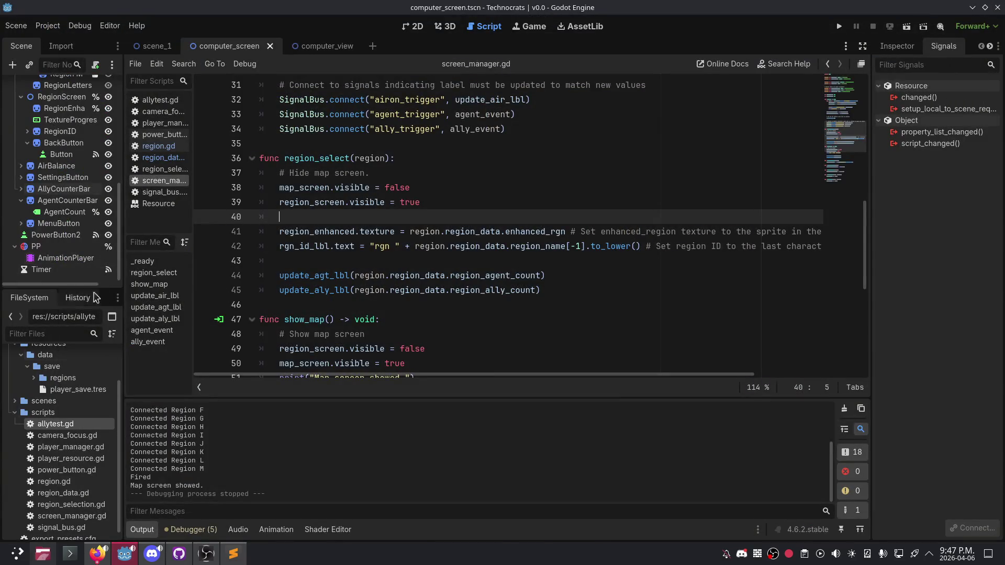
Step: In computer_screen's 2D view, hide RegionScreen, show MapScreen, and run the game
click(416, 27)
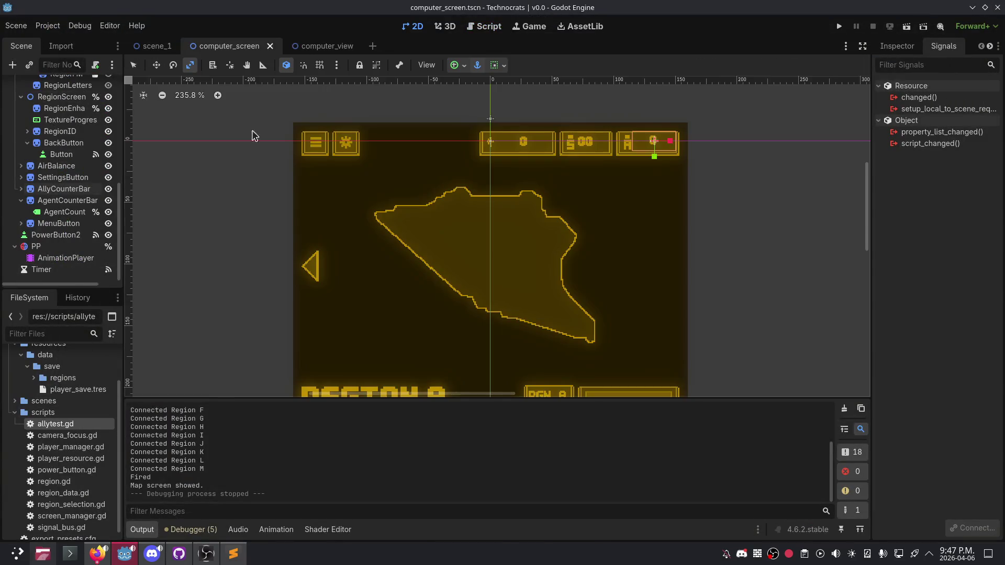
scroll(68, 157, up, 10)
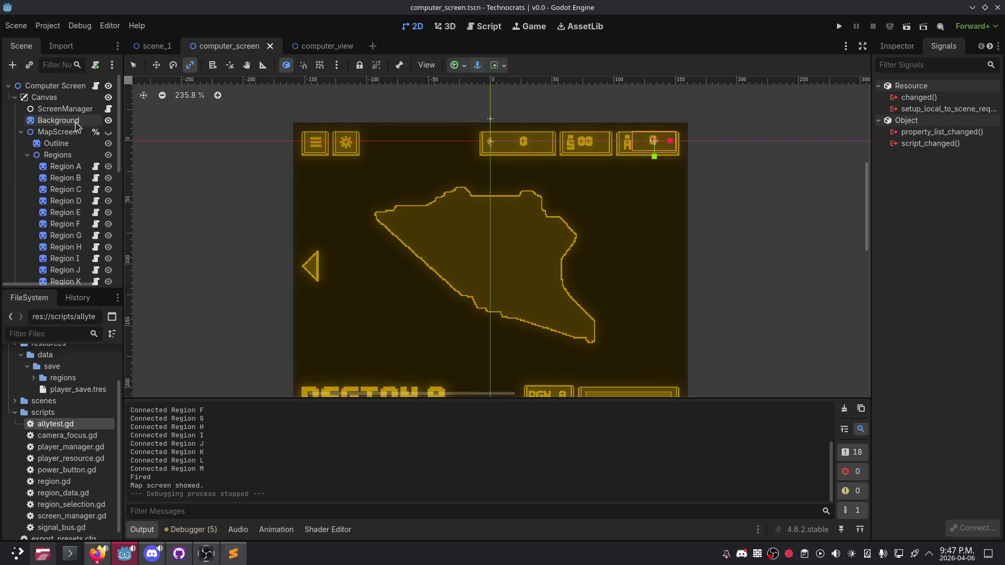
click(27, 155)
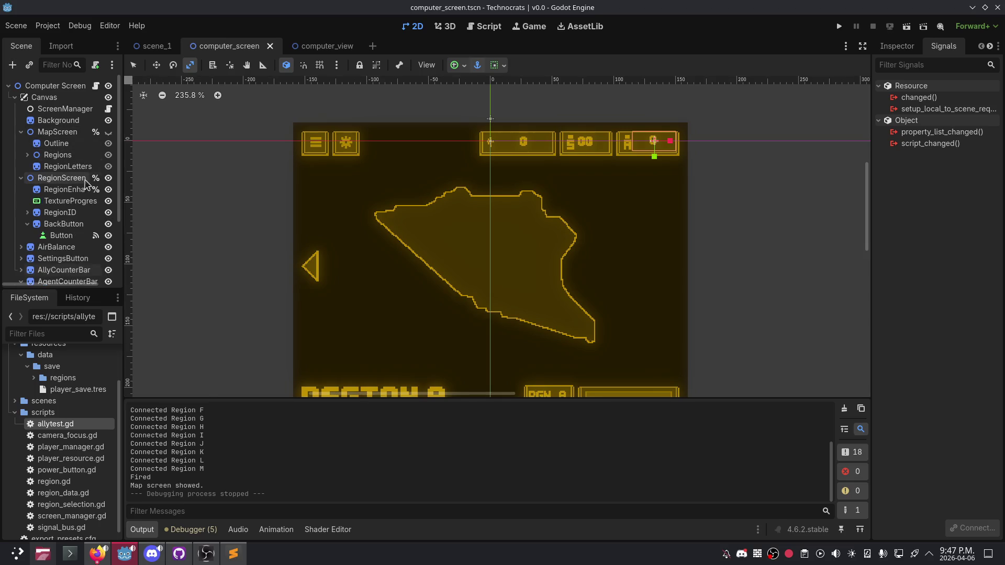
click(108, 178)
click(108, 132)
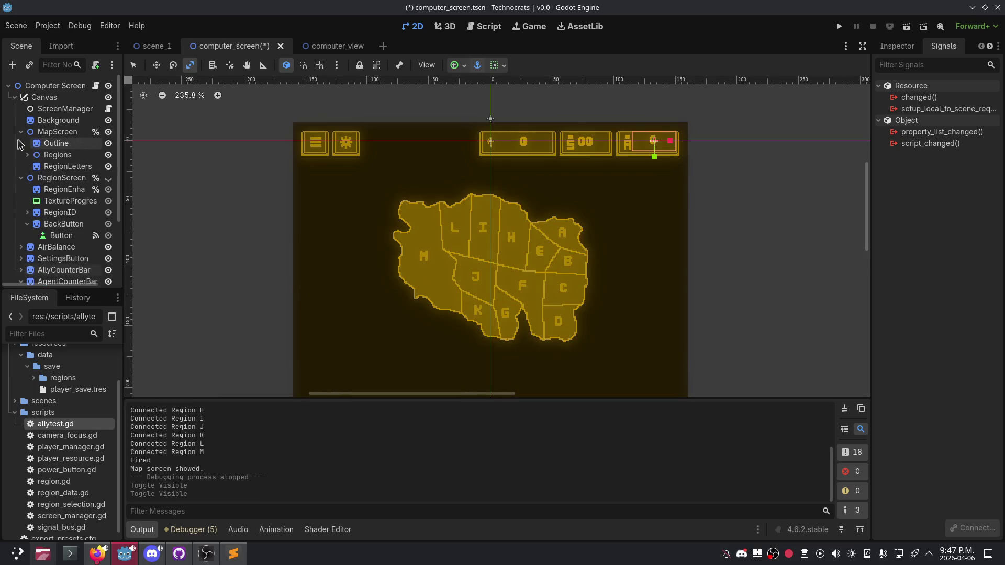
click(21, 132)
click(839, 26)
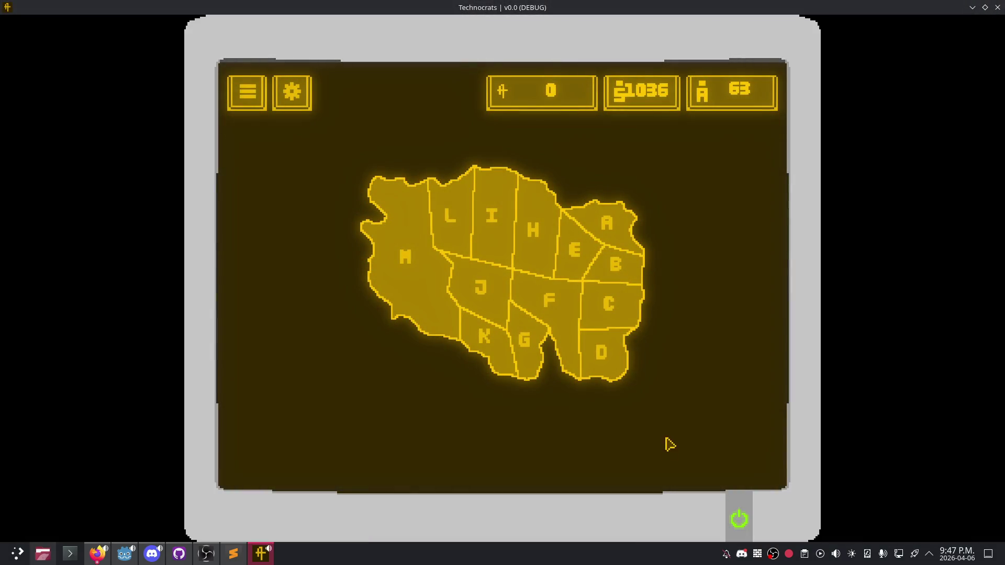
Step: Check Regions F, E and B on the map, then open the Region A close-up
click(552, 299)
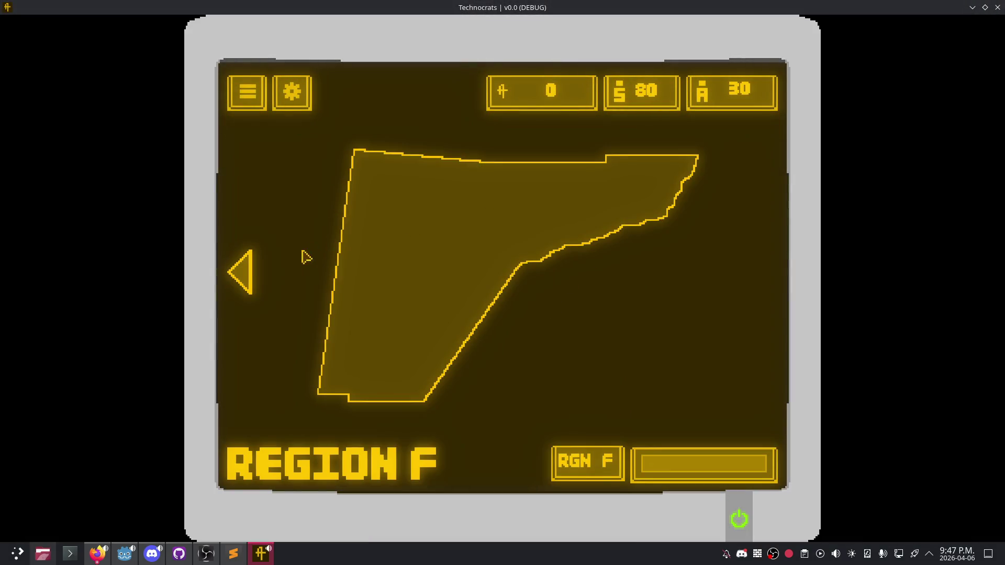
click(243, 280)
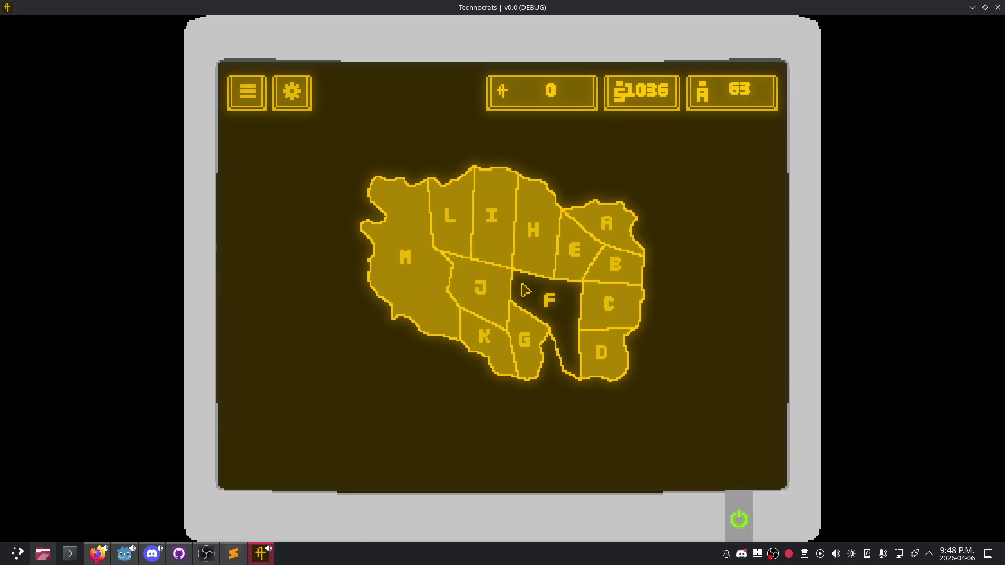
click(572, 271)
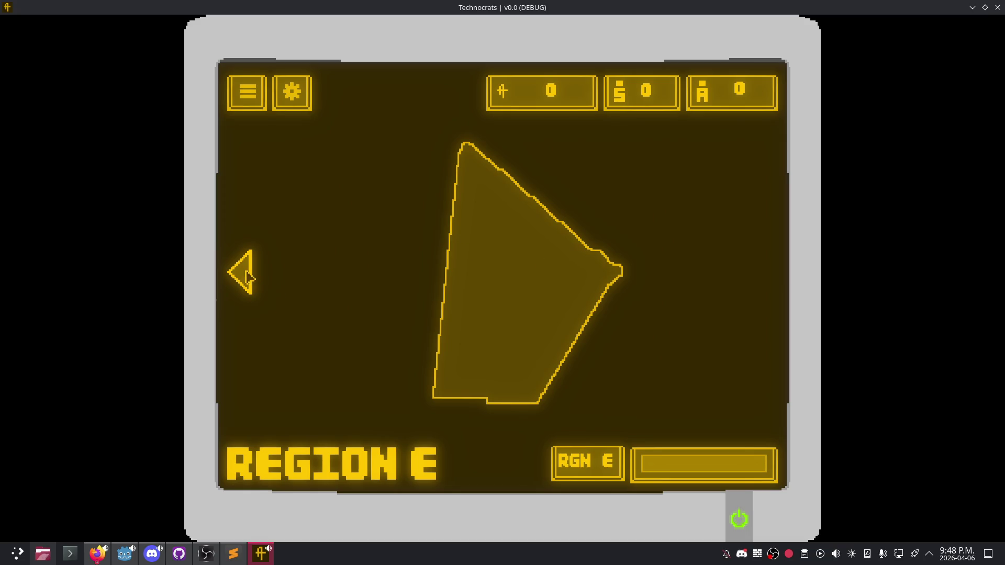
click(247, 275)
click(607, 253)
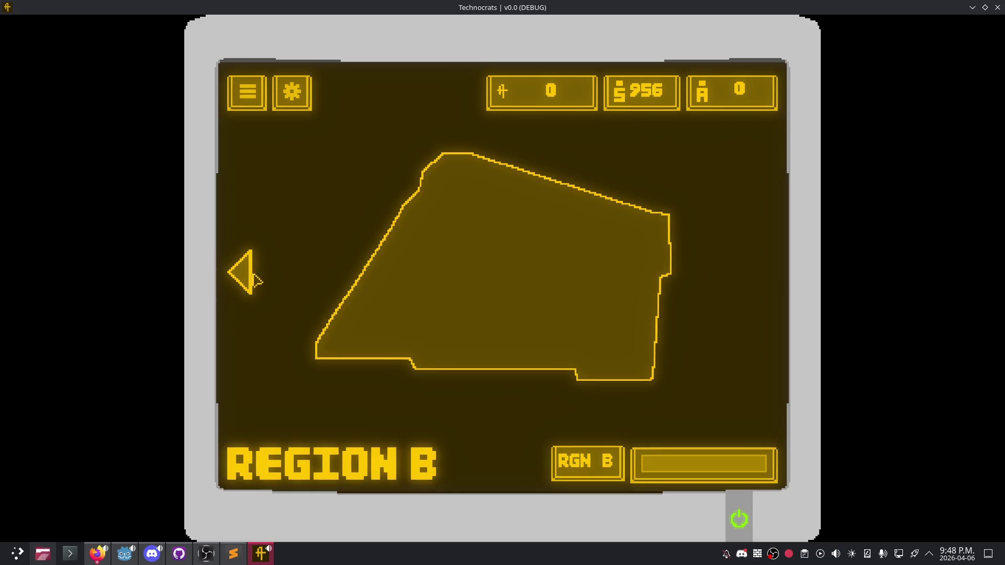
click(244, 282)
click(628, 234)
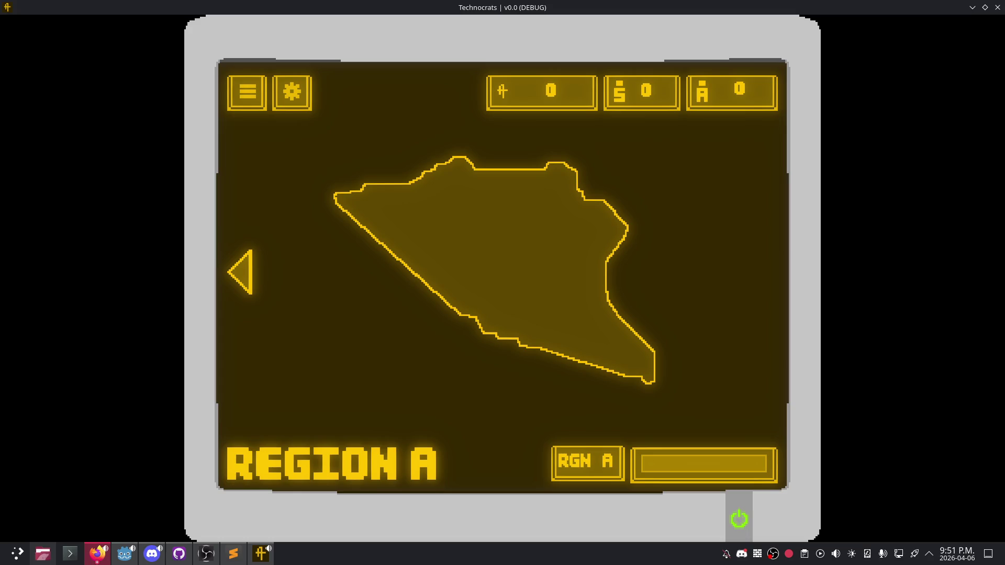
Step: Close the Technocrats (DEBUG) game window
click(998, 7)
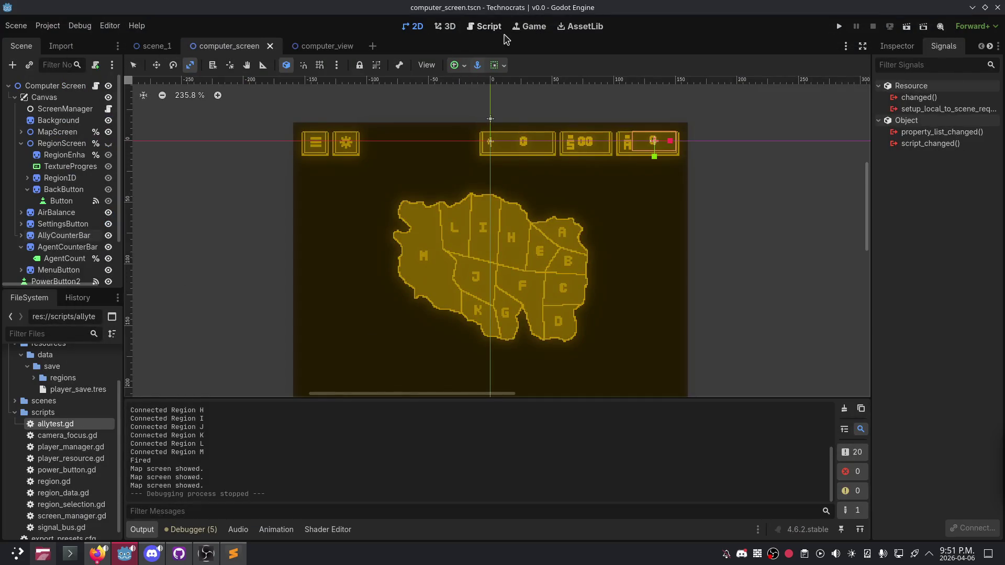
Step: Switch to screen_manager.gd and place the caret after the total_agents declaration on line 15
click(487, 27)
scroll(344, 217, down, 5)
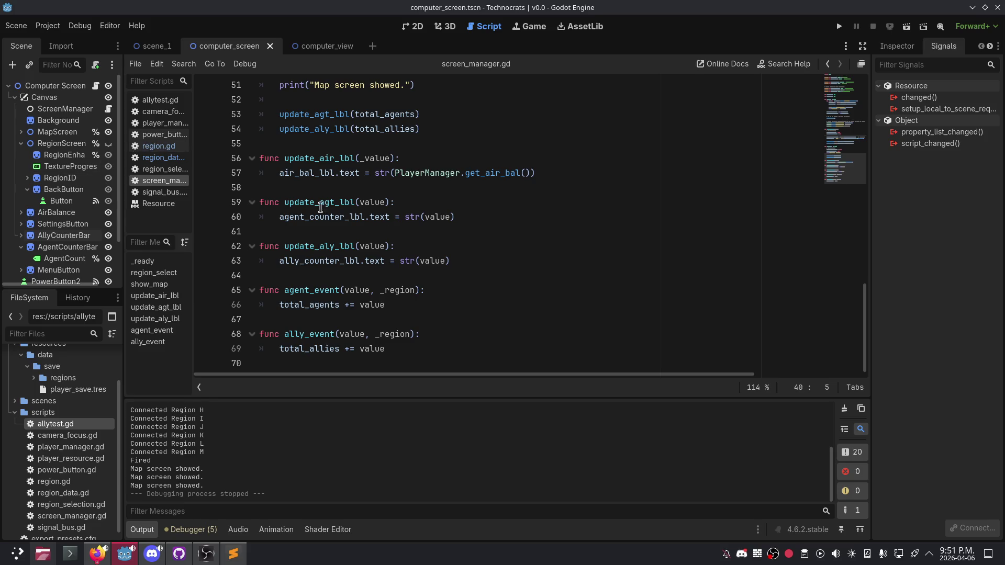
scroll(405, 238, up, 10)
scroll(406, 231, up, 3)
scroll(406, 230, down, 8)
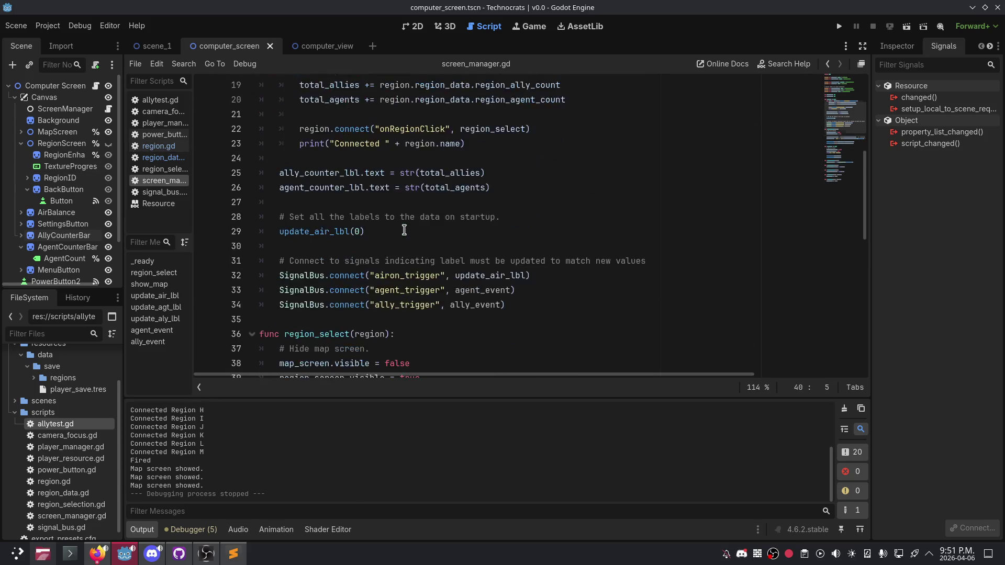
scroll(390, 271, up, 10)
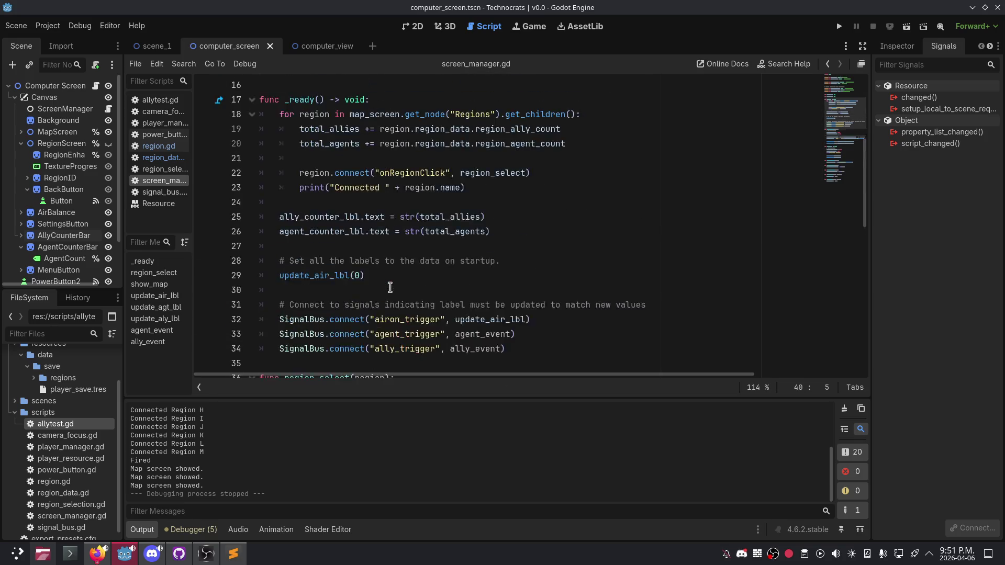
click(395, 295)
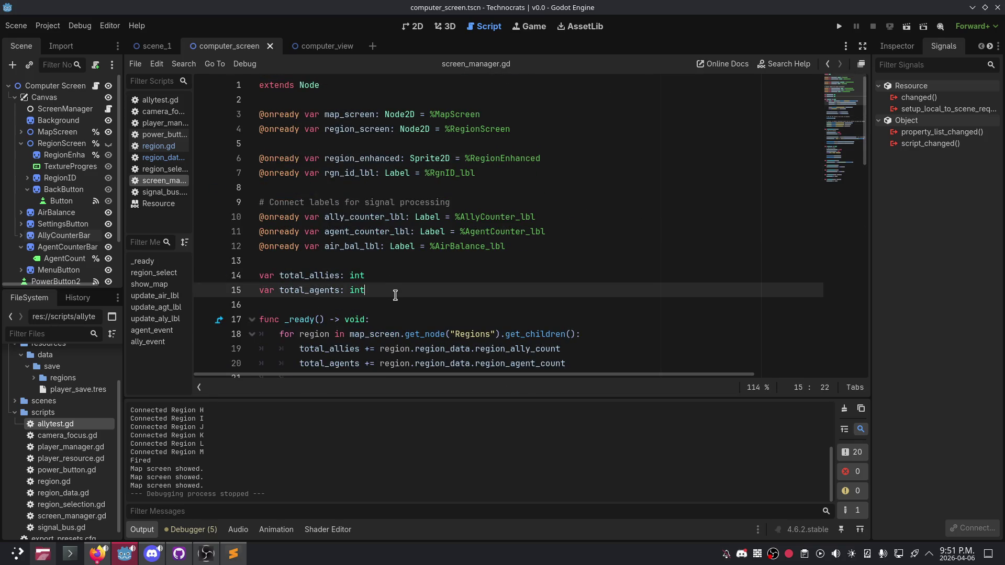
Step: Add a new line after total_agents and start the declaration 'var current_region:'
key(Return)
key(Return)
text(va)
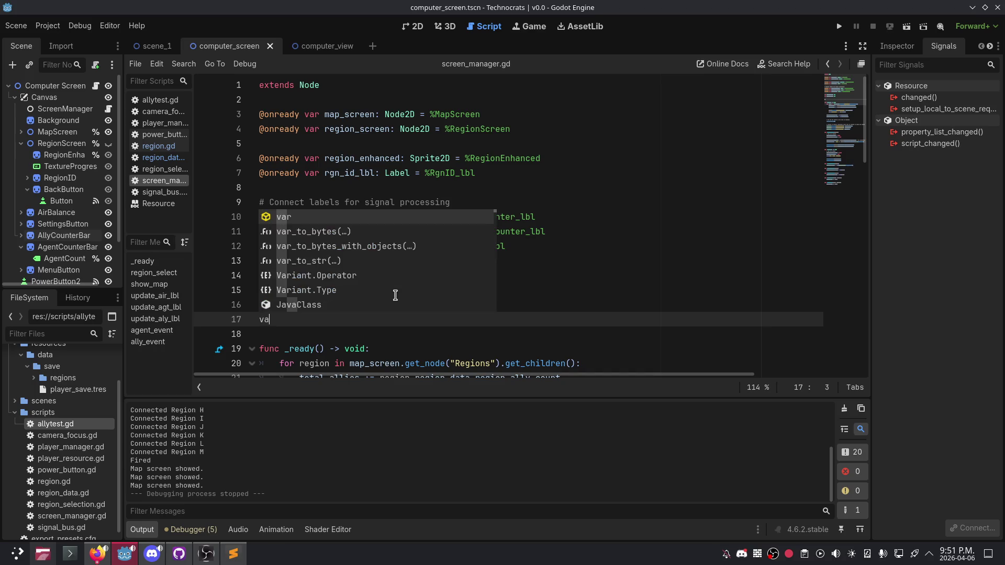
text(r current_region:)
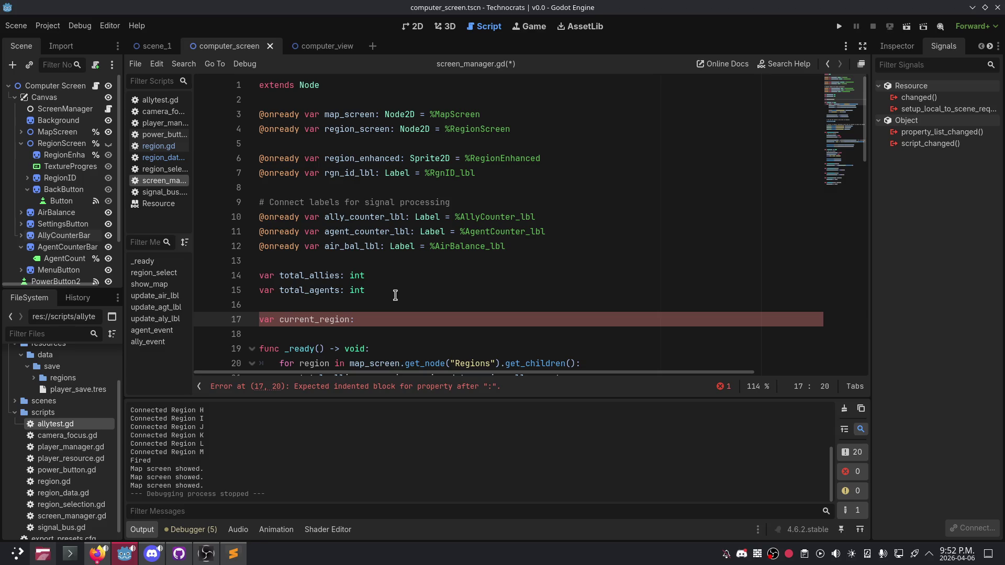
scroll(449, 304, down, 2)
right_click(445, 276)
click(418, 213)
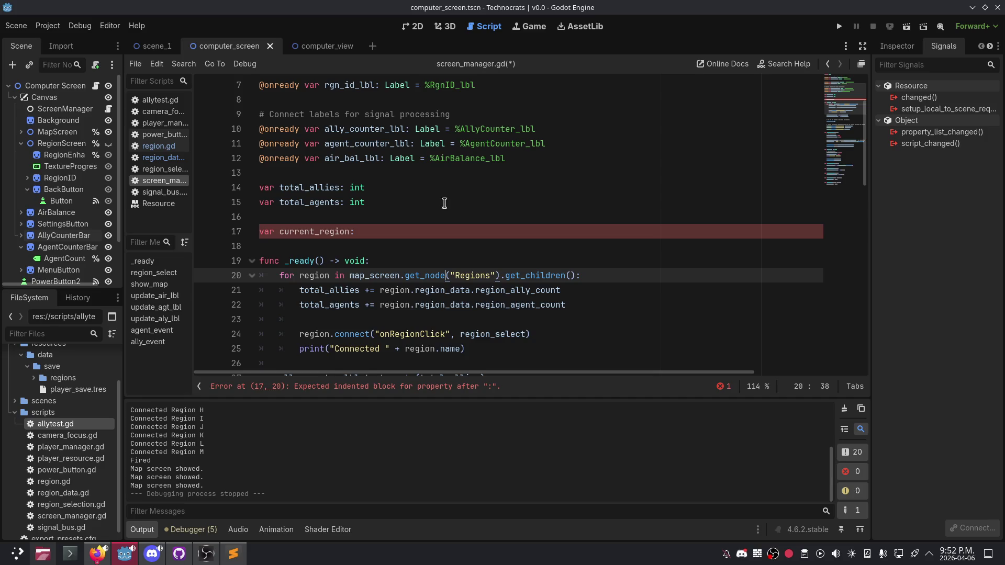
click(440, 231)
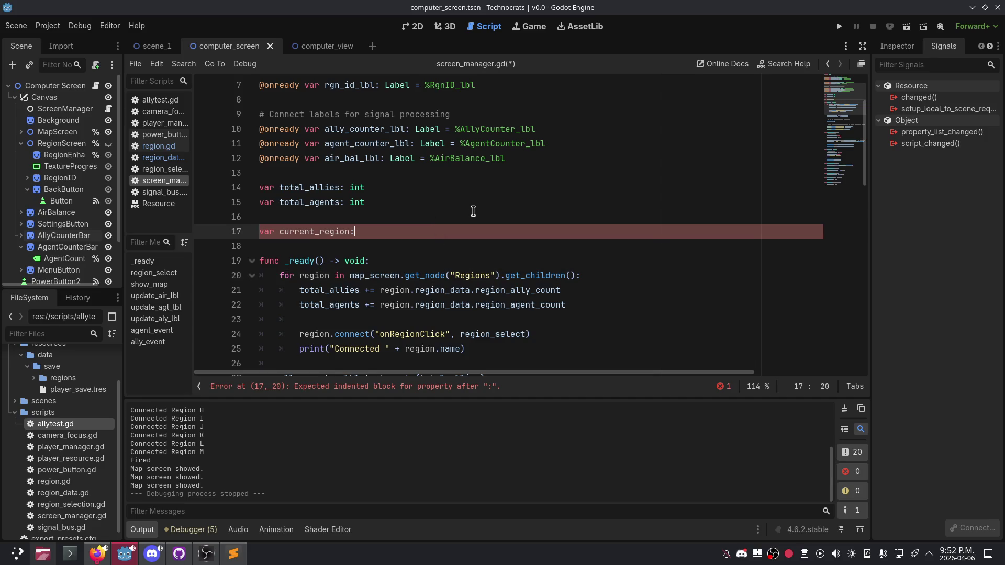
Step: Complete the current_region declaration with the RegionData type via autocomplete
scroll(469, 213, up, 2)
scroll(466, 217, down, 3)
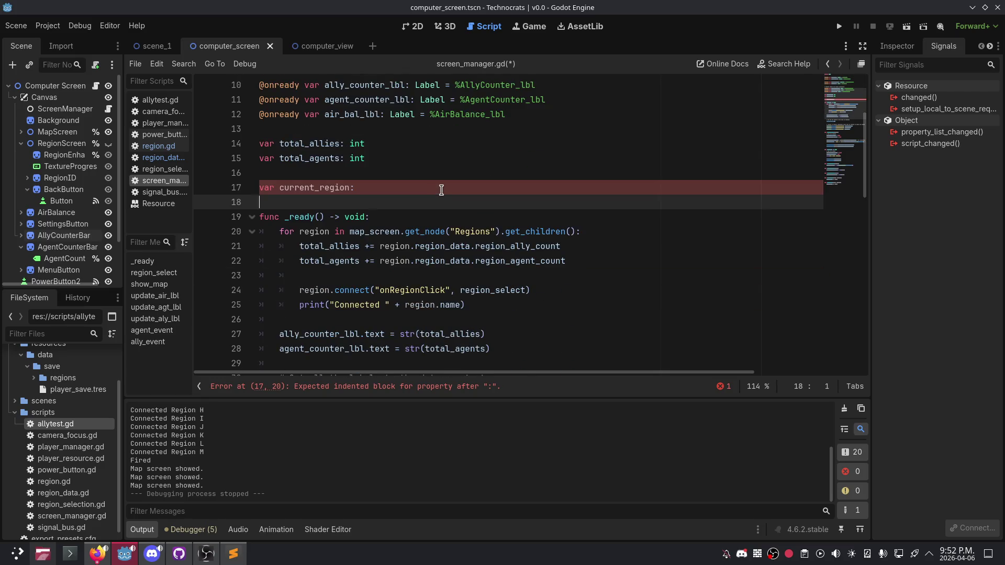
scroll(444, 191, down, 7)
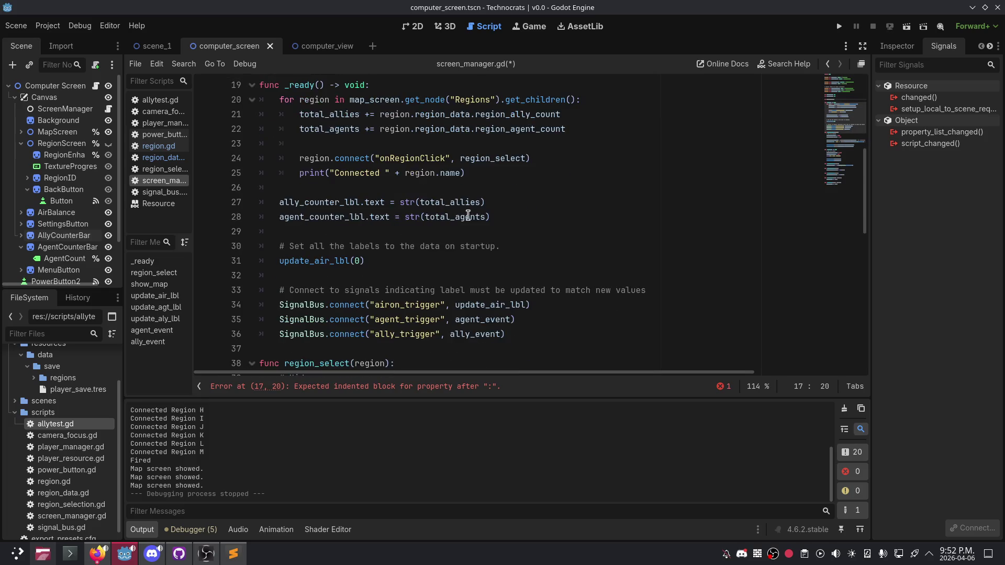
scroll(467, 216, up, 4)
scroll(463, 225, down, 3)
scroll(460, 231, up, 5)
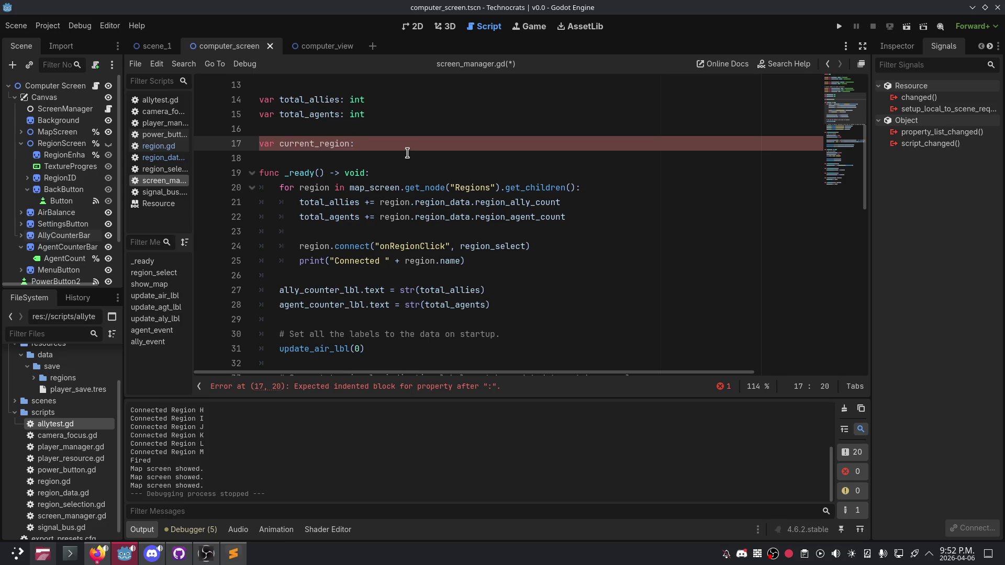
scroll(459, 215, down, 1)
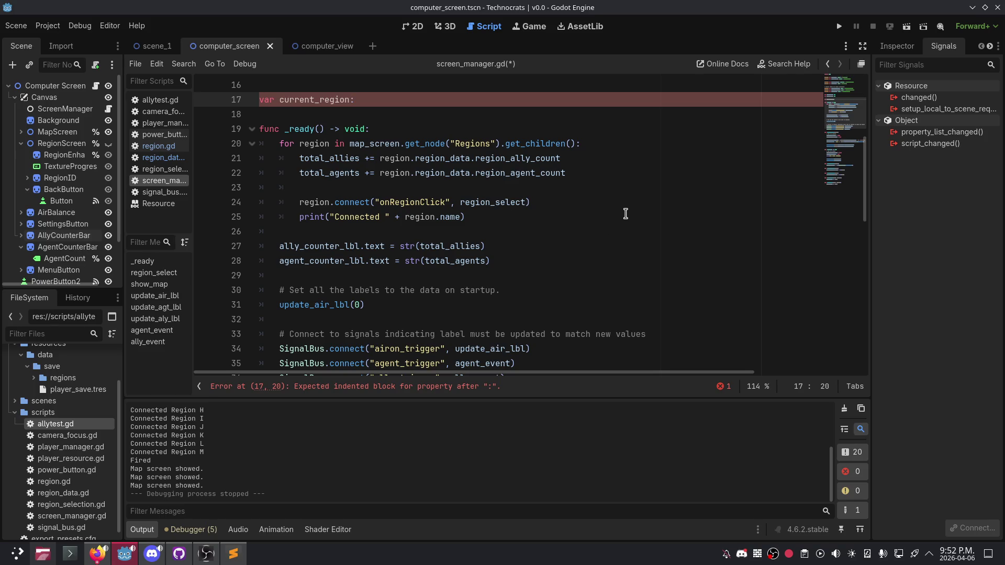
scroll(628, 216, down, 2)
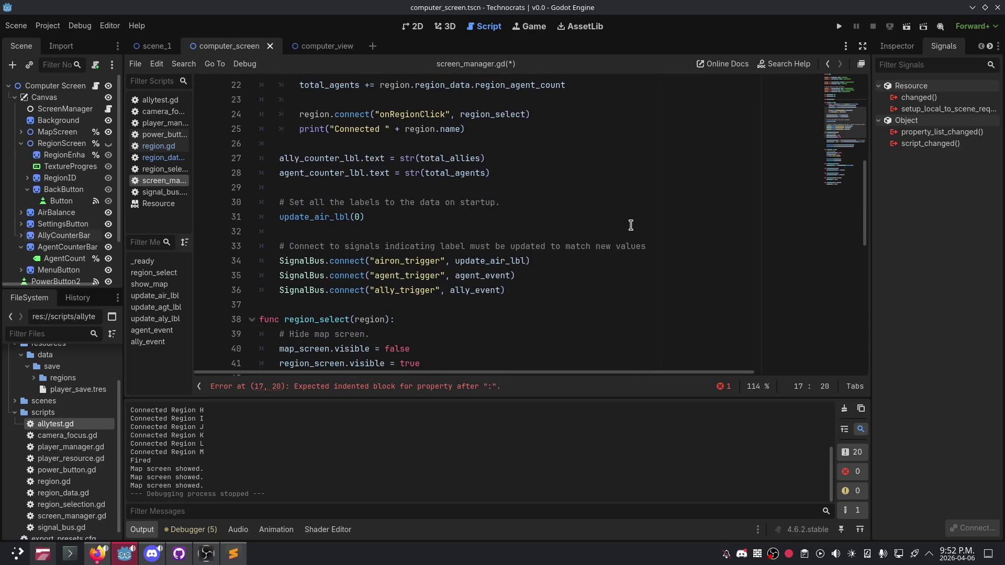
scroll(631, 219, up, 4)
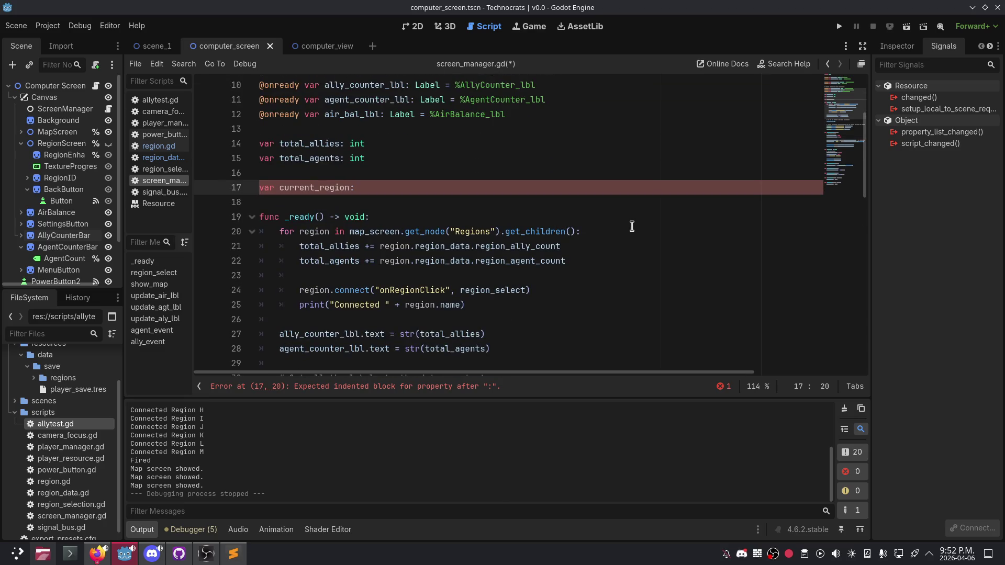
text( Region)
key(Return)
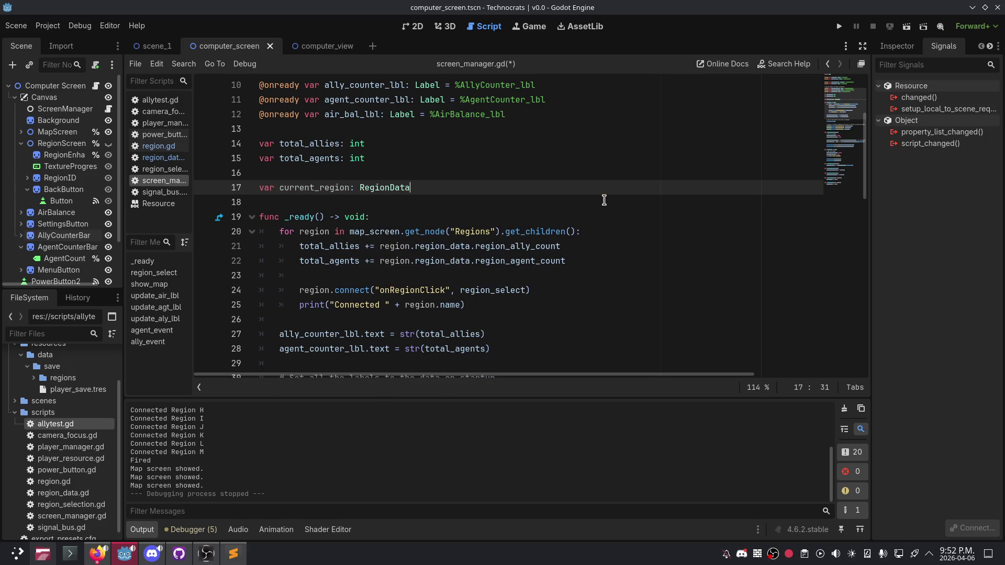
click(512, 230)
scroll(497, 199, down, 5)
scroll(493, 196, down, 3)
scroll(455, 222, up, 8)
scroll(403, 259, up, 3)
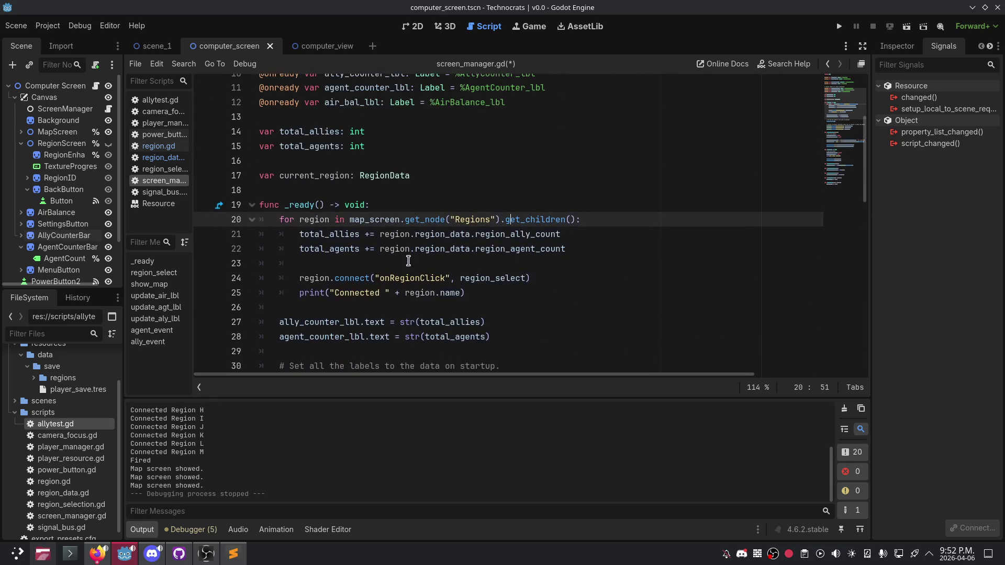
scroll(380, 262, down, 3)
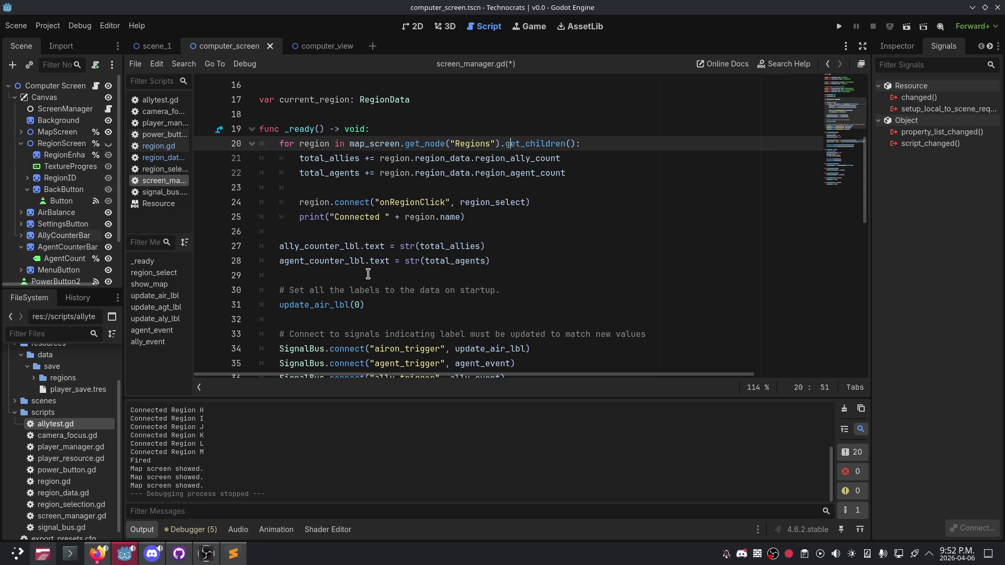
click(367, 272)
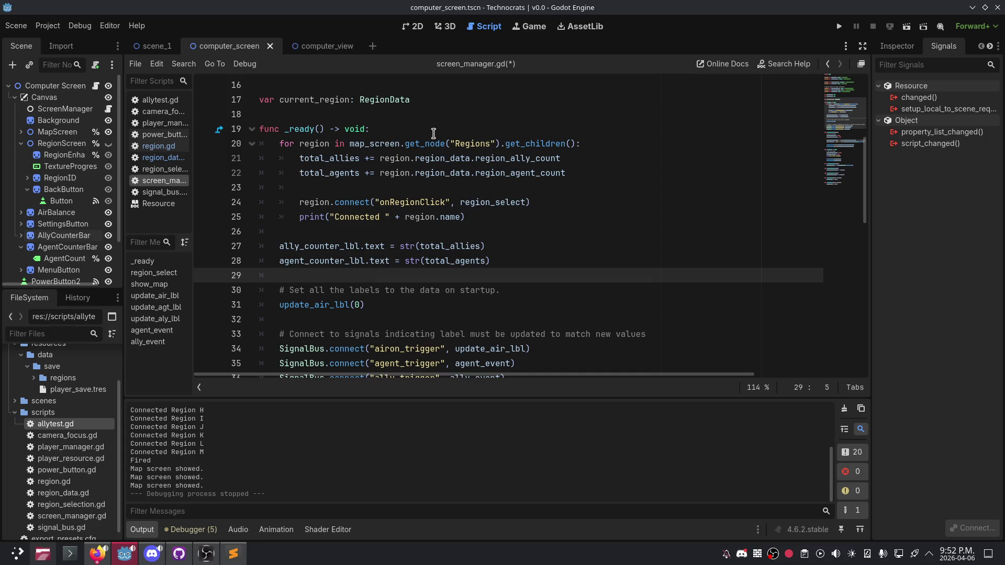
click(428, 100)
scroll(435, 157, up, 3)
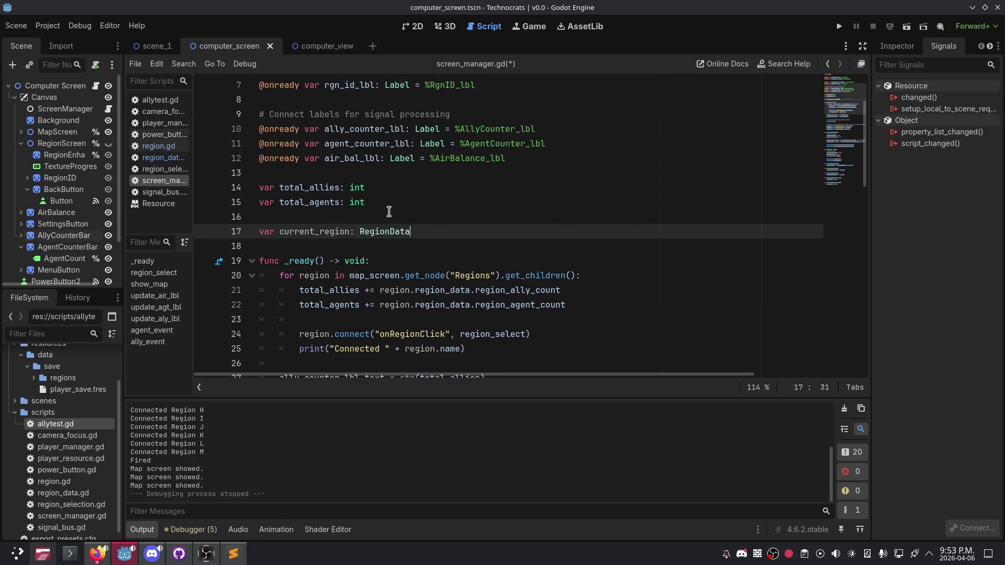
scroll(362, 211, down, 4)
scroll(359, 216, down, 3)
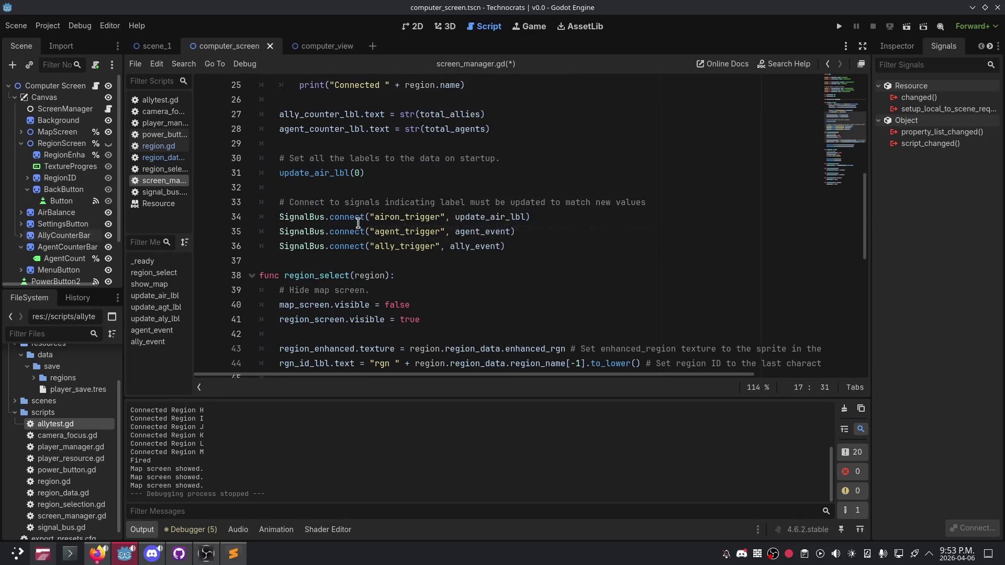
click(351, 189)
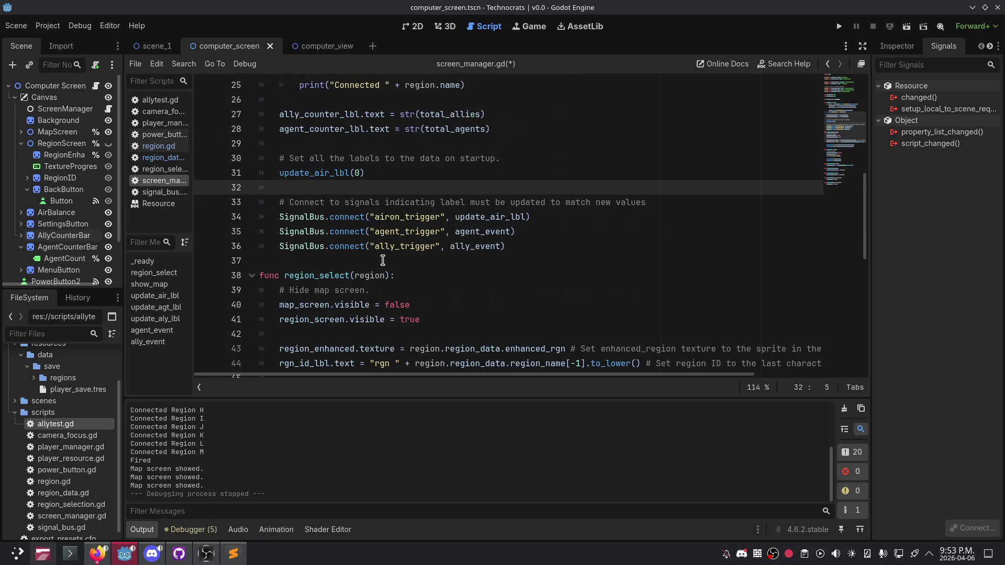
scroll(379, 262, down, 2)
scroll(380, 262, down, 4)
scroll(379, 262, down, 3)
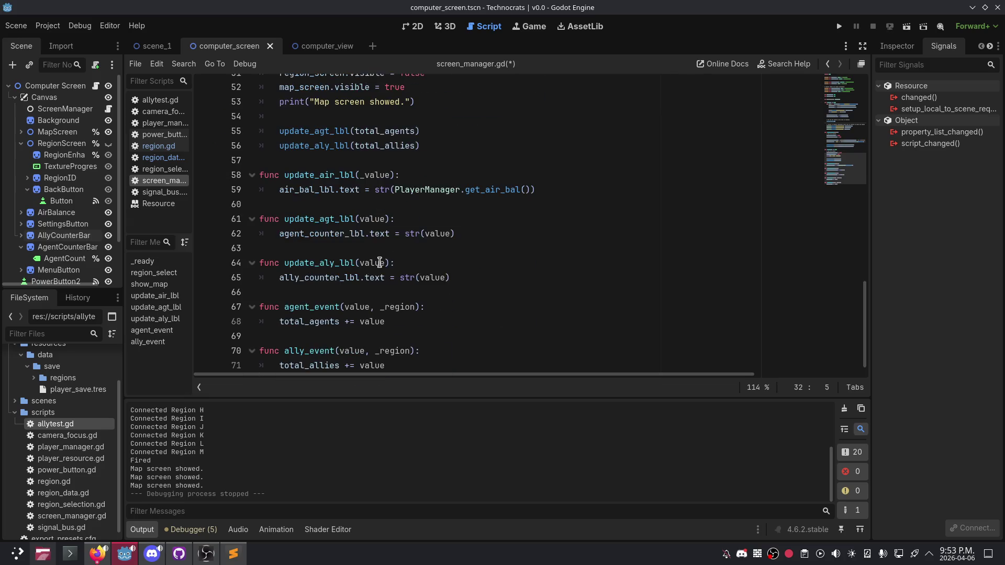
scroll(380, 263, up, 5)
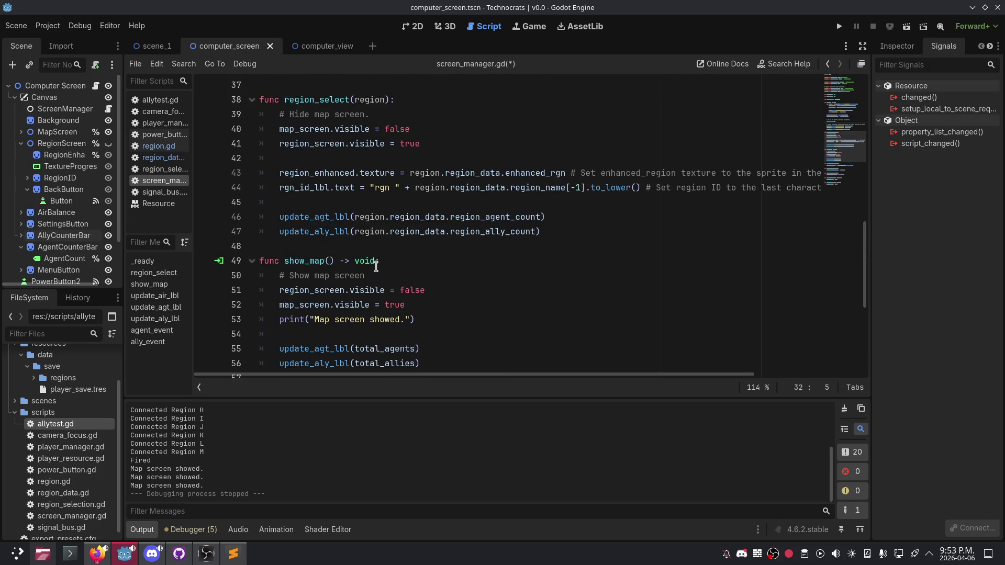
Step: Write the statement 'current_region = null', completing null via autocomplete
scroll(381, 263, down, 4)
scroll(442, 252, up, 13)
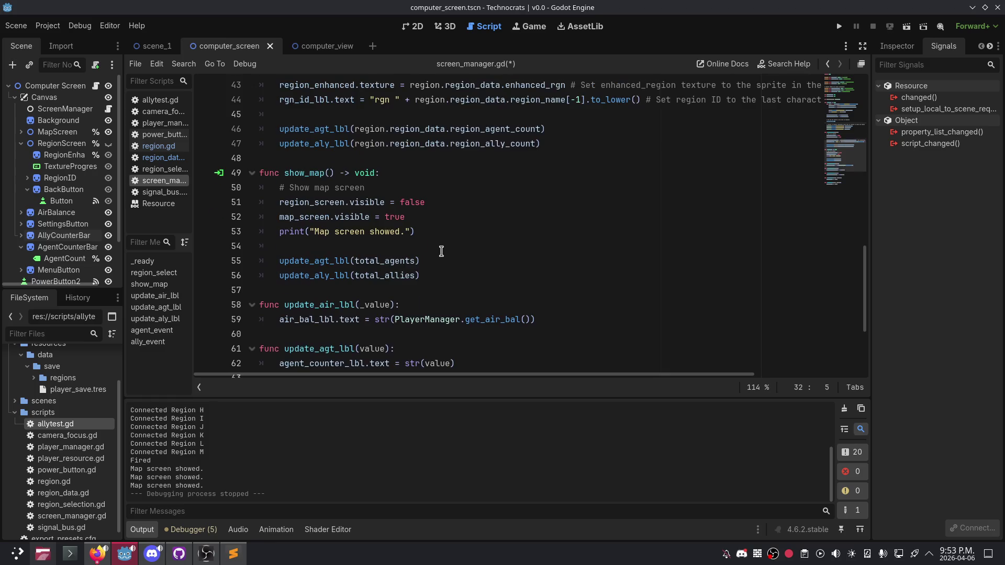
scroll(407, 262, down, 3)
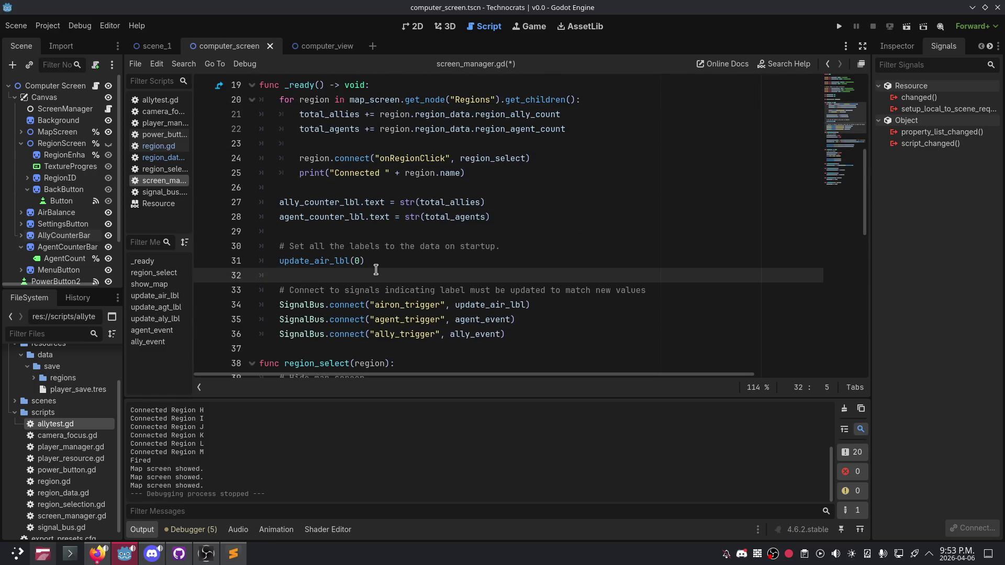
scroll(345, 277, up, 1)
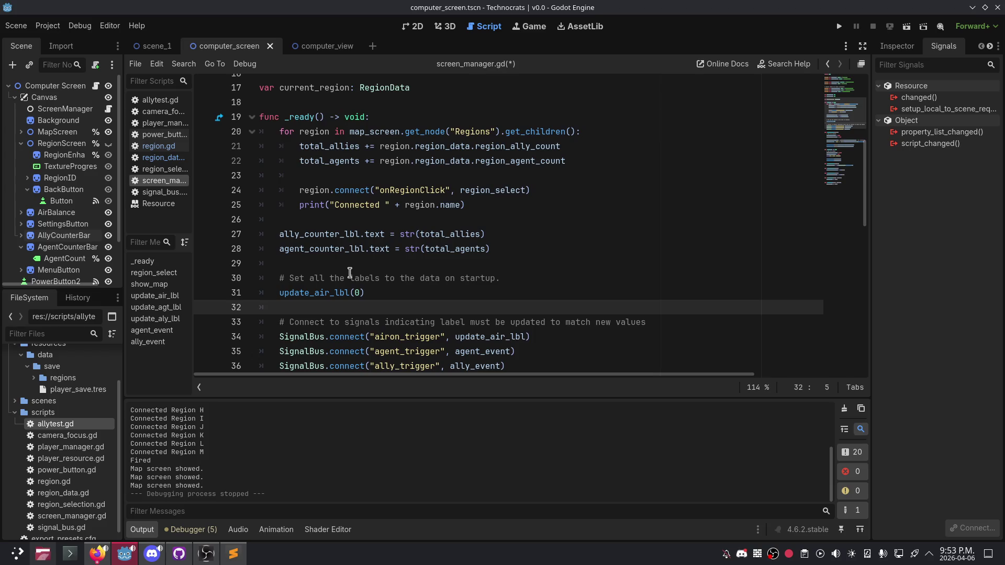
text(cu)
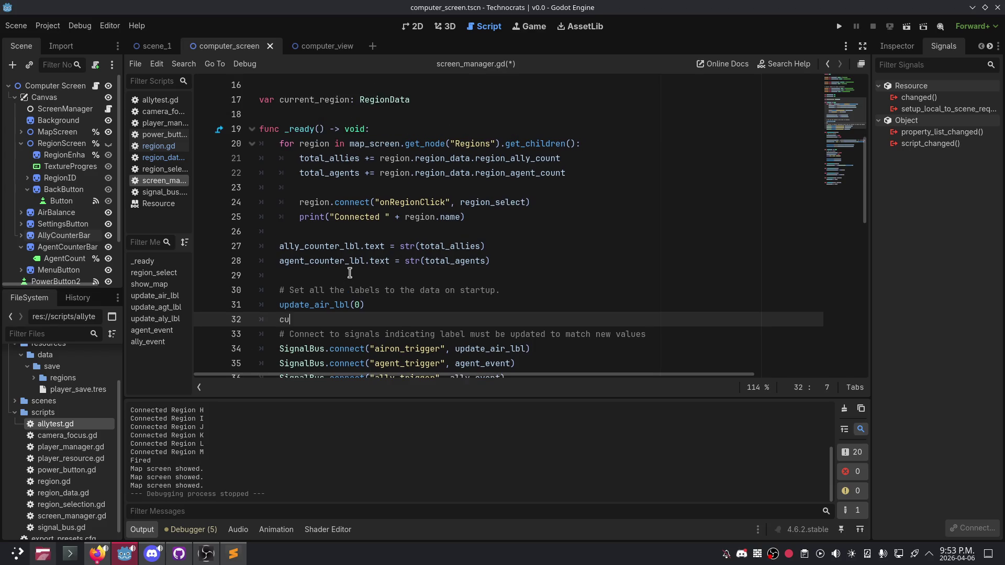
text(rrent_region = nu)
key(Return)
Step: Append ' = null' to the 'var current_region: RegionData' declaration on line 17
scroll(413, 293, up, 2)
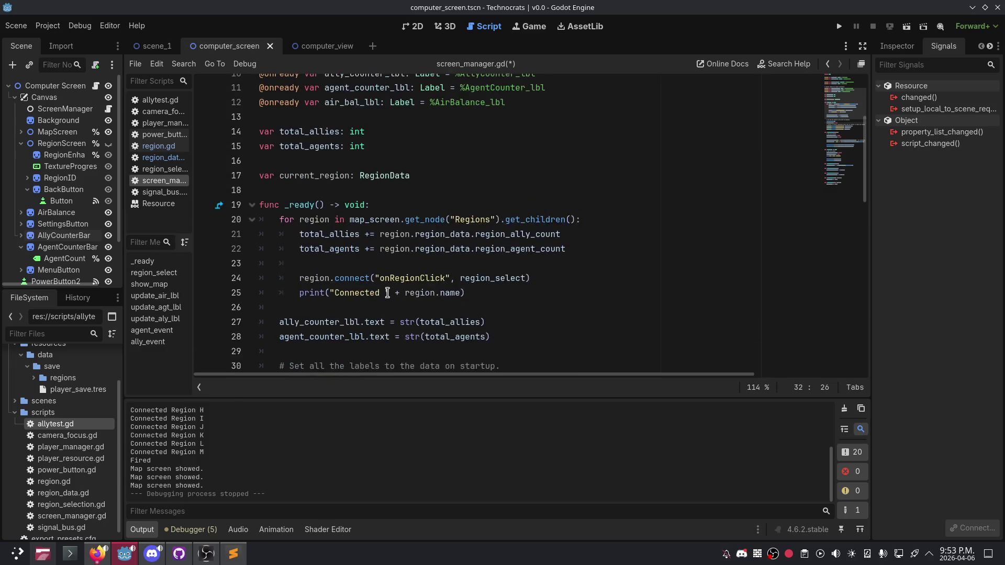
click(433, 187)
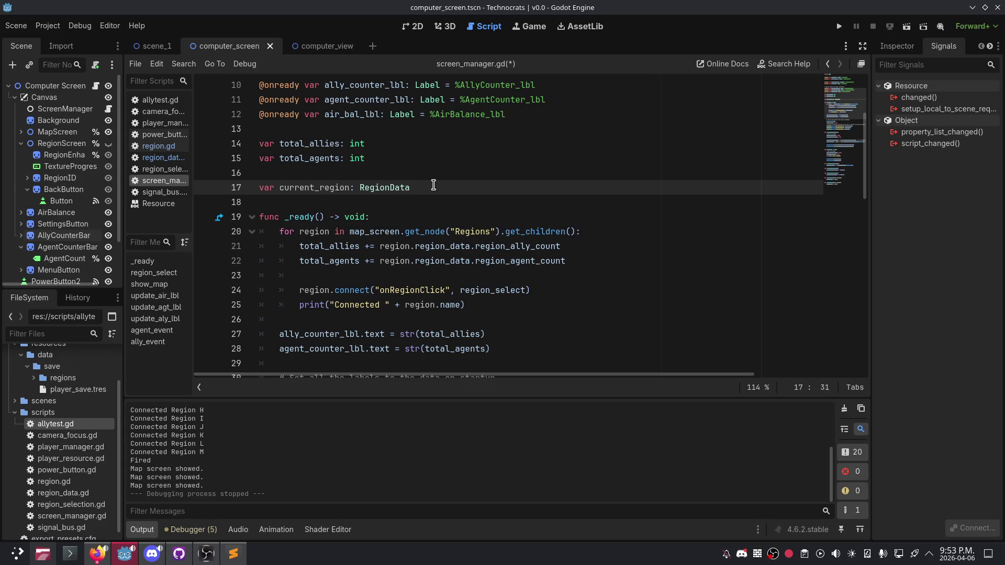
text(= null)
scroll(366, 236, down, 6)
middle_click(414, 158)
click(394, 319)
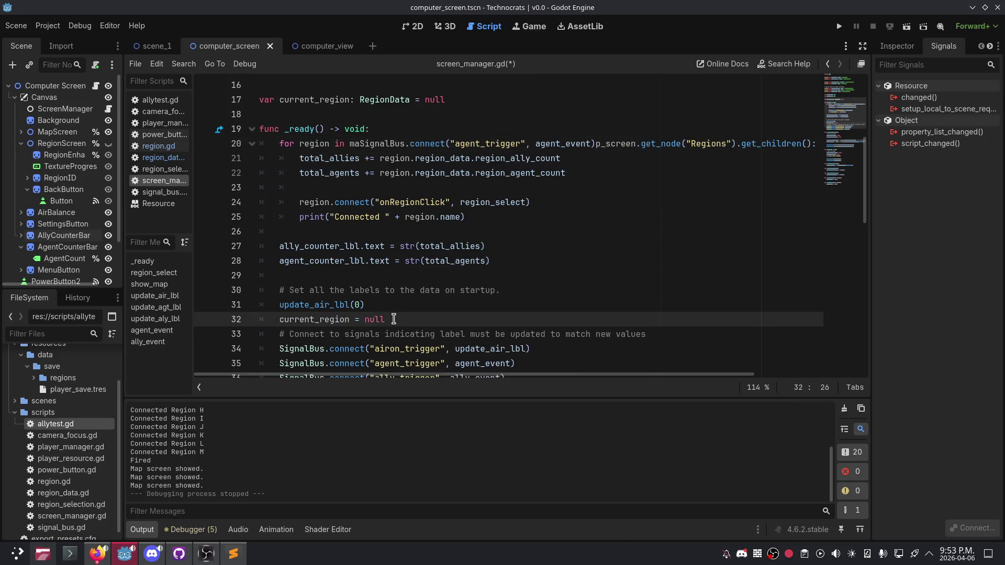
Step: Remove the redundant 'current_region = null' line and undo the stray paste on line 20
key(BackSpace)
key(BackSpace)
key(BackSpace)
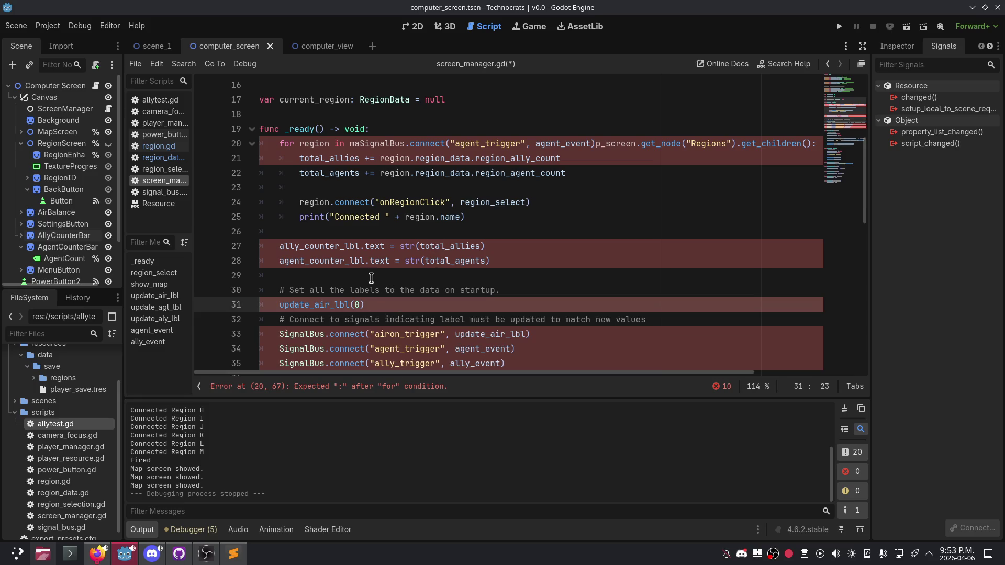
scroll(371, 277, down, 1)
scroll(372, 278, up, 1)
click(360, 144)
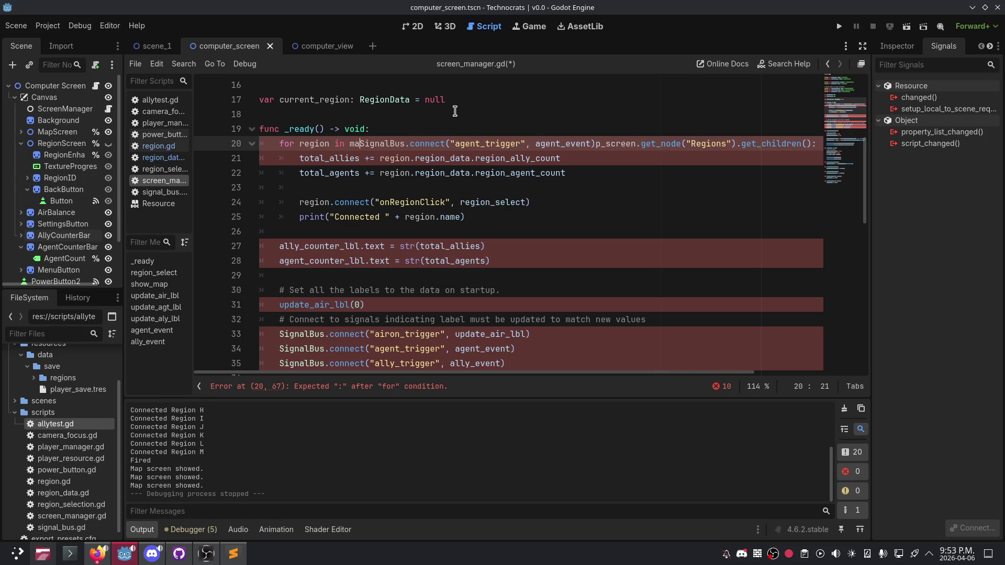
key(ctrl+z)
key(ctrl+z)
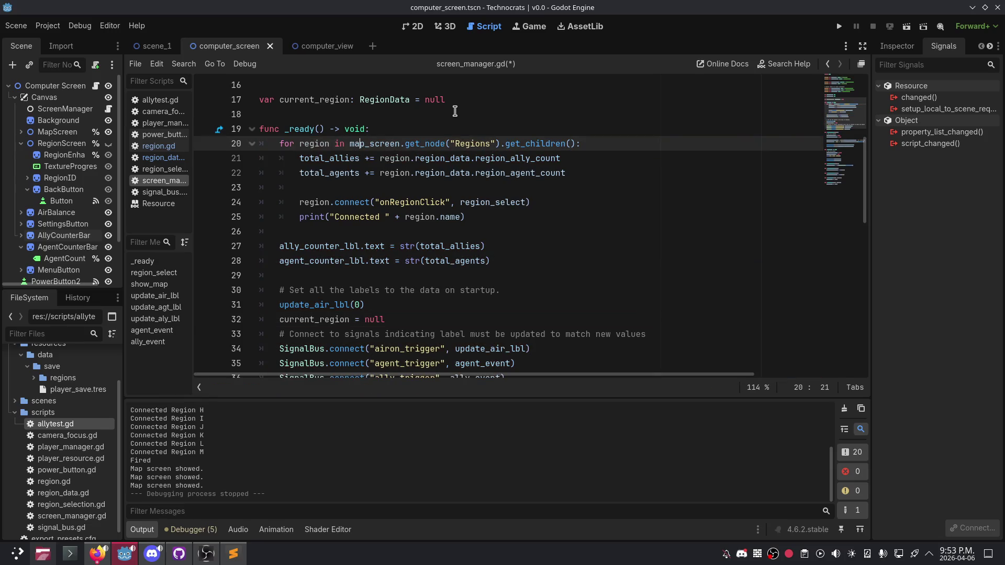
drag(387, 320, 232, 319)
key(BackSpace)
key(BackSpace)
Step: Add an empty line after line 31 and move the caret to line 45 in region_select
drag(437, 290, 437, 276)
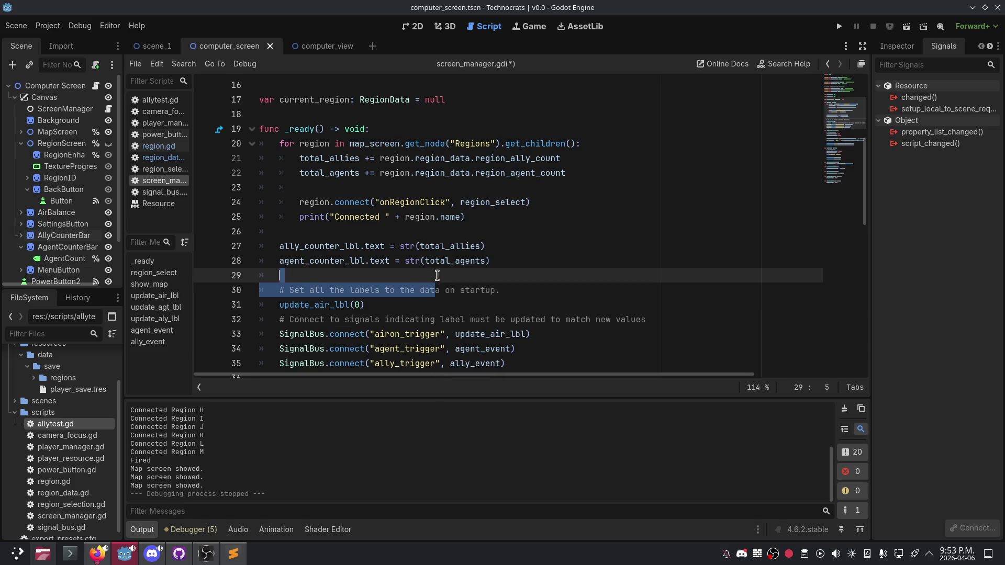
click(492, 304)
key(Return)
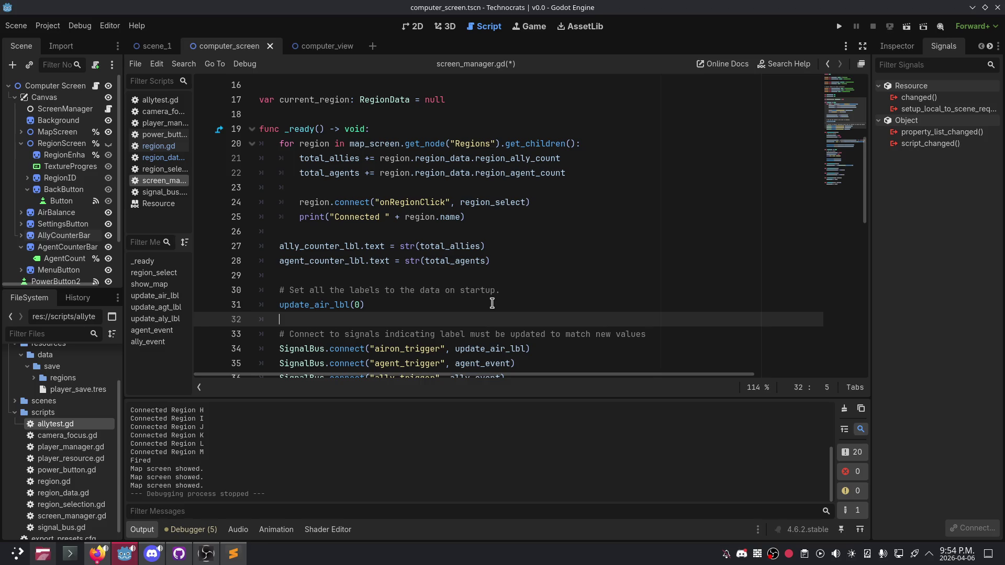
click(492, 303)
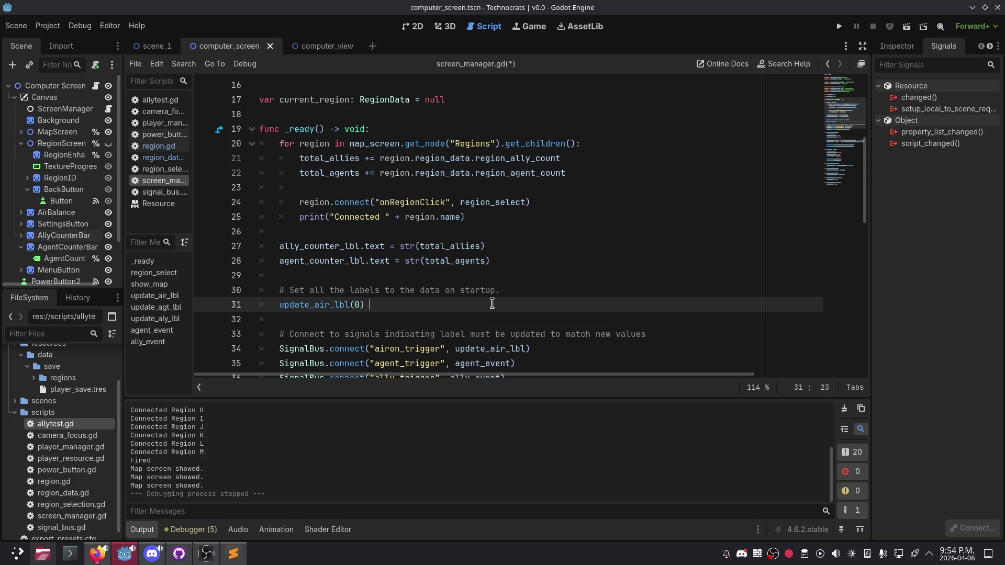
scroll(442, 283, down, 7)
click(513, 201)
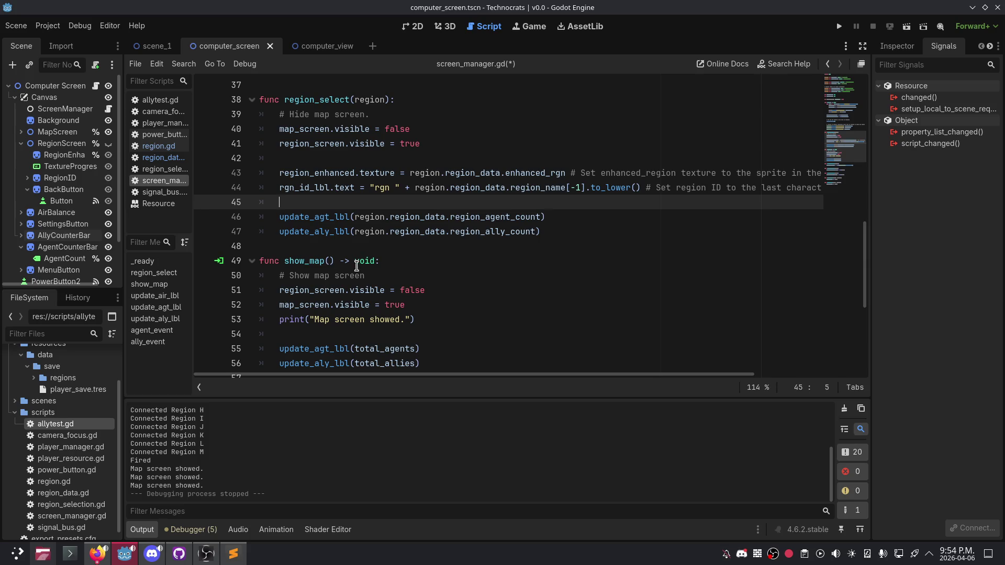
click(339, 246)
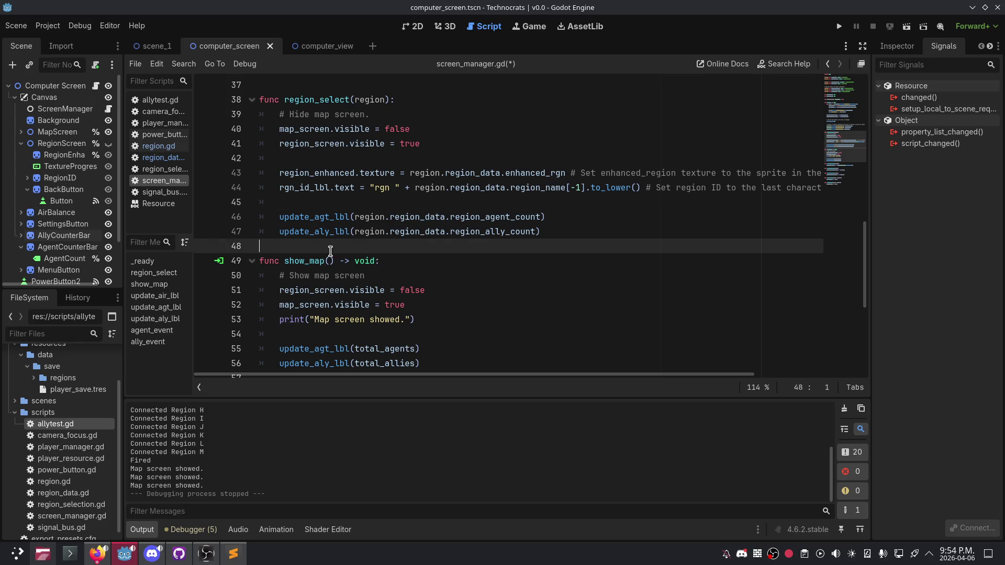
scroll(448, 309, up, 10)
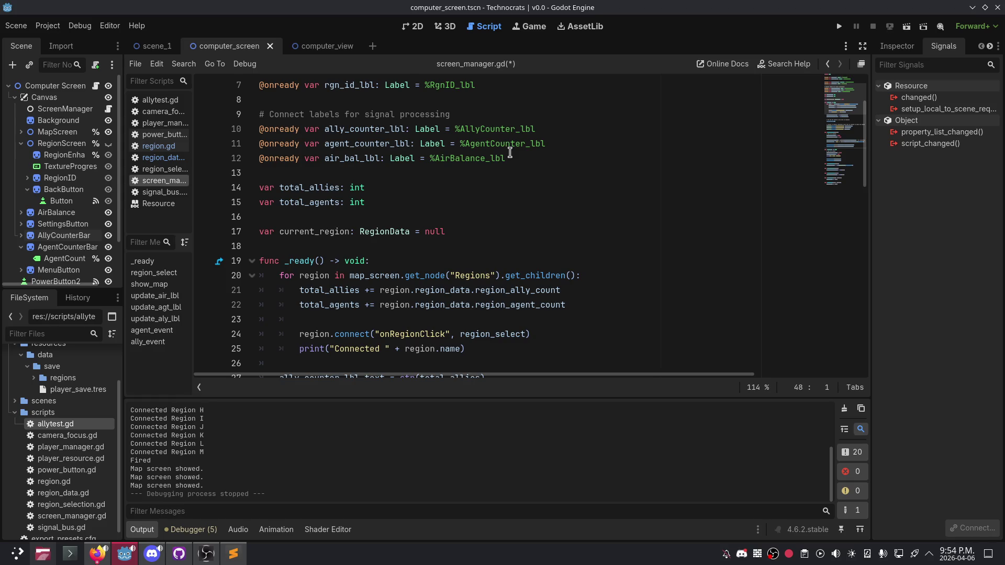
click(498, 245)
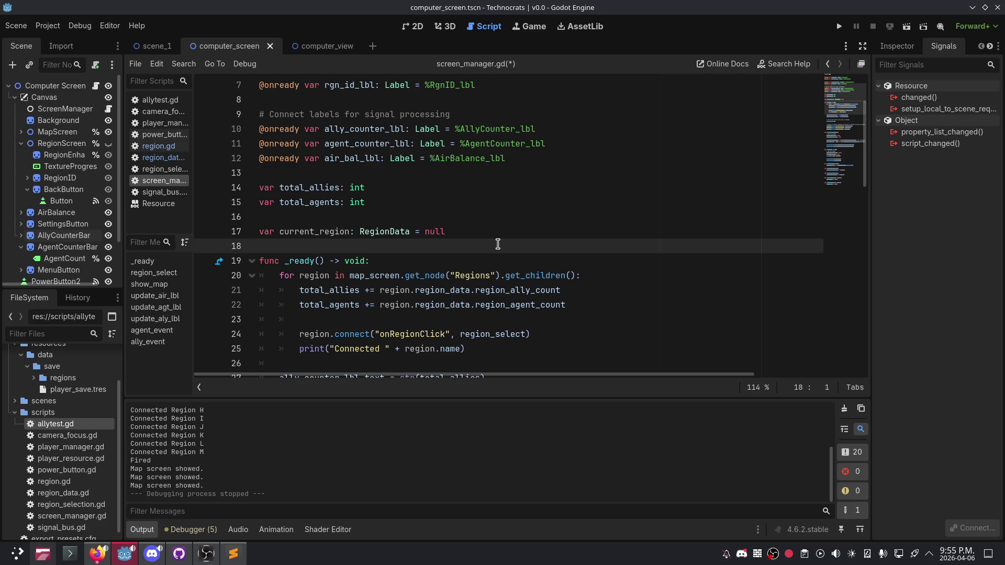
scroll(497, 244, down, 3)
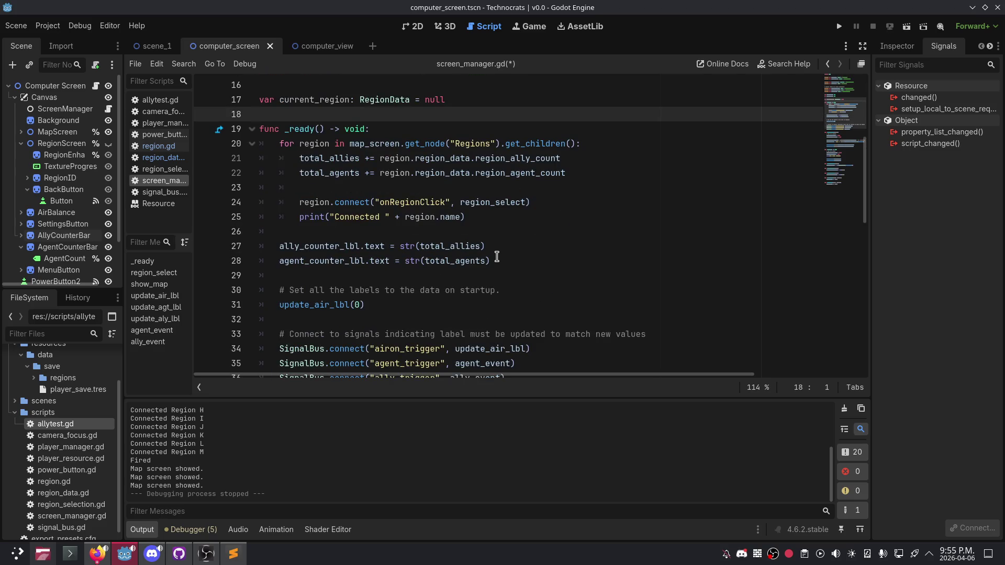
scroll(489, 262, down, 8)
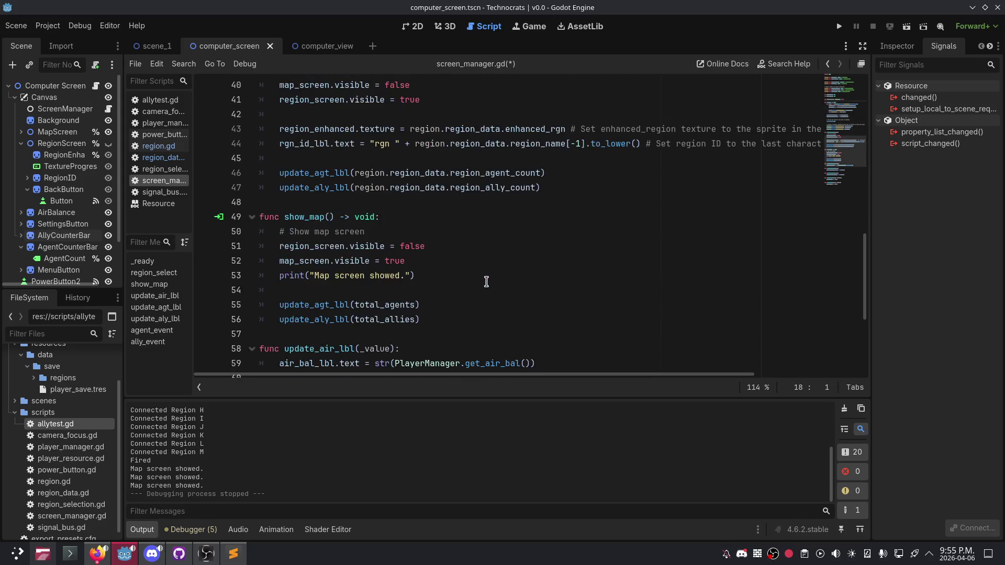
scroll(486, 282, down, 4)
scroll(485, 286, up, 5)
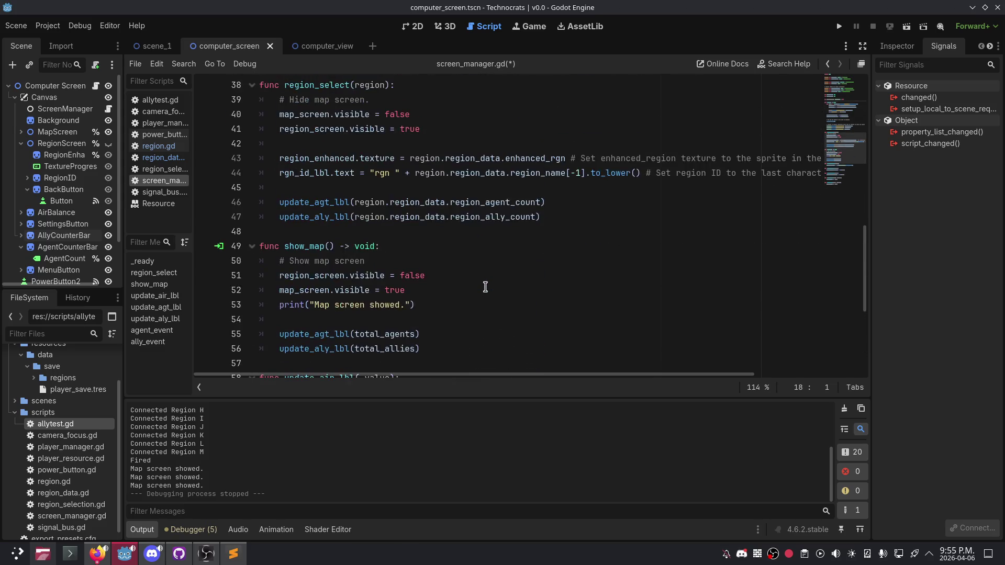
scroll(485, 287, up, 10)
click(450, 218)
scroll(450, 219, down, 4)
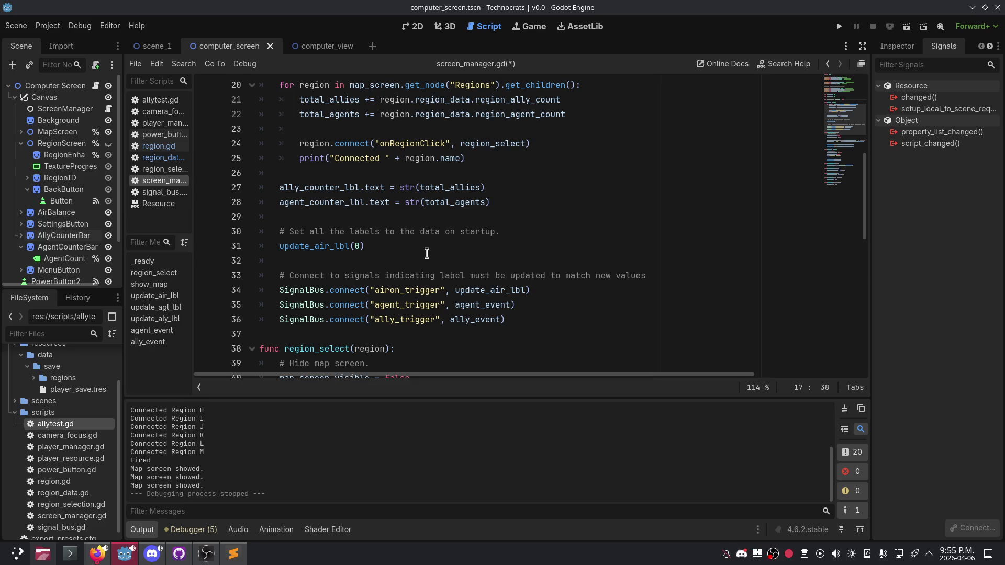
scroll(427, 253, down, 4)
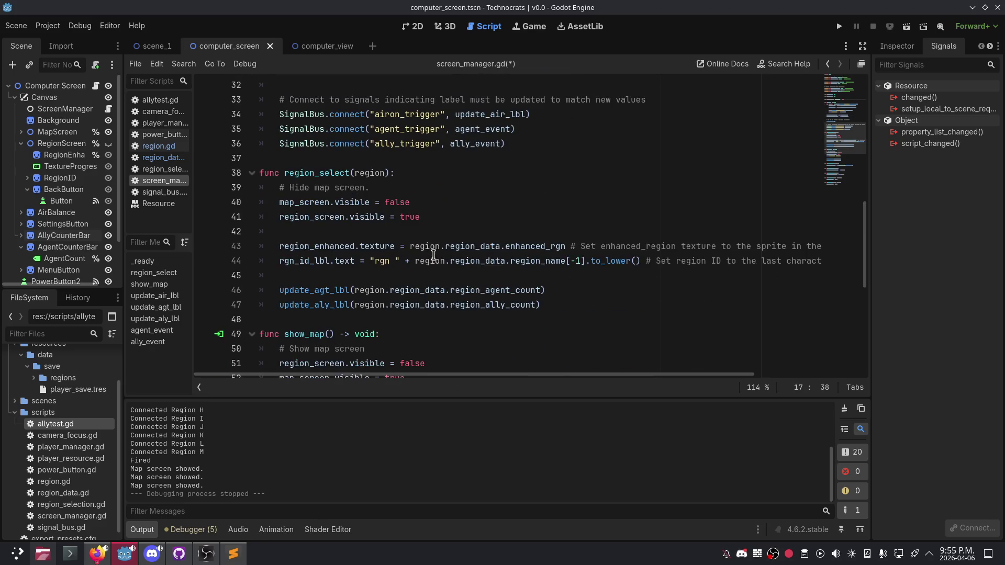
click(412, 158)
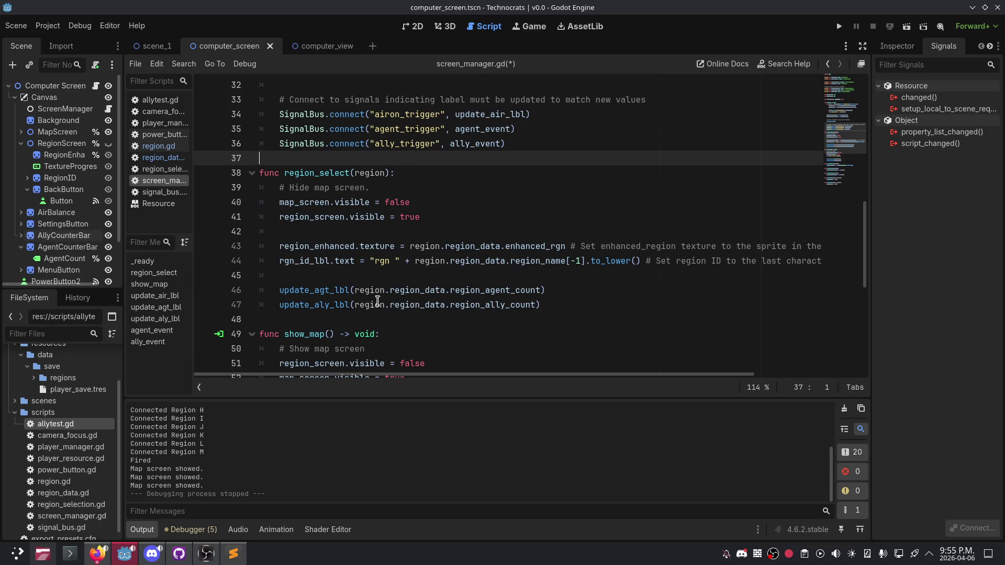
click(351, 317)
scroll(351, 317, down, 5)
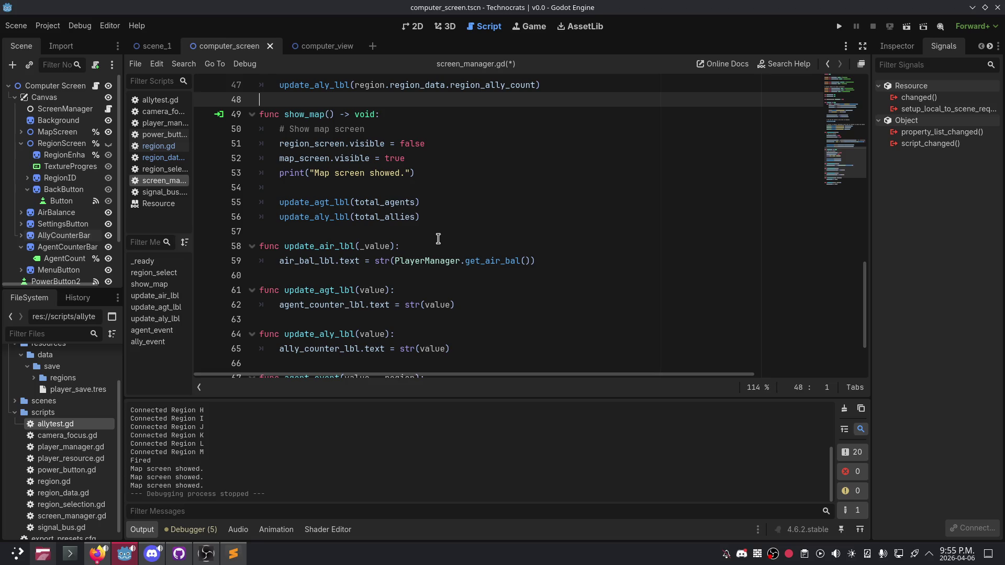
mouse_move(433, 253)
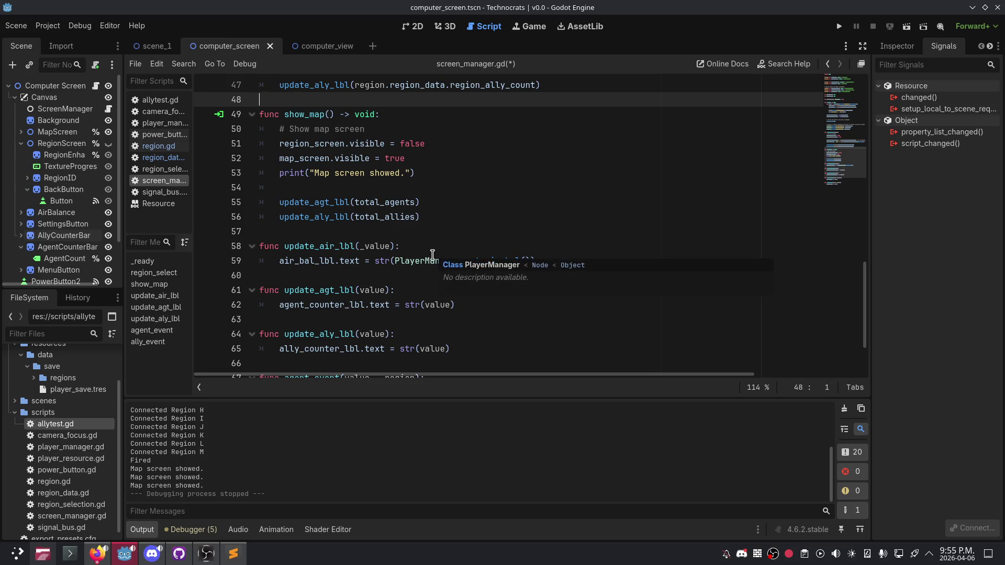
click(422, 186)
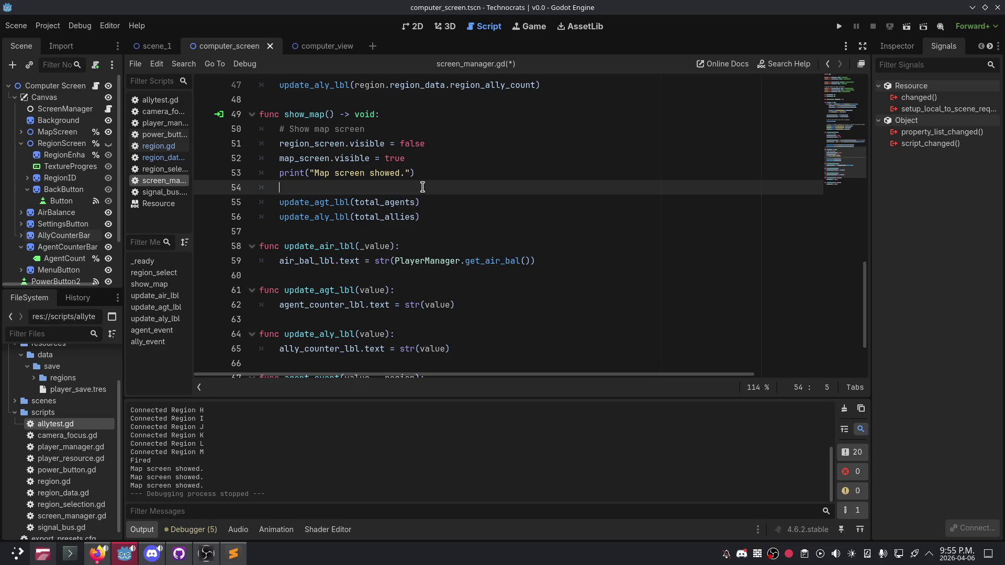
click(394, 231)
scroll(396, 248, down, 2)
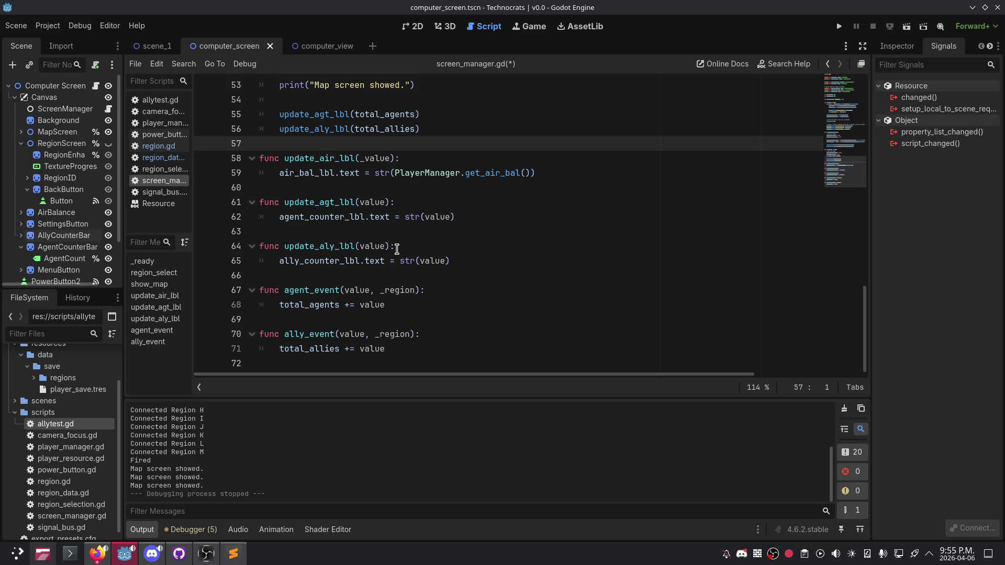
scroll(399, 358, up, 17)
scroll(408, 301, down, 13)
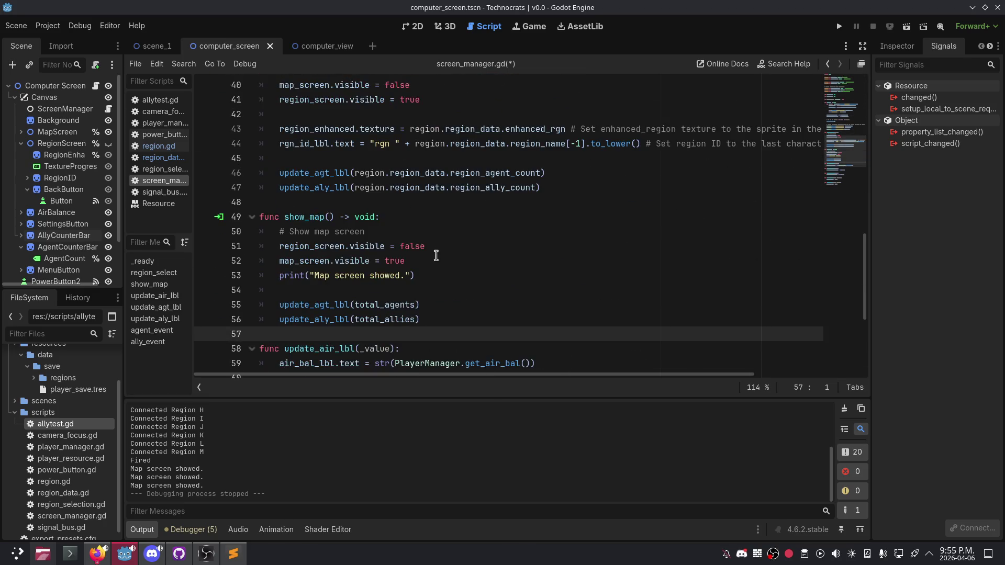
scroll(424, 251, up, 1)
scroll(413, 246, up, 2)
scroll(419, 235, up, 7)
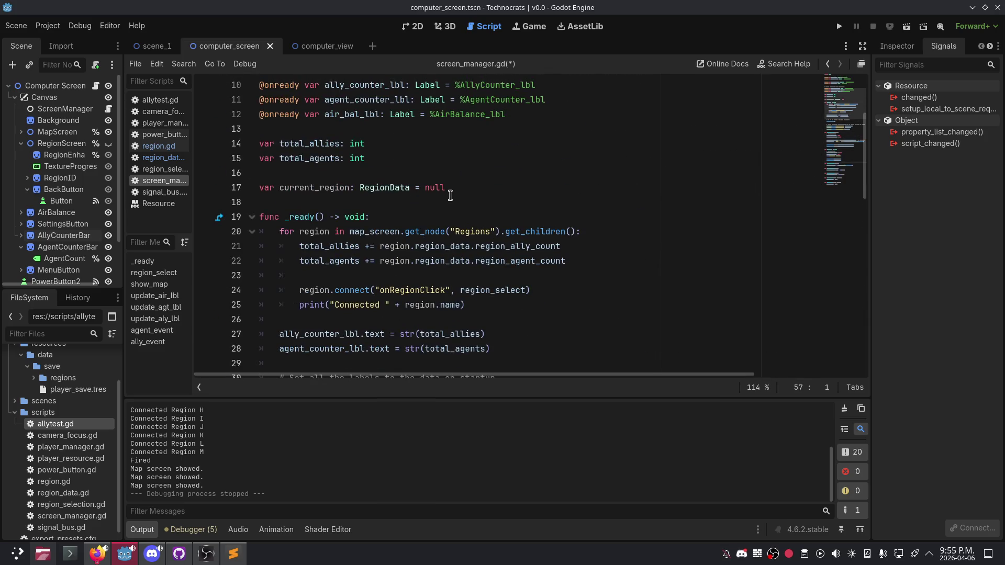
scroll(450, 195, down, 6)
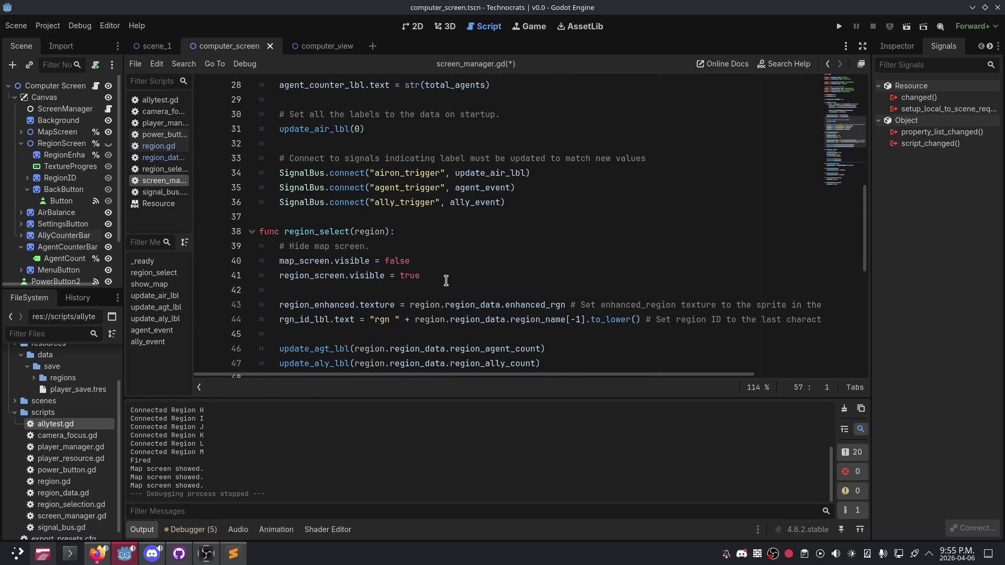
scroll(445, 280, down, 3)
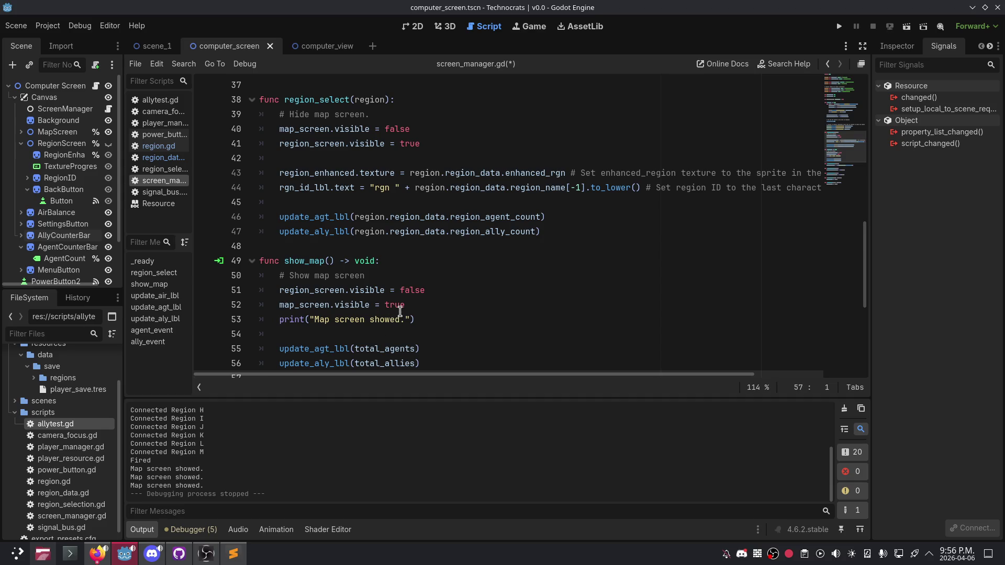
click(431, 142)
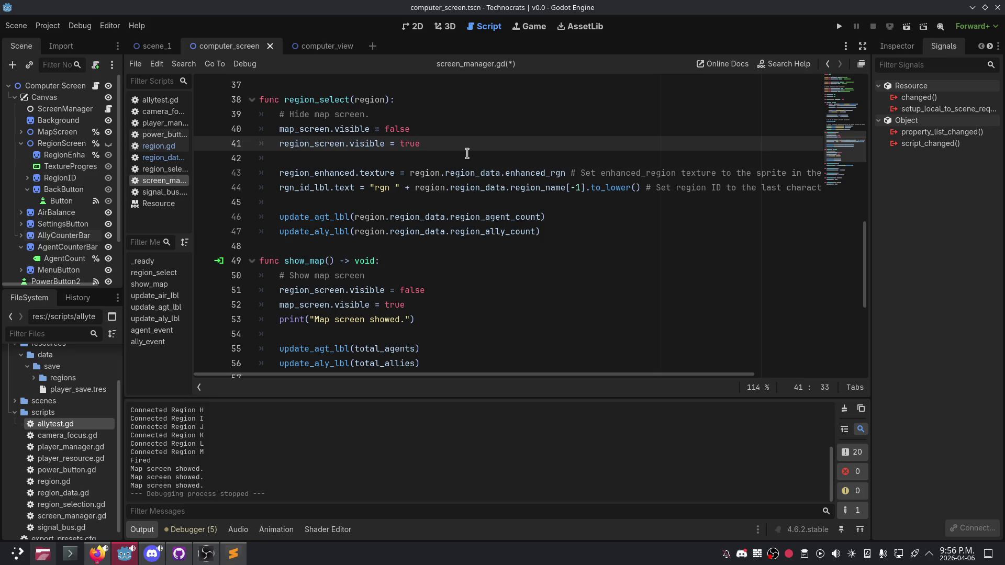
click(562, 236)
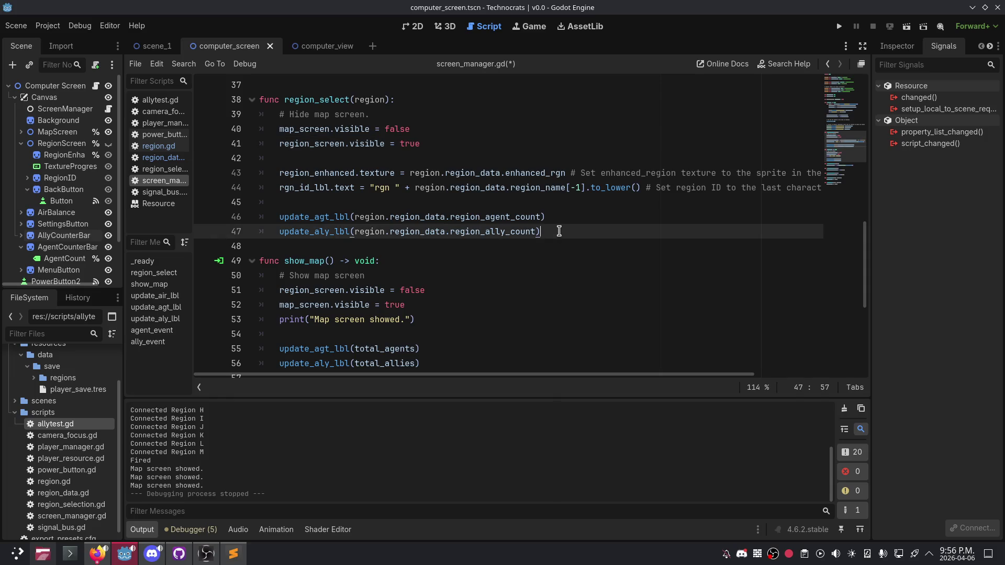
click(480, 150)
Step: Add 'current_region = region' as the last line of region_select using autocomplete
click(557, 235)
key(Return)
text(current)
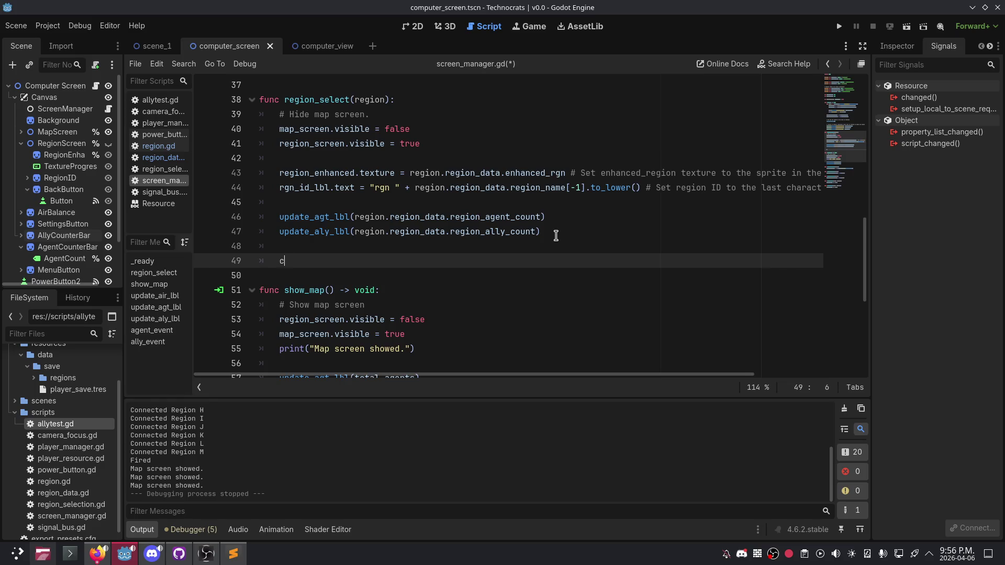
key(Return)
text(= )
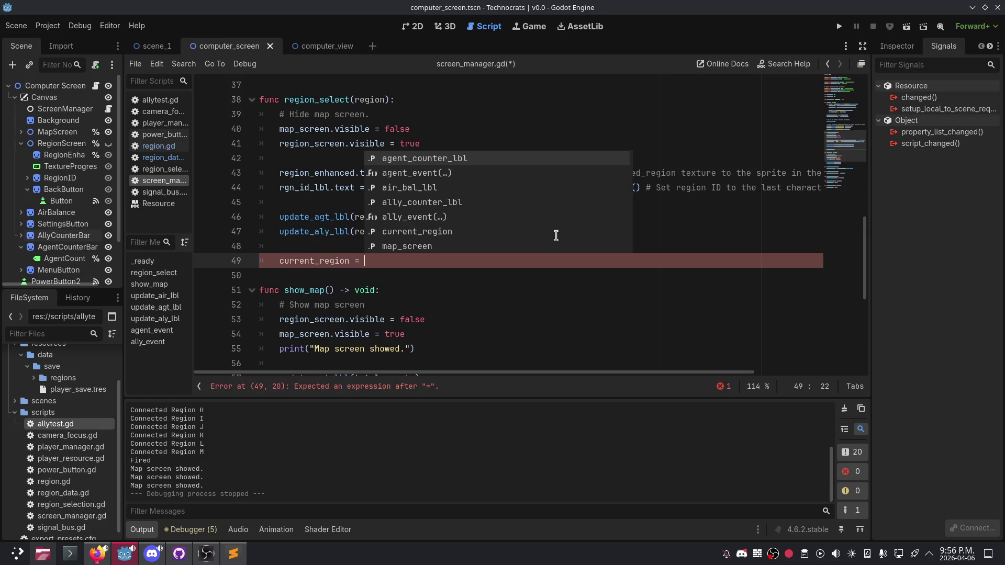
text(region)
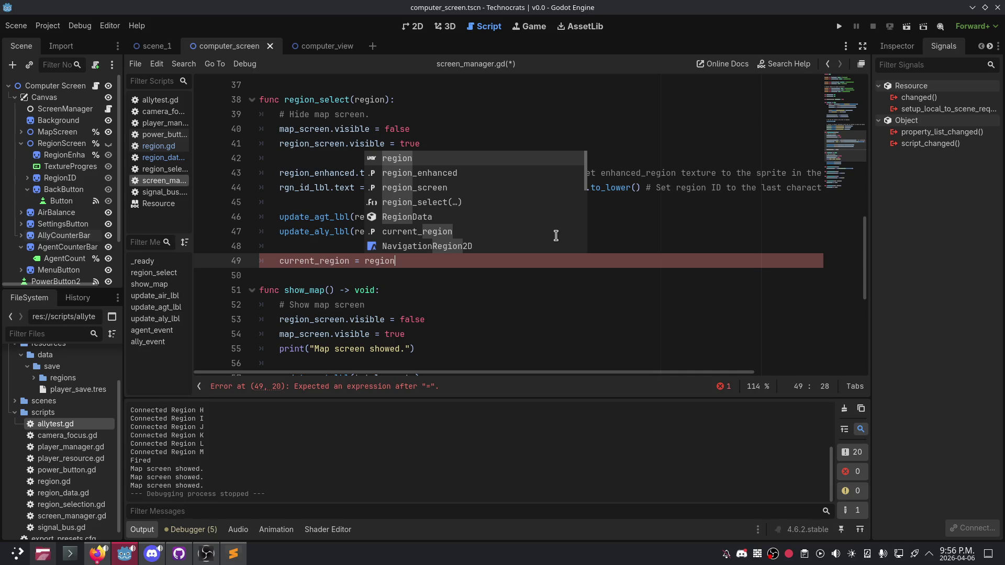
key(Return)
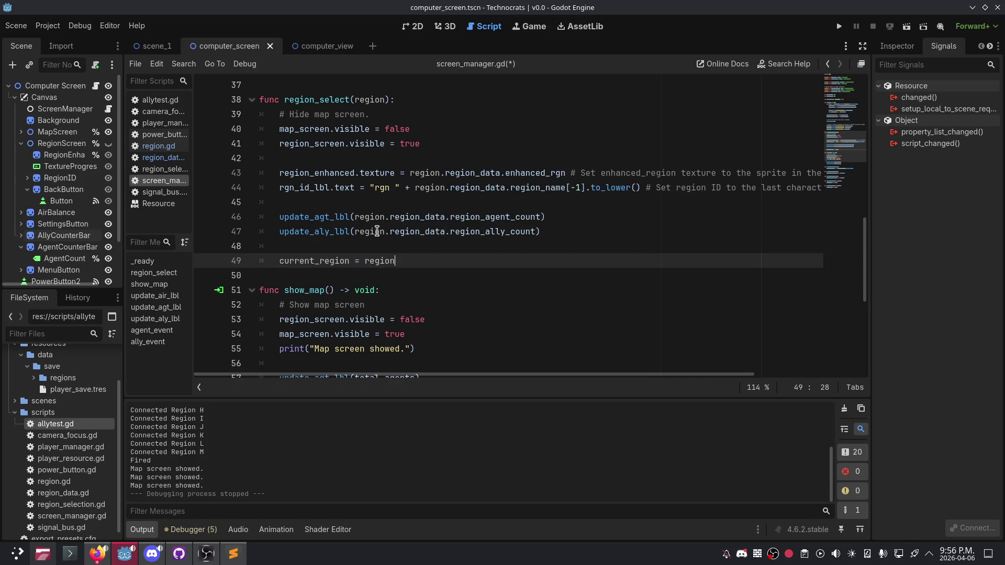
click(371, 249)
click(416, 263)
key(Print)
mouse_move(325, 7)
mouse_down()
mouse_move(242, 18)
mouse_move(292, 67)
mouse_move(395, 34)
mouse_move(445, 199)
mouse_move(335, 231)
mouse_up()
double_click(390, 229)
scroll(390, 222, down, 4)
scroll(393, 209, up, 11)
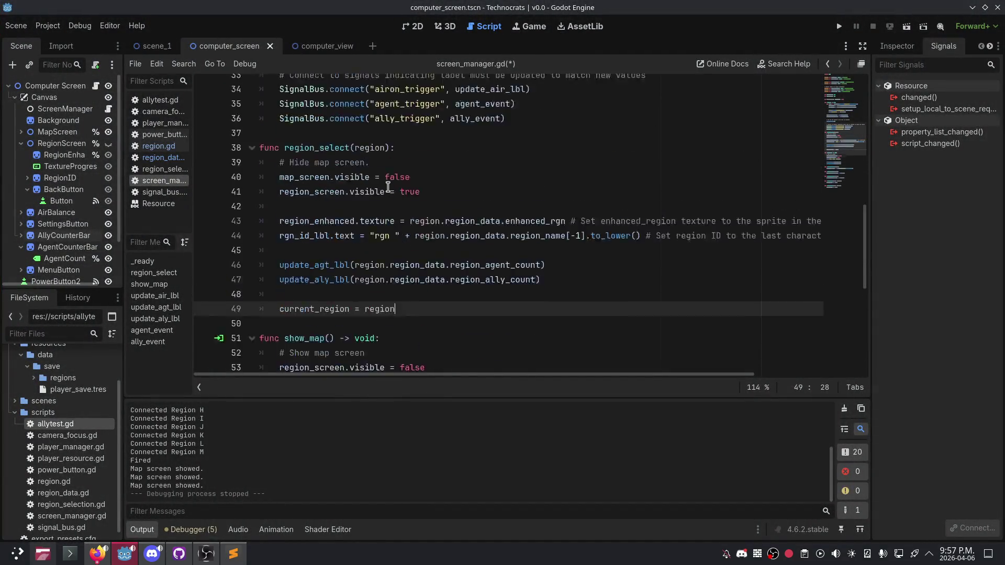
scroll(395, 194, down, 12)
scroll(396, 195, up, 15)
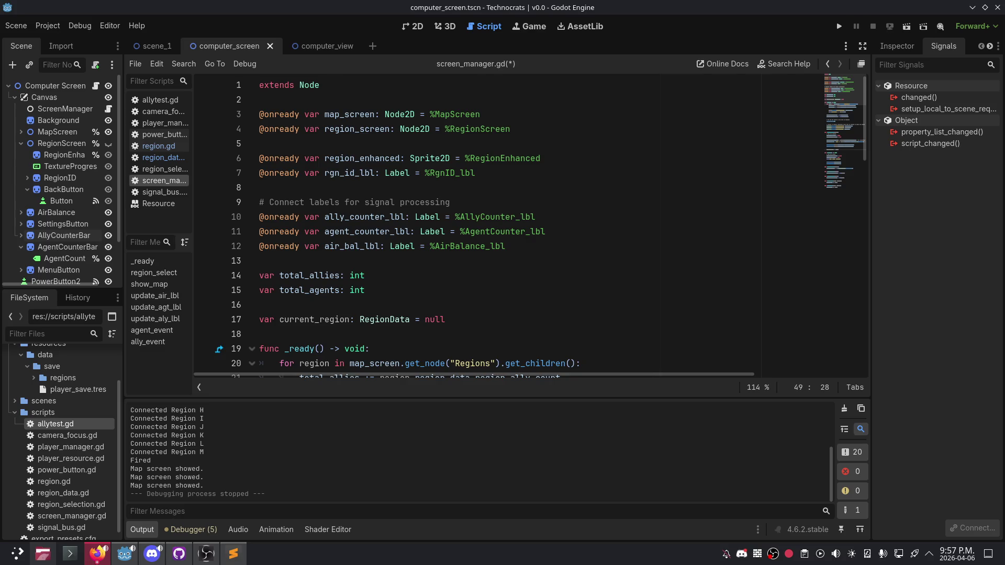
mouse_move(576, 7)
mouse_down()
mouse_move(398, 39)
mouse_move(459, 119)
mouse_move(502, 83)
mouse_move(503, 435)
mouse_move(517, 3)
mouse_up()
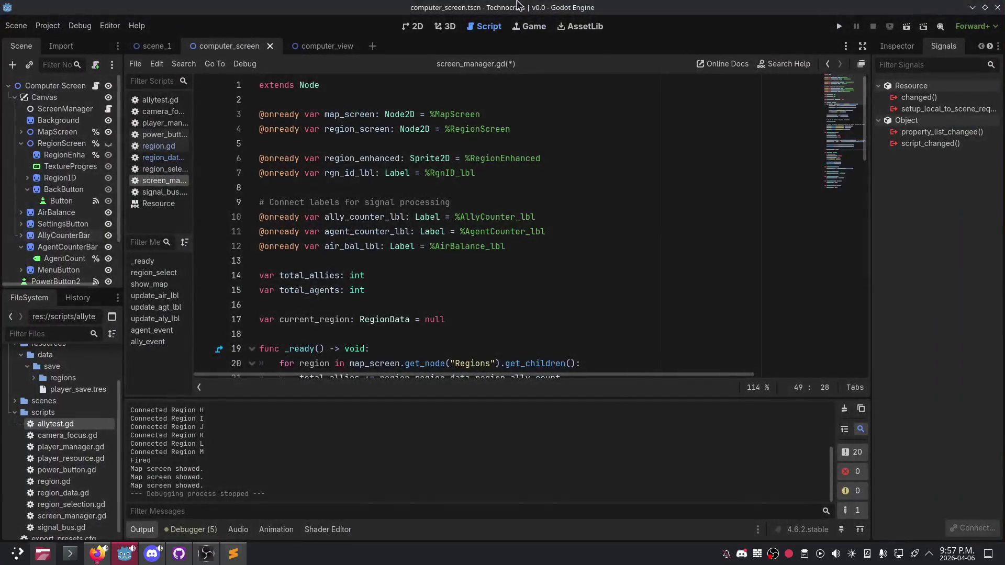